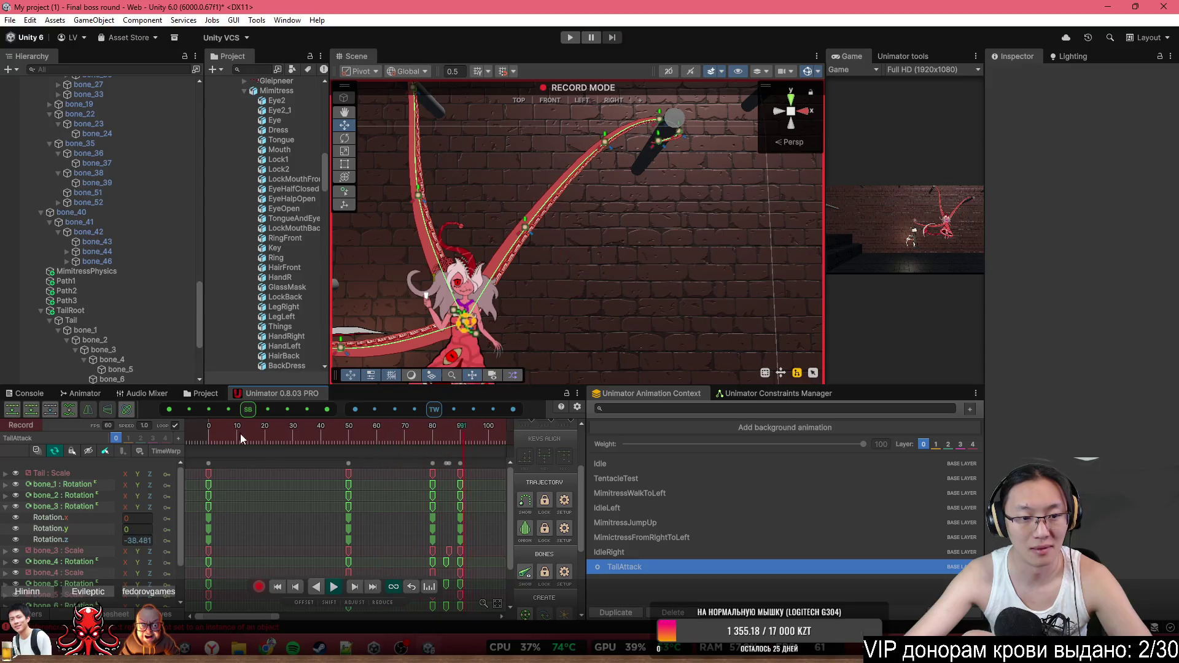
Scrub the TailAttack timeline from frame 26 forward to frame 55 to preview the tail swing
left_click(307, 430)
key("comma")
key("comma")
key("comma")
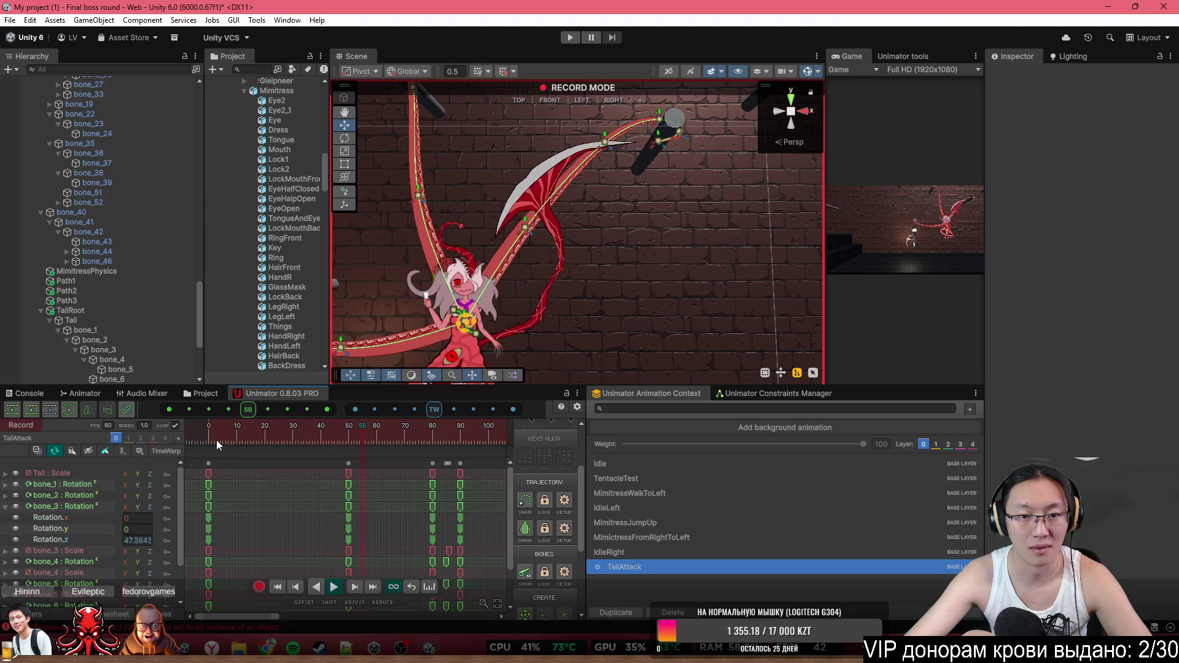
left_click(286, 435)
mouse_move(286, 434)
left_mouse_down()
mouse_move(374, 434)
mouse_move(348, 433)
left_mouse_up()
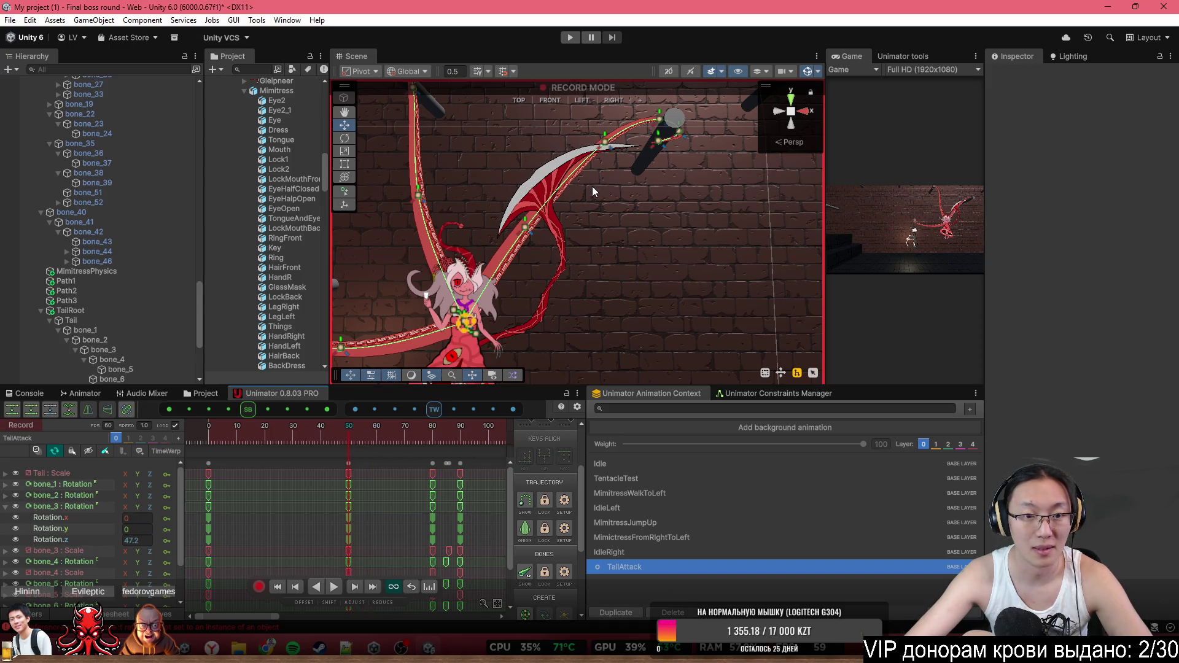
Show the bone skeleton over the character and select bone_1
scroll(617, 264, "up", 6)
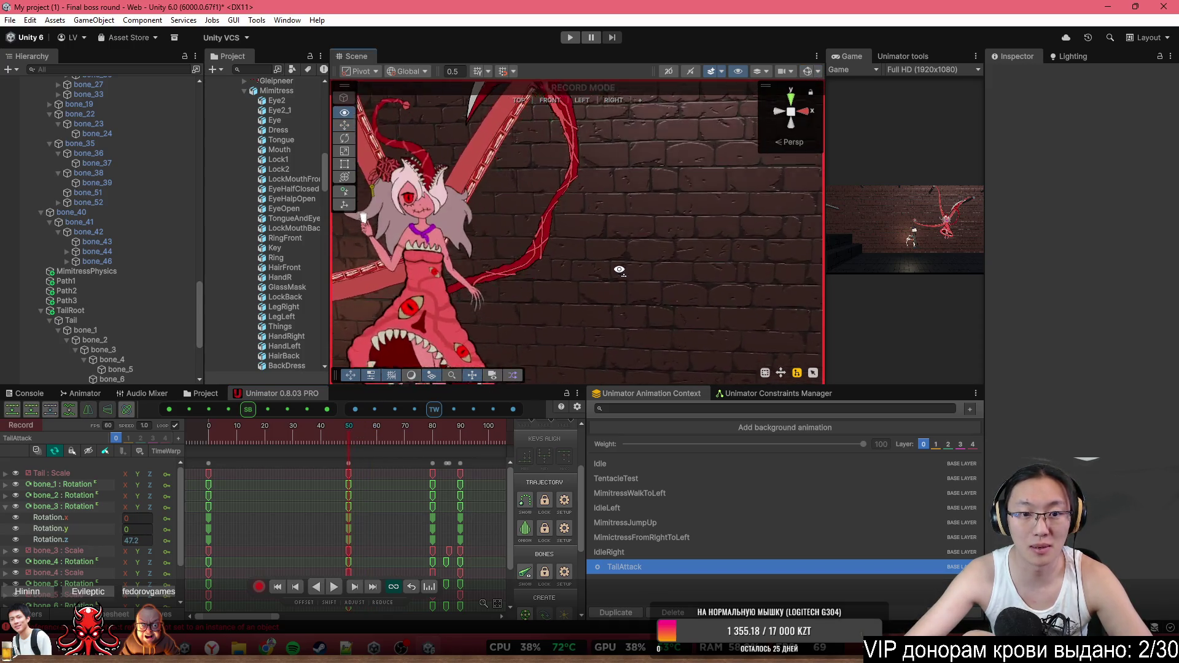
left_click(807, 70)
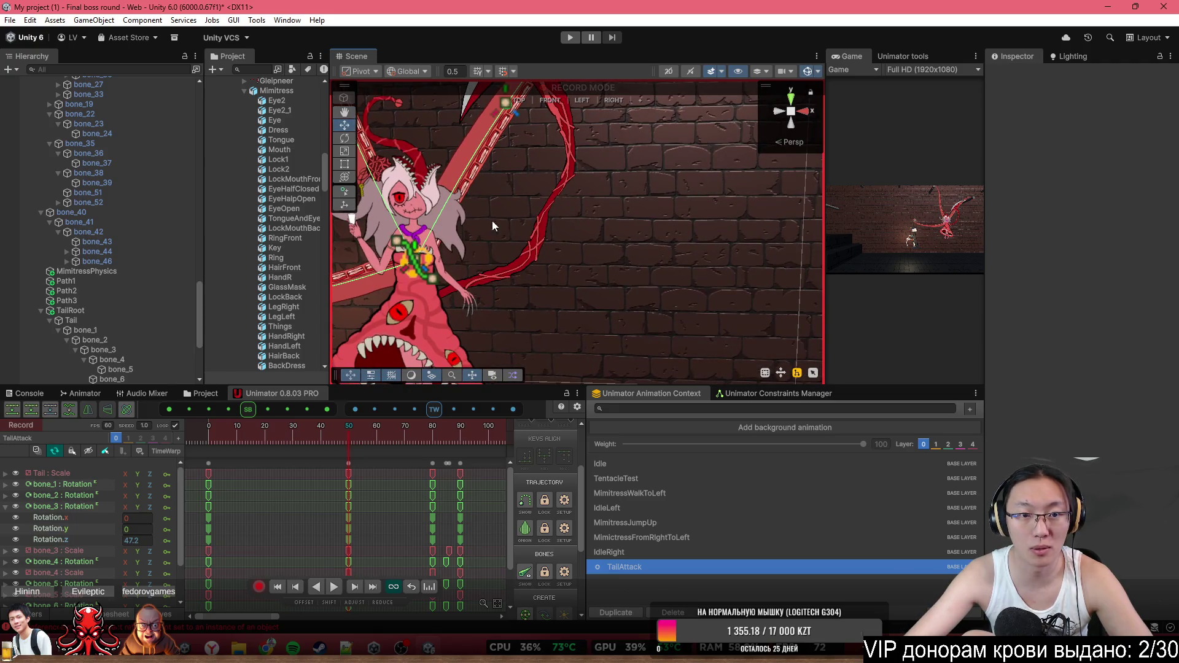
left_click(492, 290)
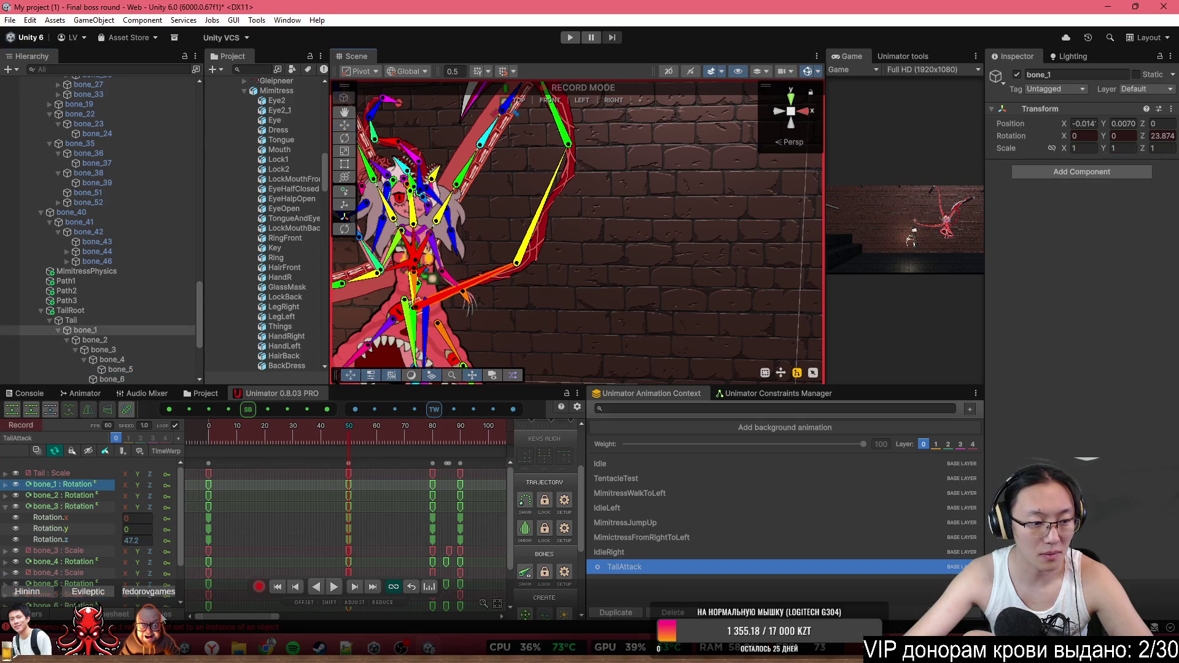
Show bone_1's Rotation.z as a curve and scrub it back to frame 35
left_click(119, 613)
left_click(6, 486)
left_click(49, 517)
scroll(342, 510, "down", 5)
scroll(247, 490, "up", 5)
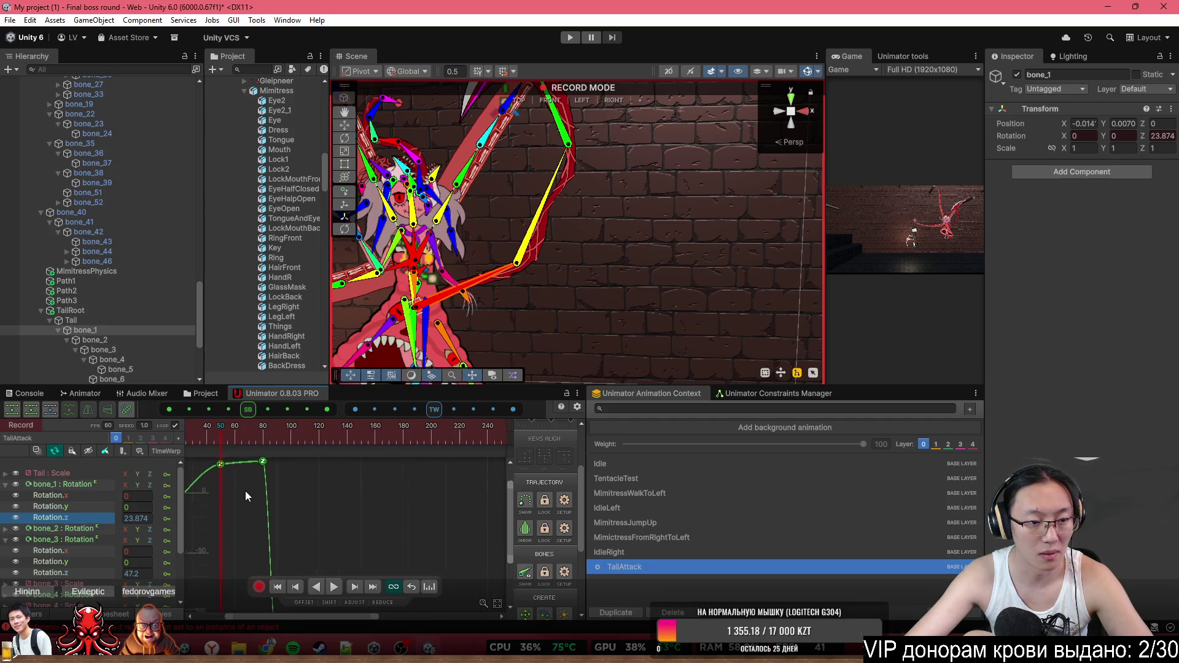
mouse_move(228, 431)
left_mouse_down()
mouse_move(186, 387)
mouse_move(266, 430)
mouse_move(317, 435)
left_mouse_up()
left_click(111, 519)
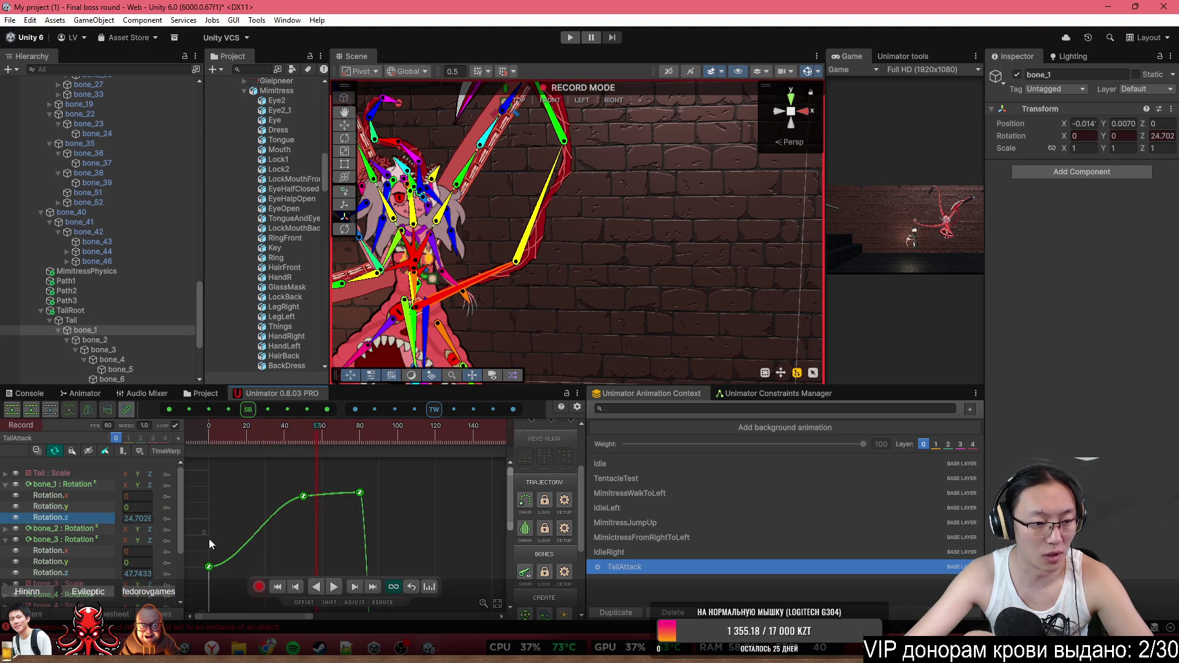
Inspect bone_2's Rotation.z curve, scrubbing to the swing's end and back to frame 58
left_click(7, 531)
left_click(75, 558)
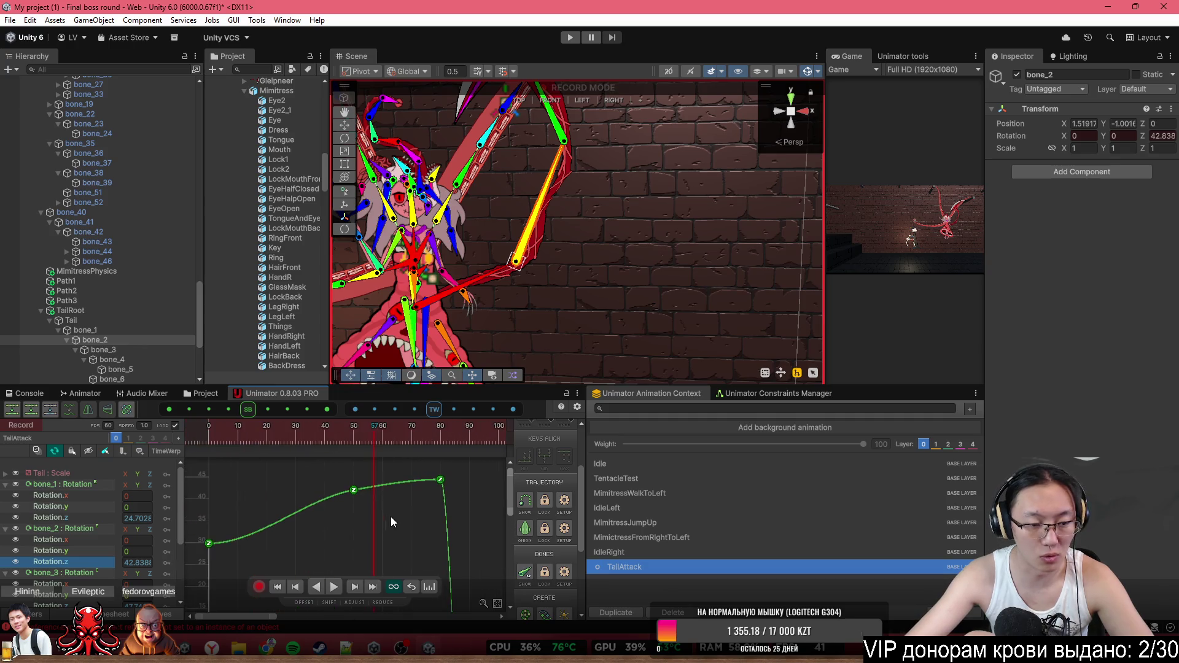
left_click_drag(227, 427, 487, 430)
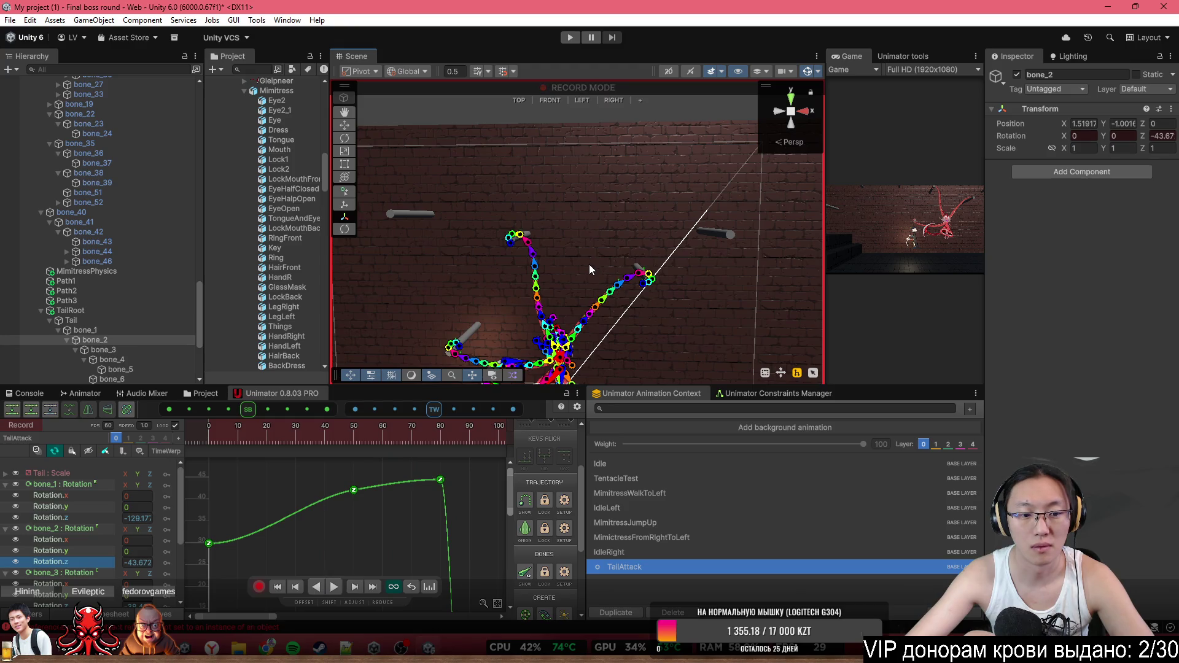
mouse_move(322, 427)
left_mouse_down()
mouse_move(155, 448)
mouse_move(352, 426)
left_mouse_up()
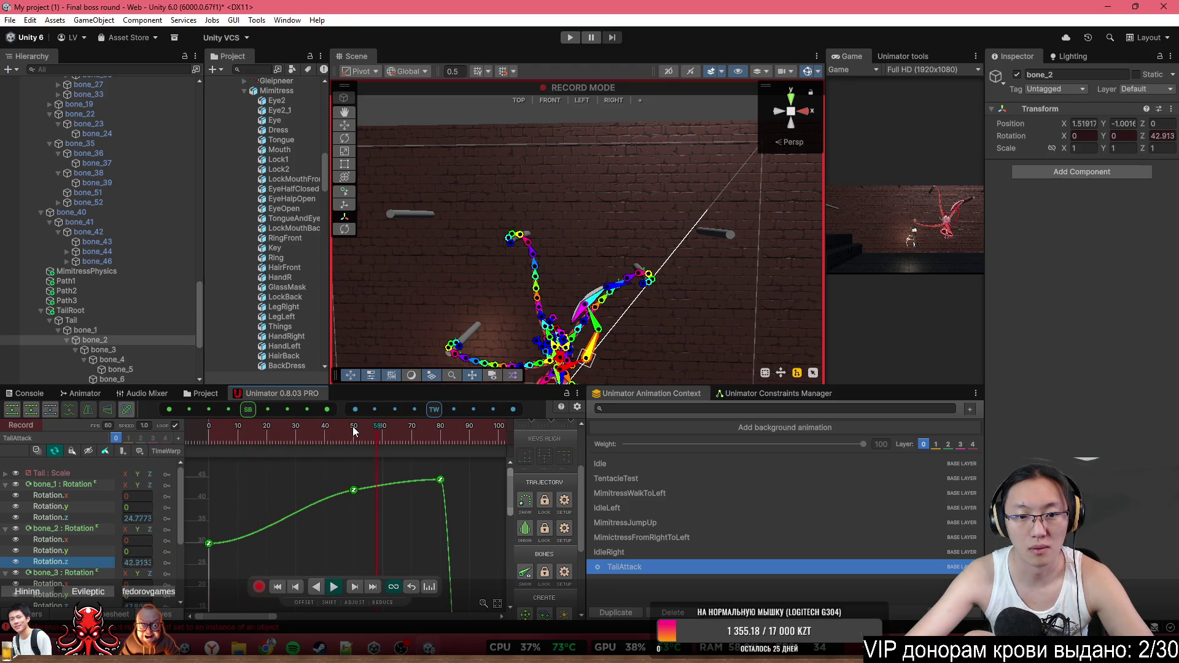
Check bone_3's Rotation.z curve at frame 49, then return to the Dopesheet on bone_1's track
left_click(83, 575)
mouse_move(280, 437)
left_mouse_down()
mouse_move(345, 445)
mouse_move(352, 493)
left_mouse_up()
scroll(341, 499, "up", 3)
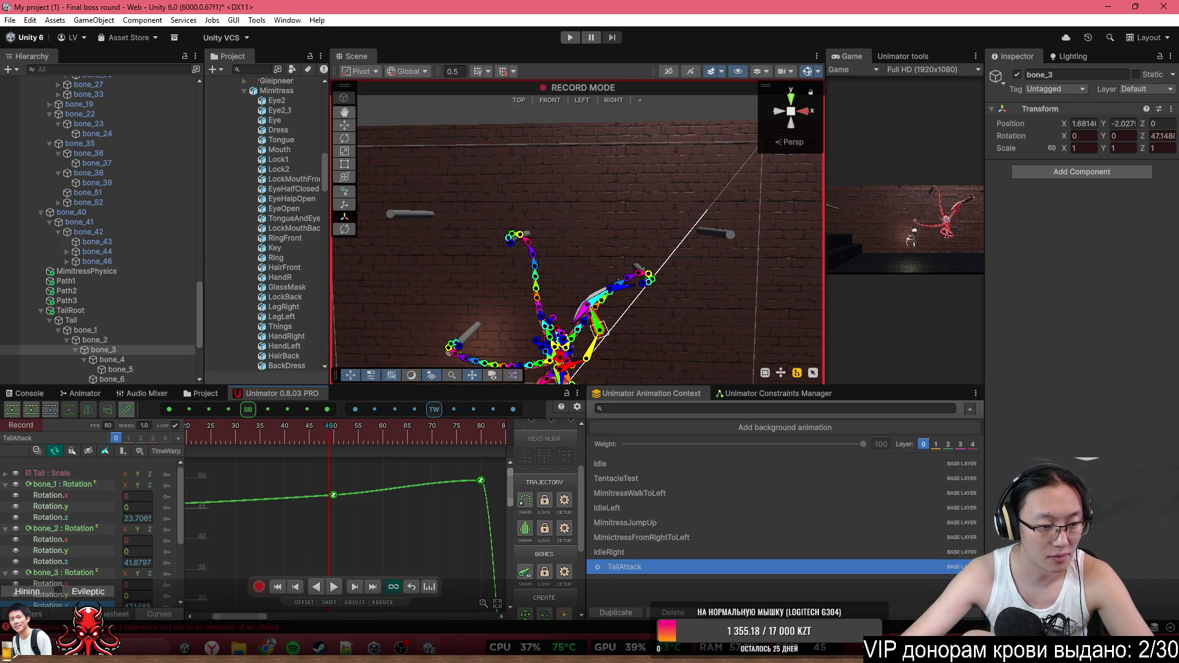
left_click(117, 615)
left_click(4, 485)
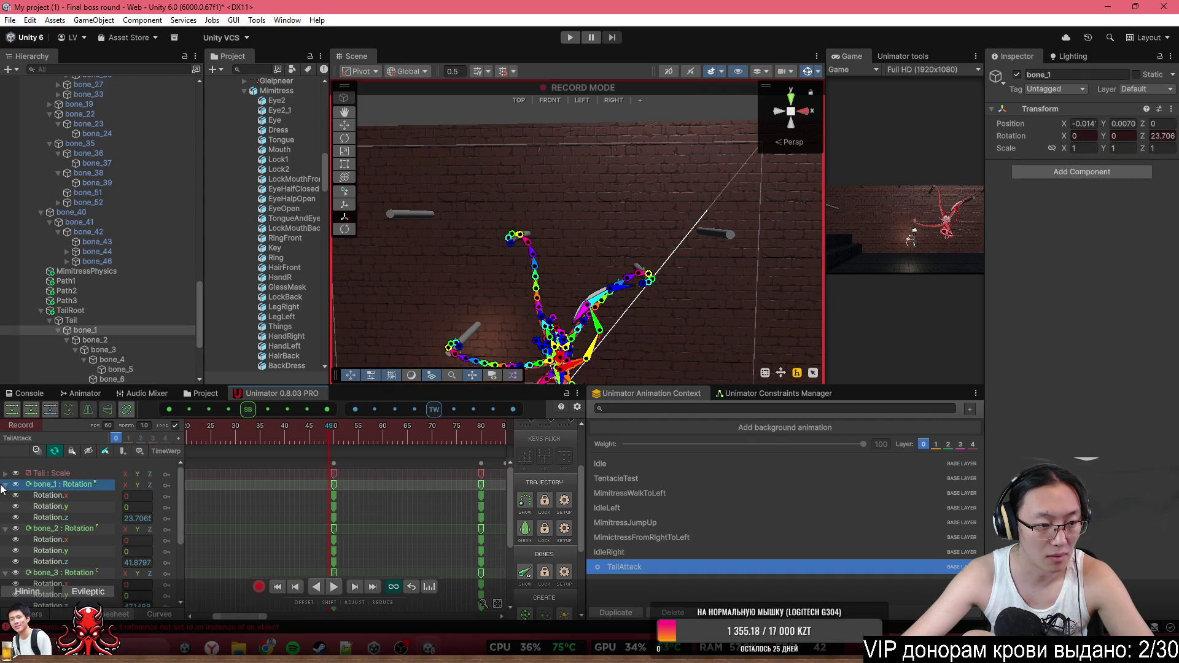
Collapse the bone_1–bone_3 rotation tracks and hide the bone skeleton overlay
left_click(6, 485)
left_click(5, 496)
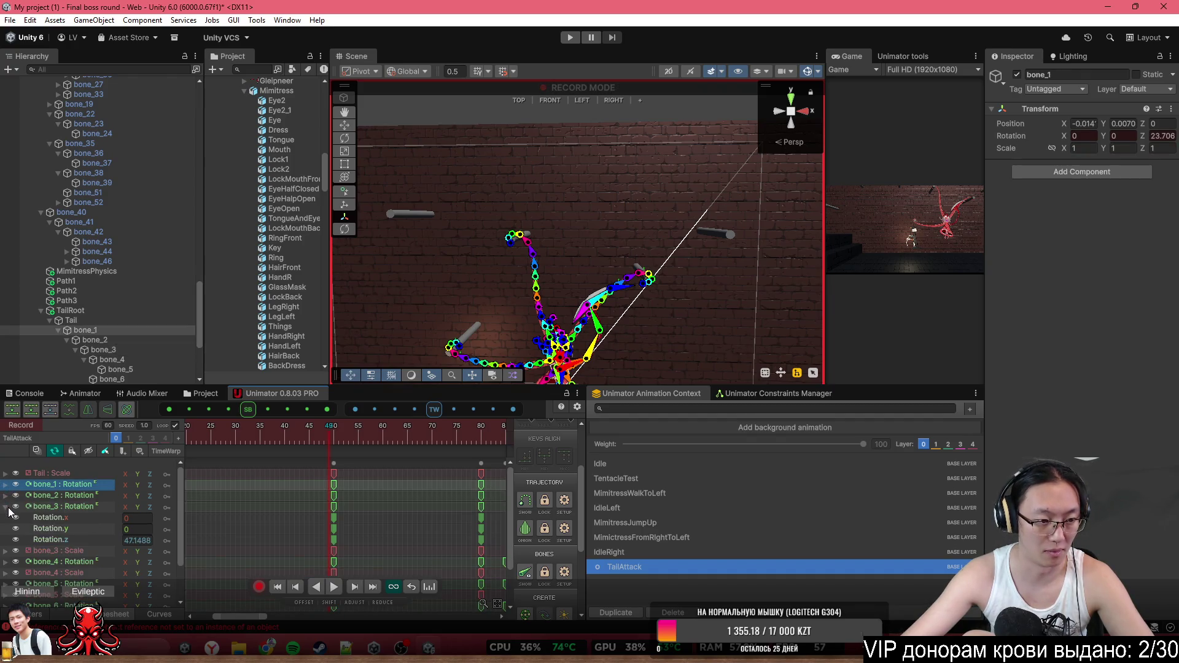
left_click(6, 507)
key("period")
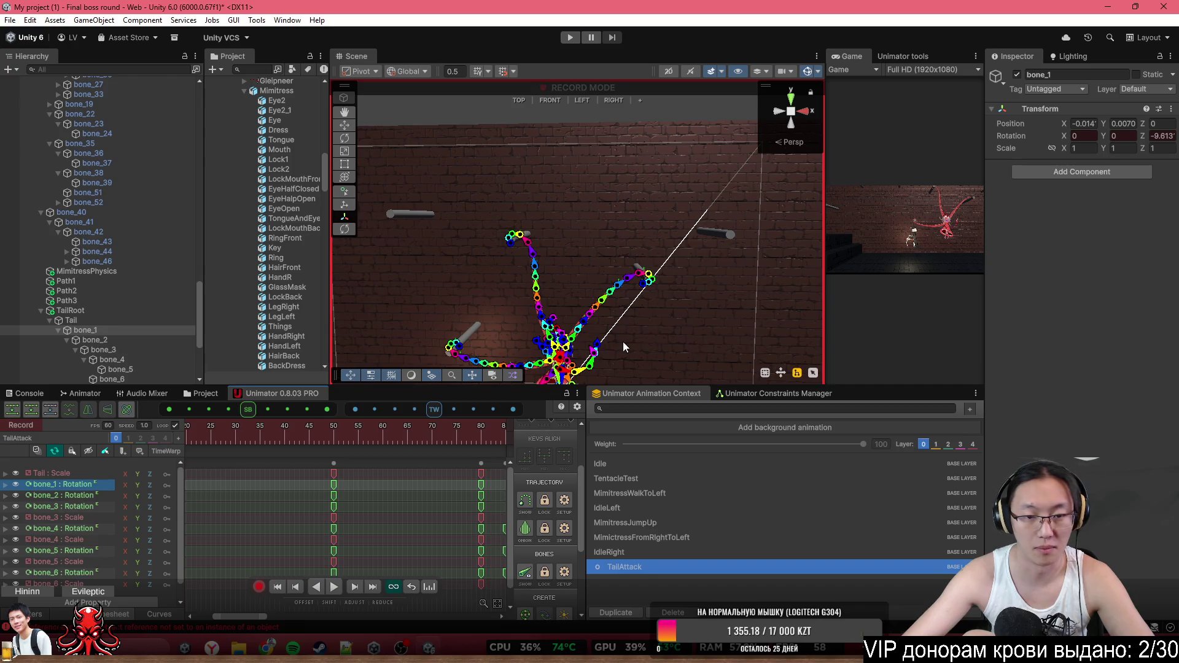
left_click(809, 70)
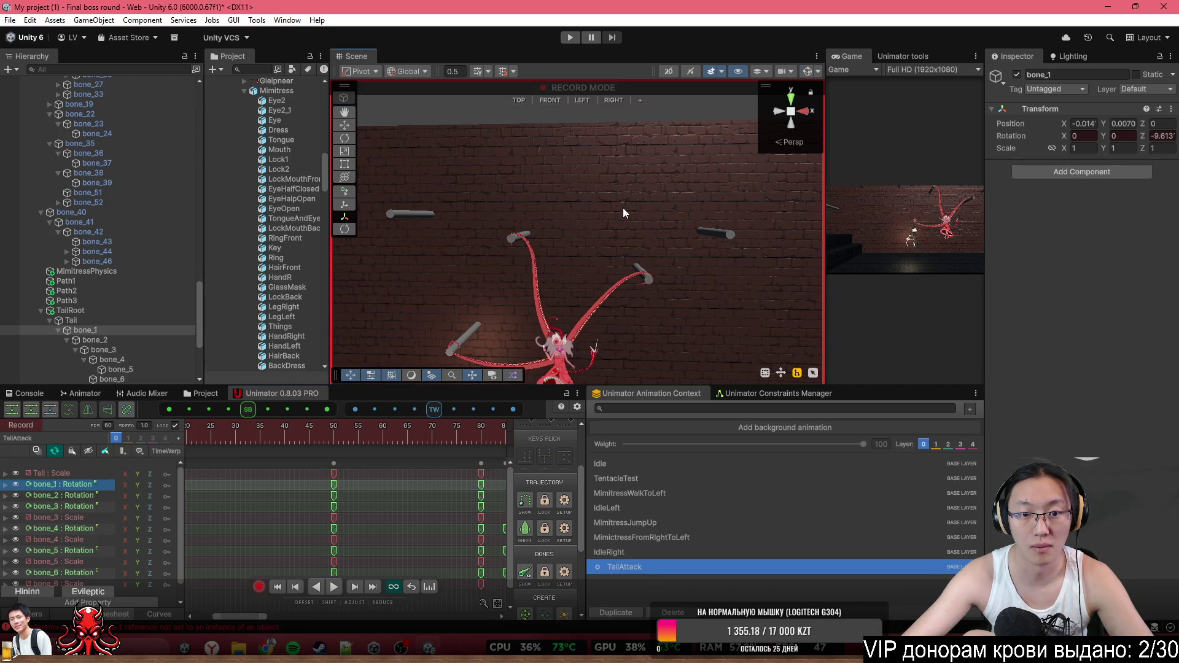
Step through the swing between frames 13 and 53, ending near frame 55
left_click(250, 438)
scroll(298, 481, "down", 3)
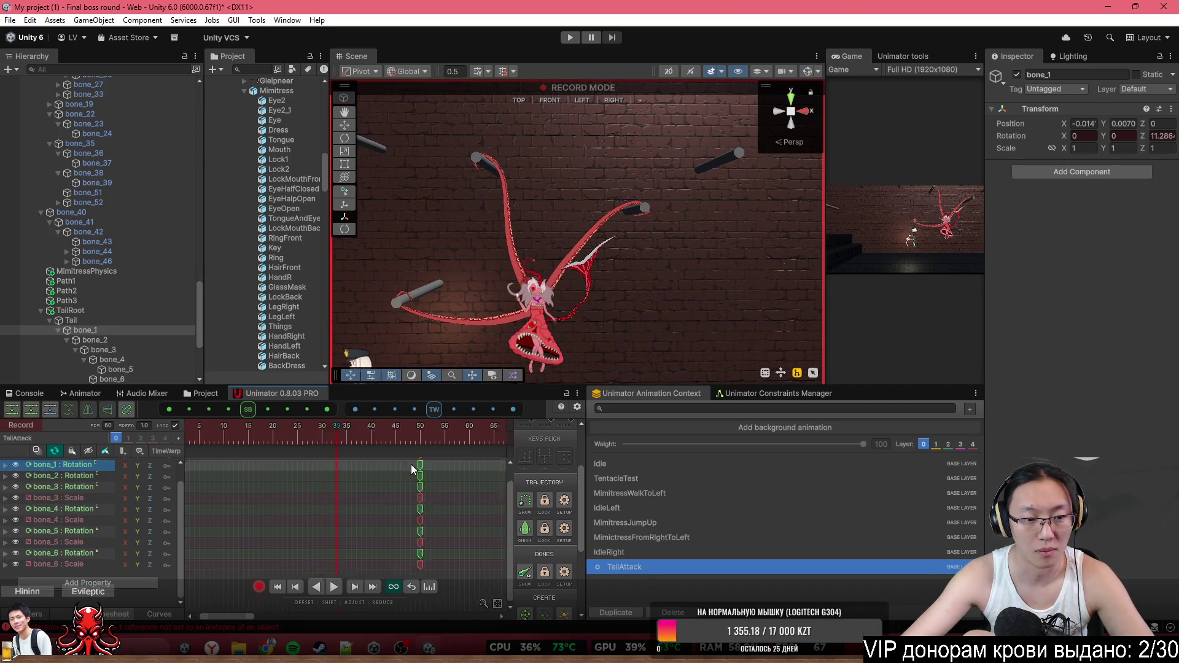
key("period")
key("period")
key("period")
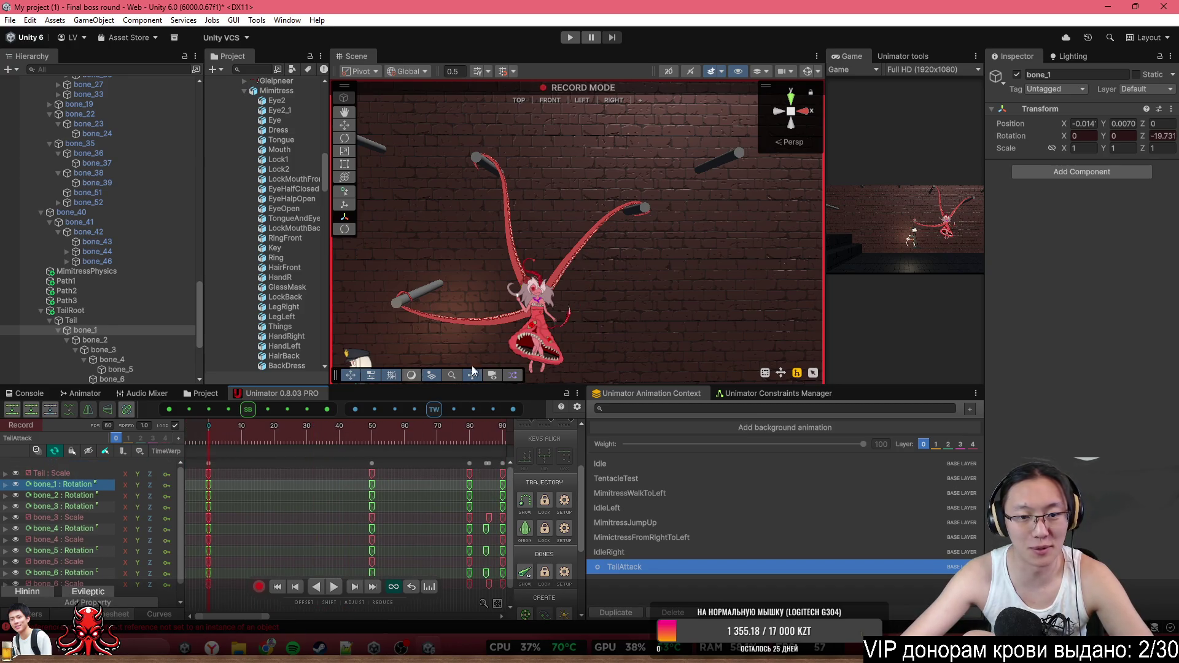
key("comma")
key("comma")
key("comma")
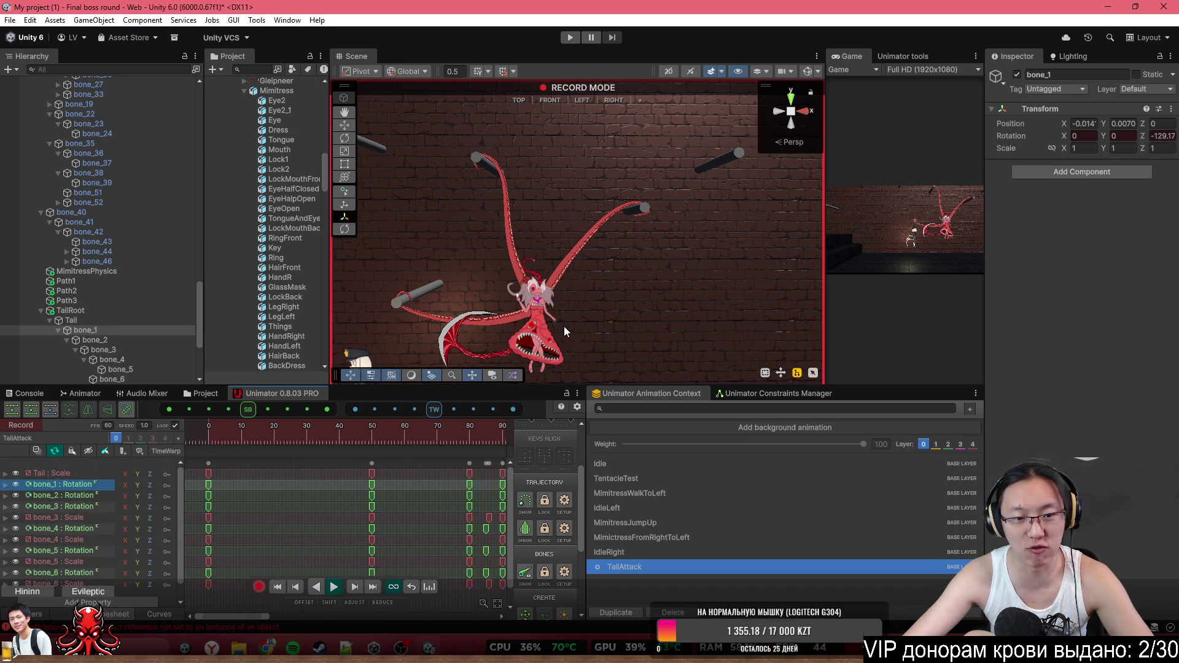
key("comma")
key("comma")
key("comma")
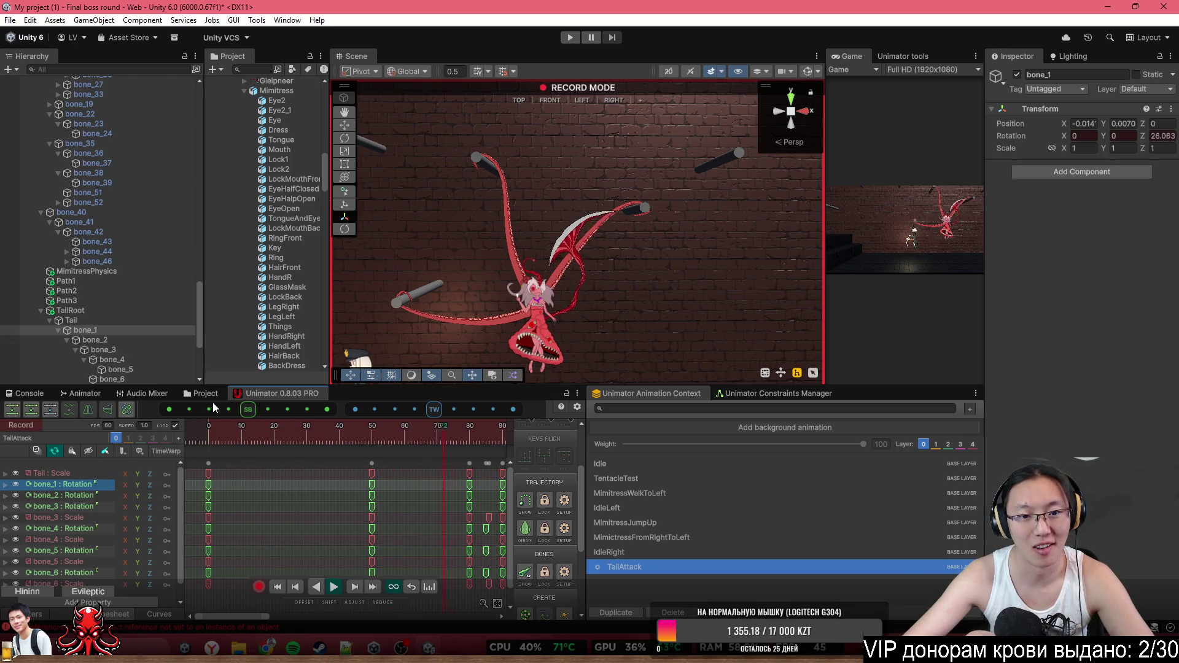
mouse_move(209, 433)
left_mouse_down()
mouse_move(196, 437)
mouse_move(485, 429)
left_mouse_up()
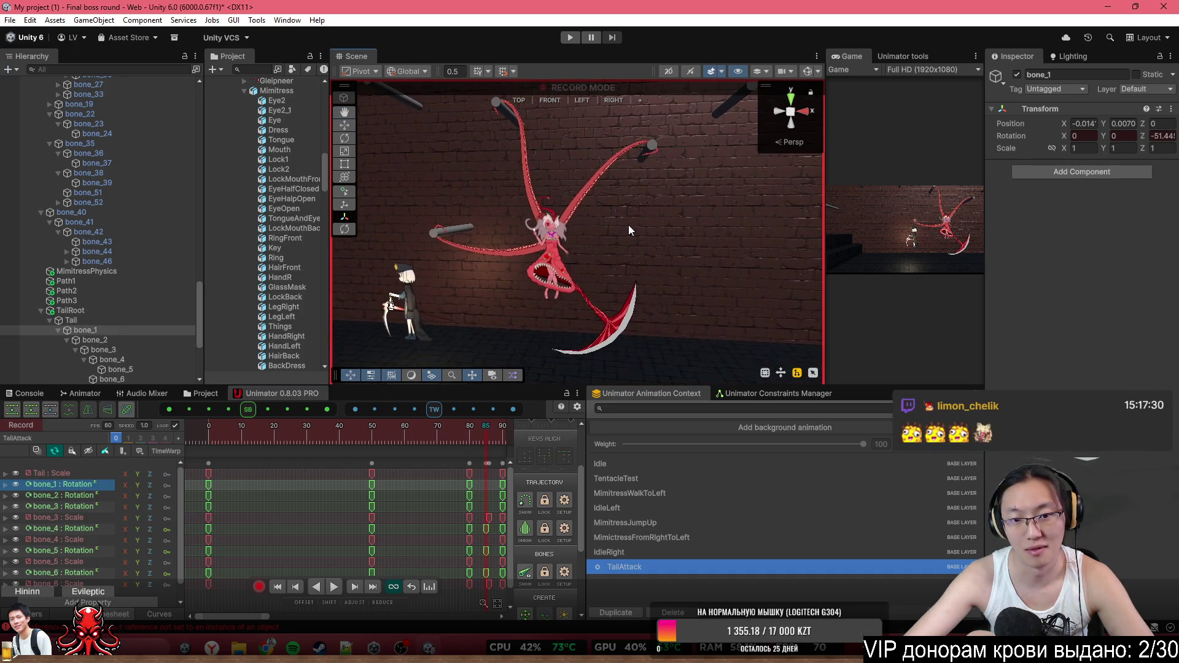
Play the swing from frame 80 and stop it around frames 88–92
scroll(483, 455, "up", 5)
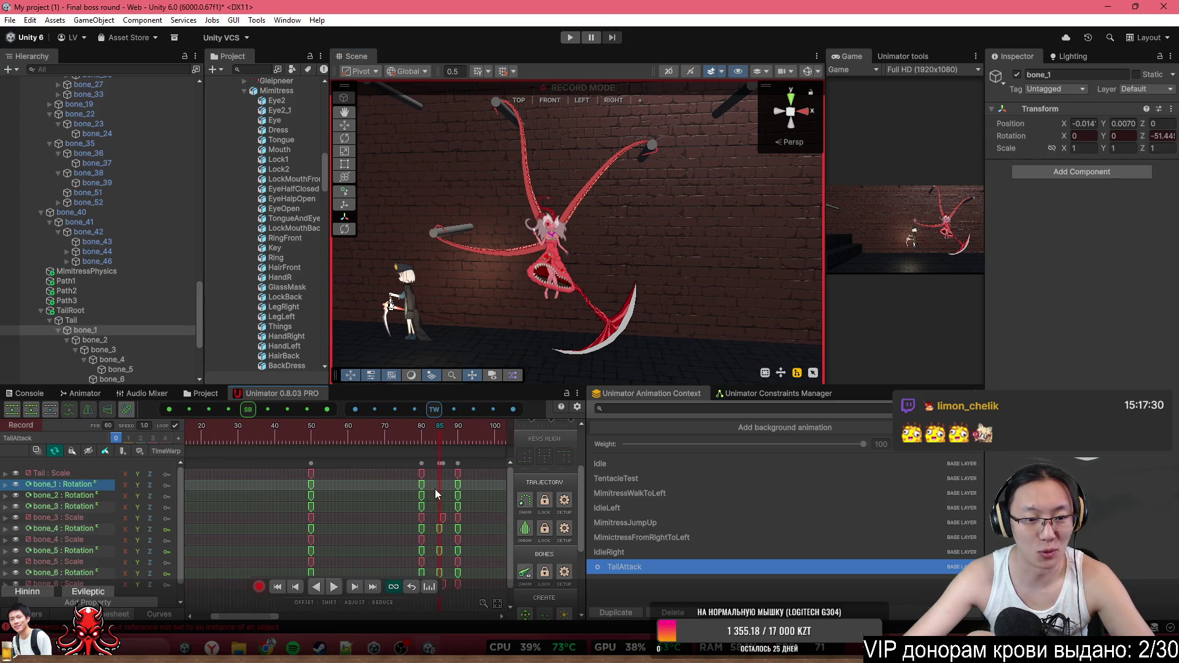
scroll(443, 495, "right", 3)
left_click(459, 436)
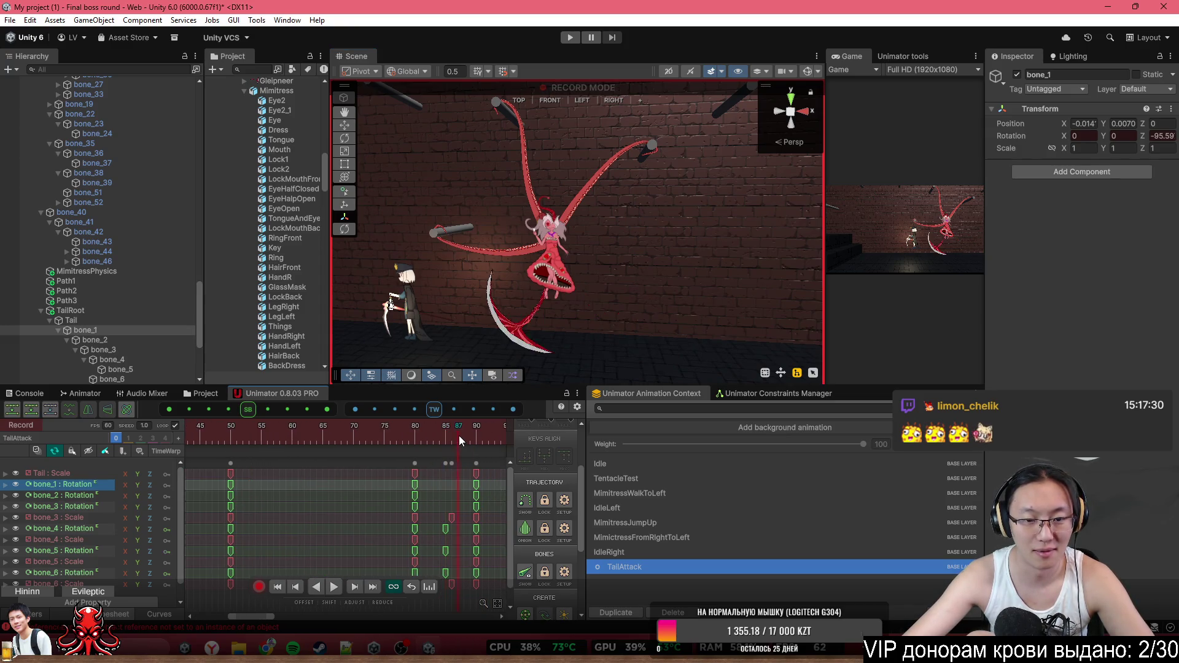
mouse_move(455, 434)
left_mouse_down()
mouse_move(476, 438)
mouse_move(411, 435)
left_mouse_up()
key("space")
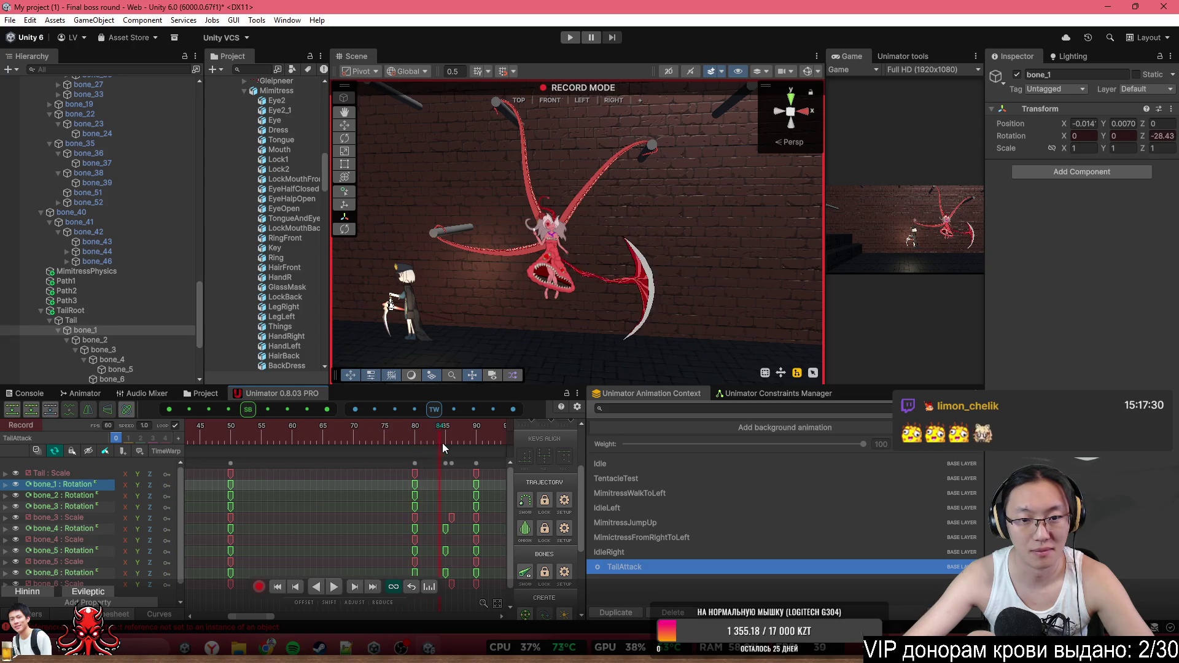
left_click(461, 447)
left_click_drag(461, 447, 479, 458)
At frame 90, show the bones and rotate bone_4 and bone_5 to lift the scythe tip
left_click_drag(491, 246, 754, 121)
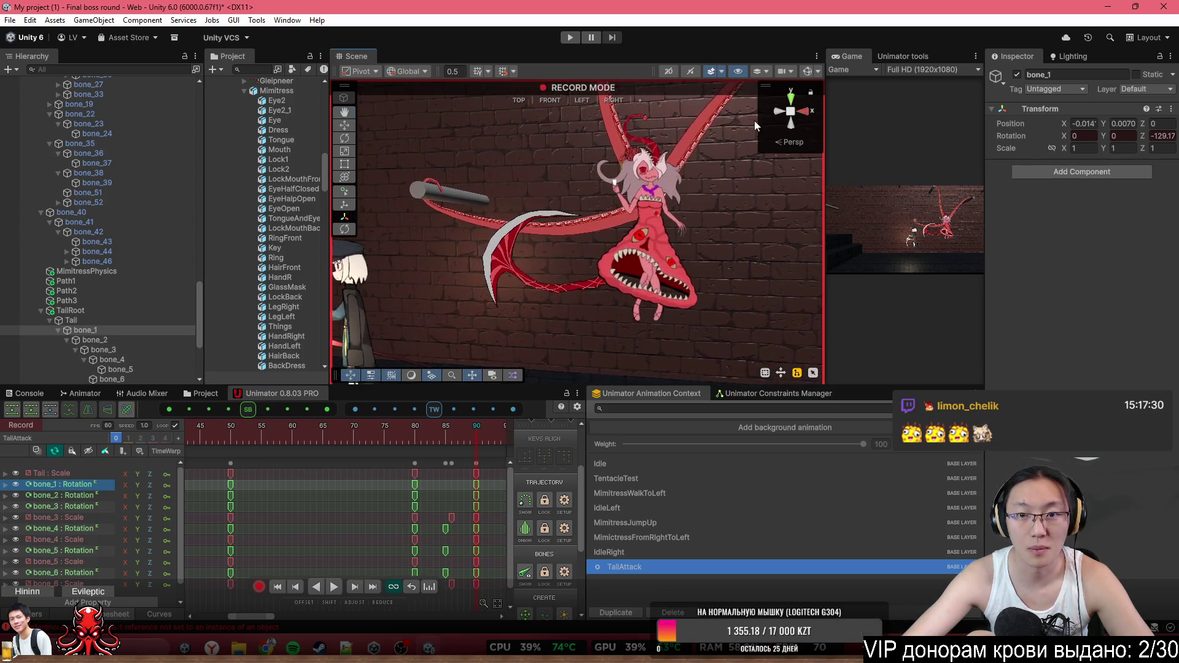
left_click(807, 72)
mouse_move(514, 241)
left_mouse_down()
mouse_move(506, 219)
mouse_move(535, 180)
mouse_move(534, 320)
left_mouse_up()
left_click(416, 436)
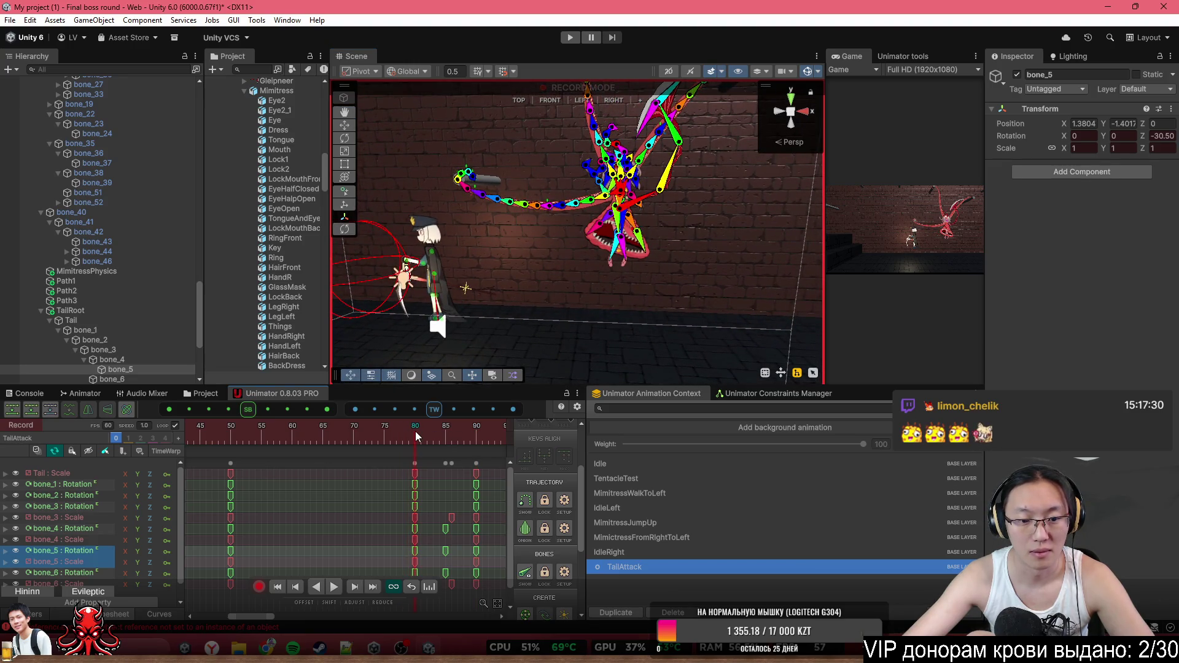
Enable onion-skin ghost trails, step back to frame 86, and select bone_2
left_click(526, 533)
scroll(582, 327, "up", 3)
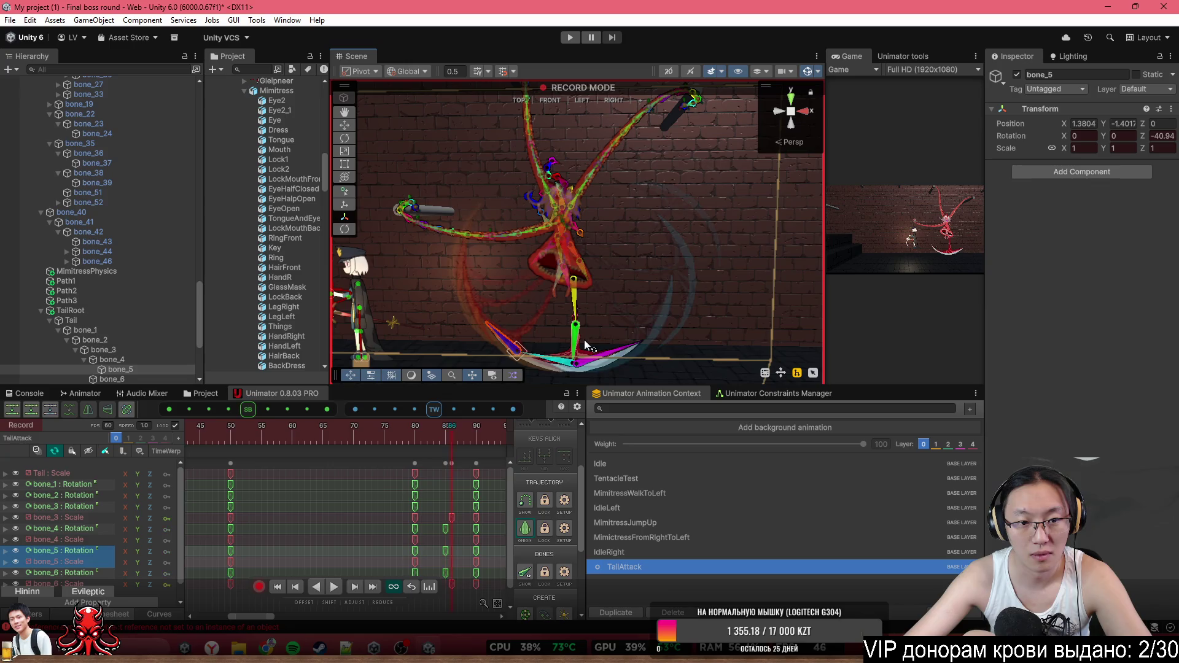
key("comma")
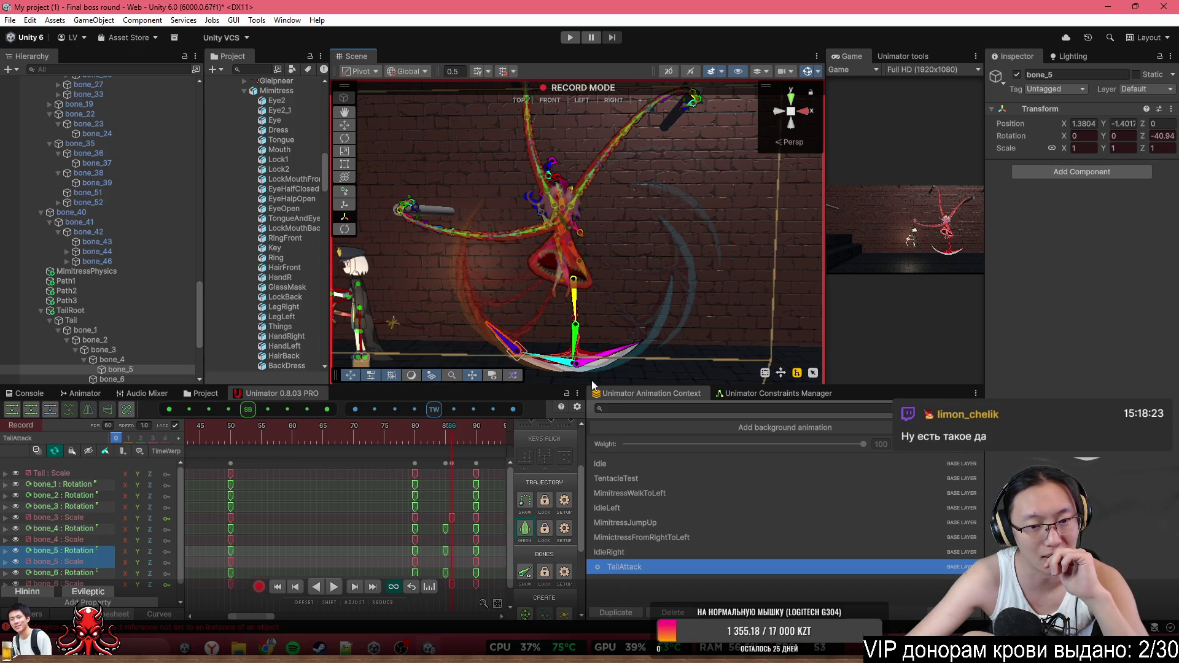
left_click(573, 315)
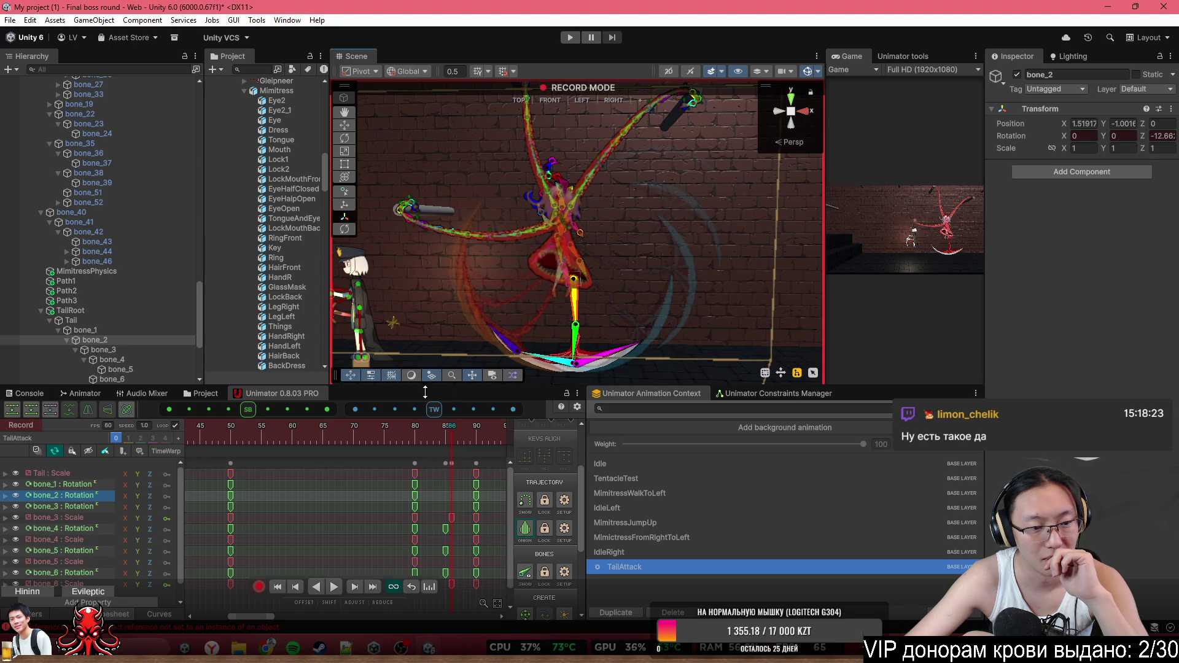
Open bone_1's Rotation.z channel in the Curves graph
left_click(80, 485)
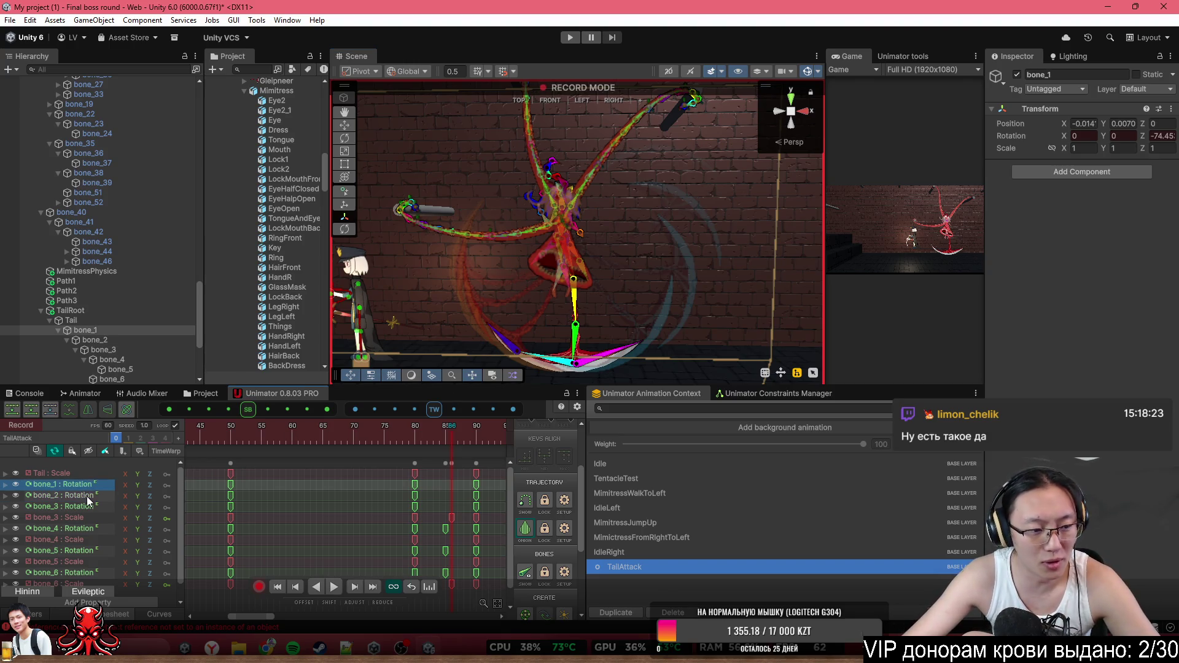
left_click(88, 506, "shift")
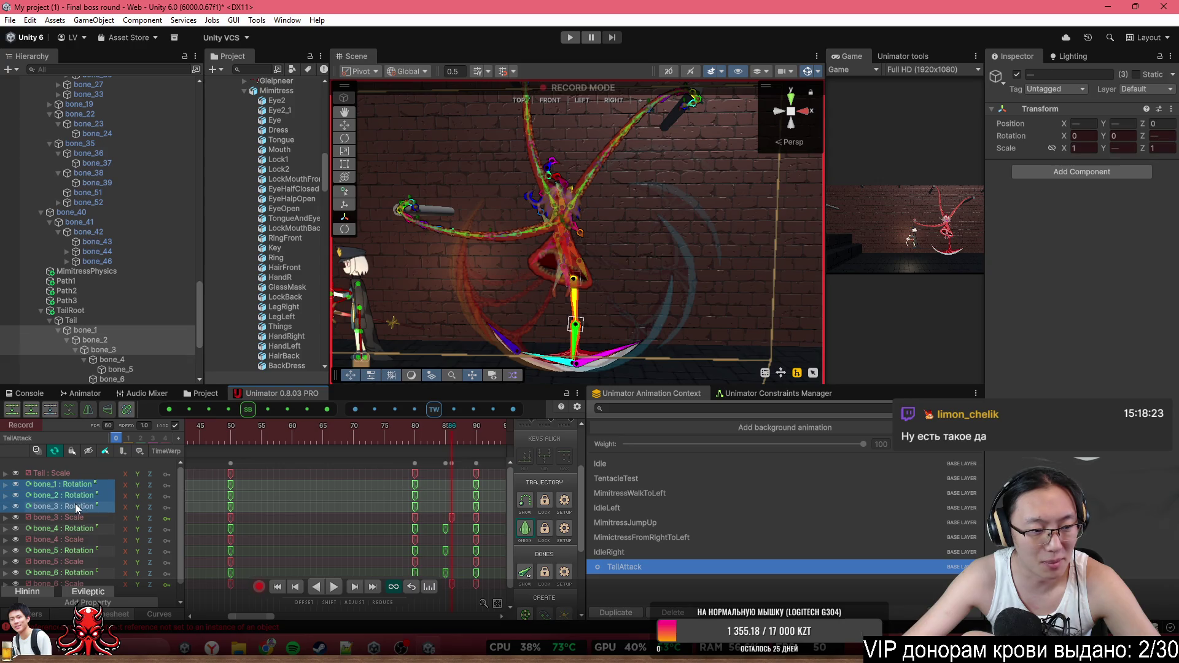
left_click(5, 485)
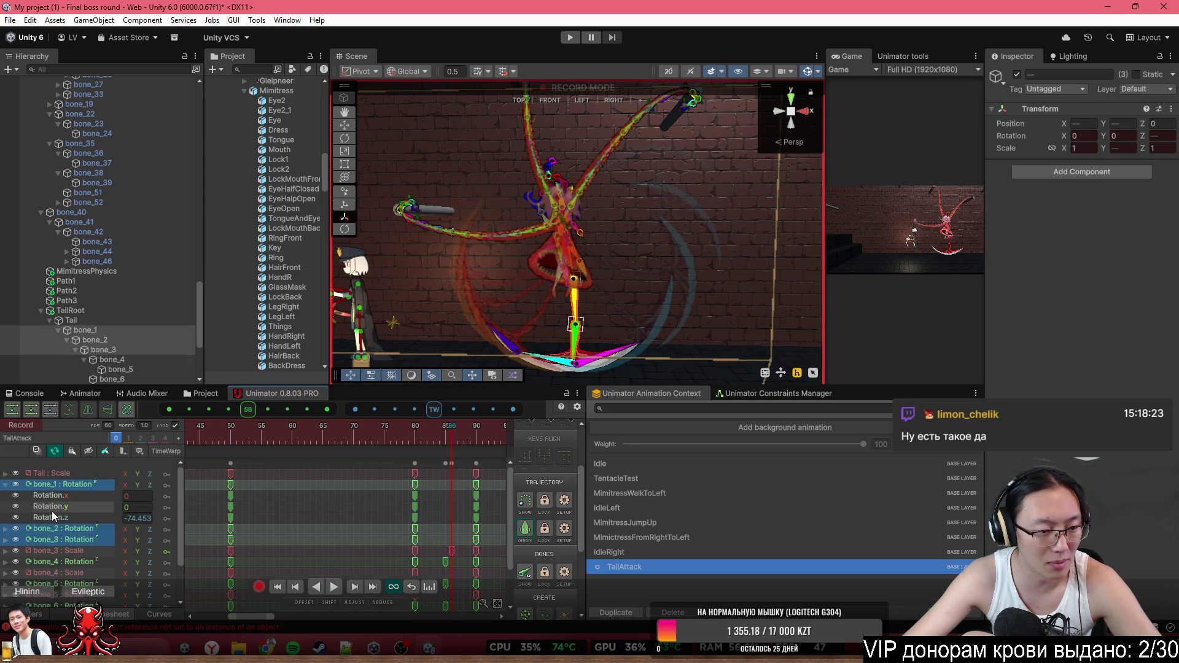
left_click(50, 518)
left_click(155, 615)
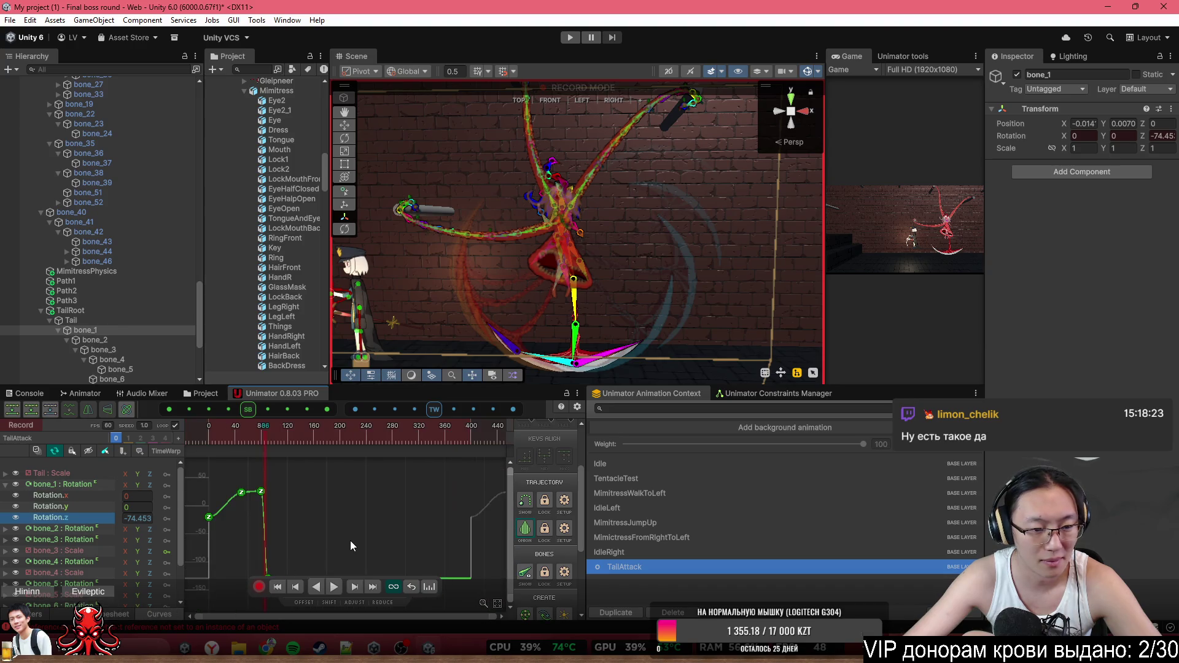
scroll(271, 543, "up", 3)
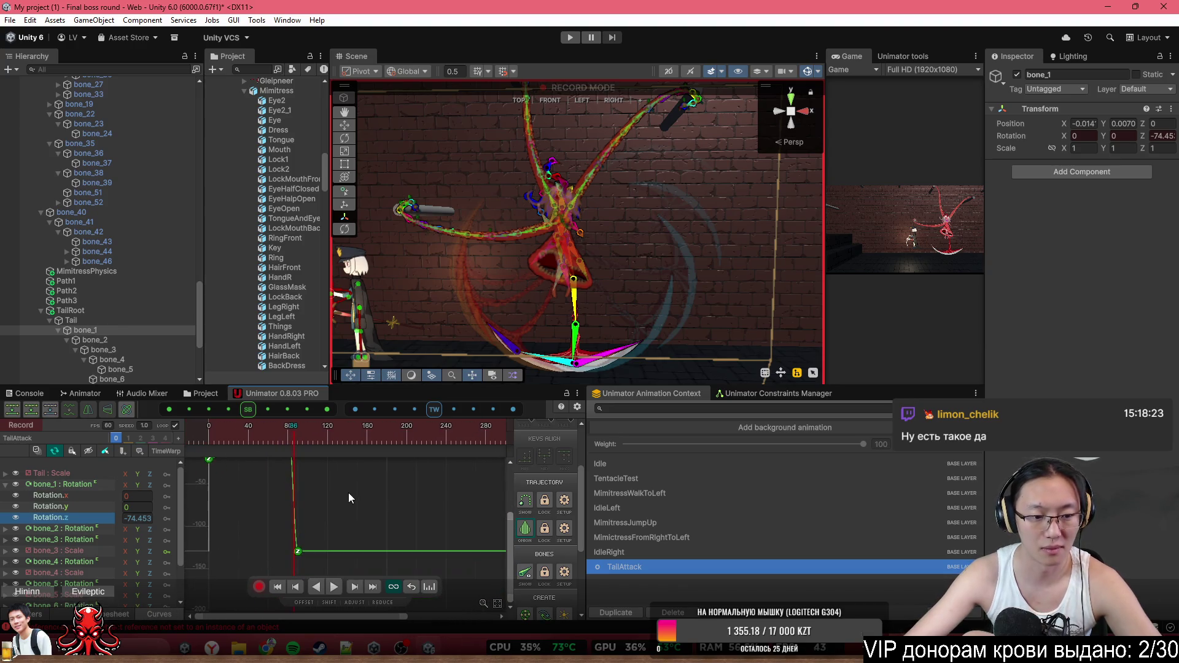
Change the tangent mode of bone_1's frame-80 key and angle its outgoing tangent steeply downward
mouse_move(288, 468)
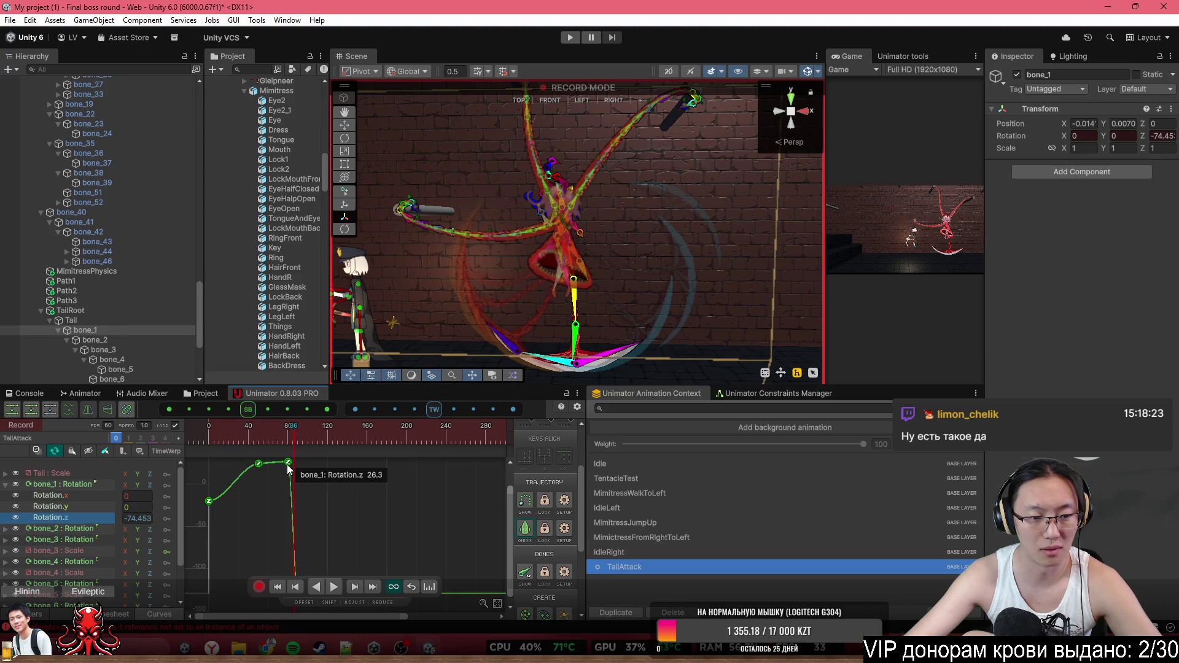
left_click(288, 463)
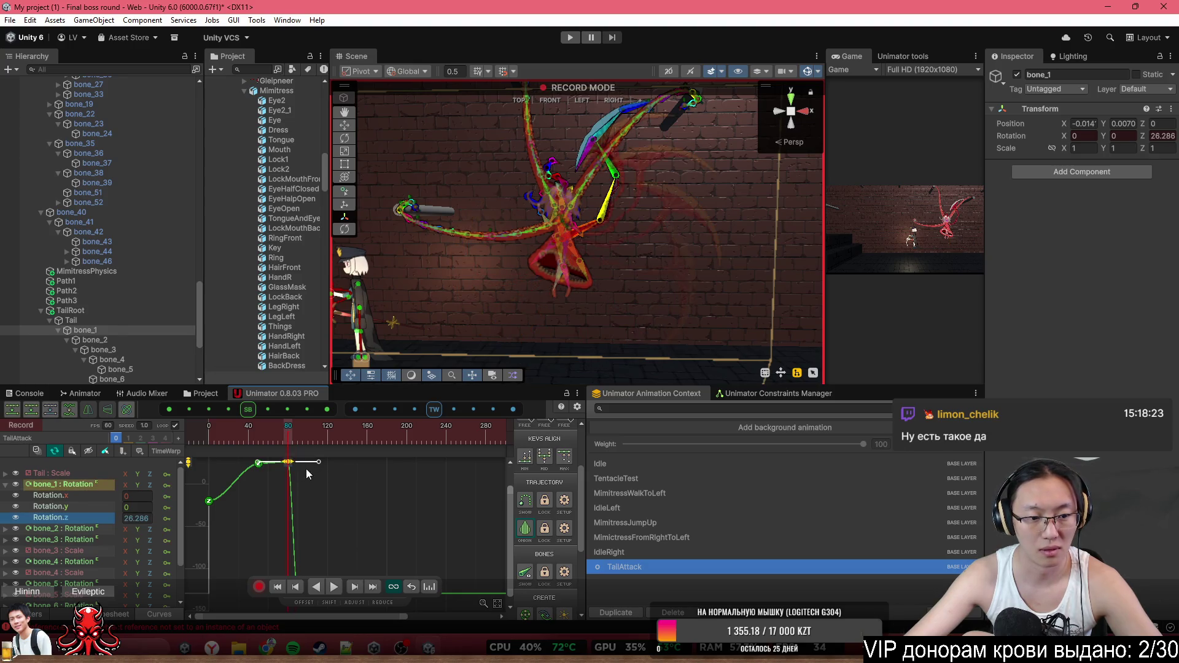
left_click_drag(321, 463, 315, 506)
key("ctrl+z")
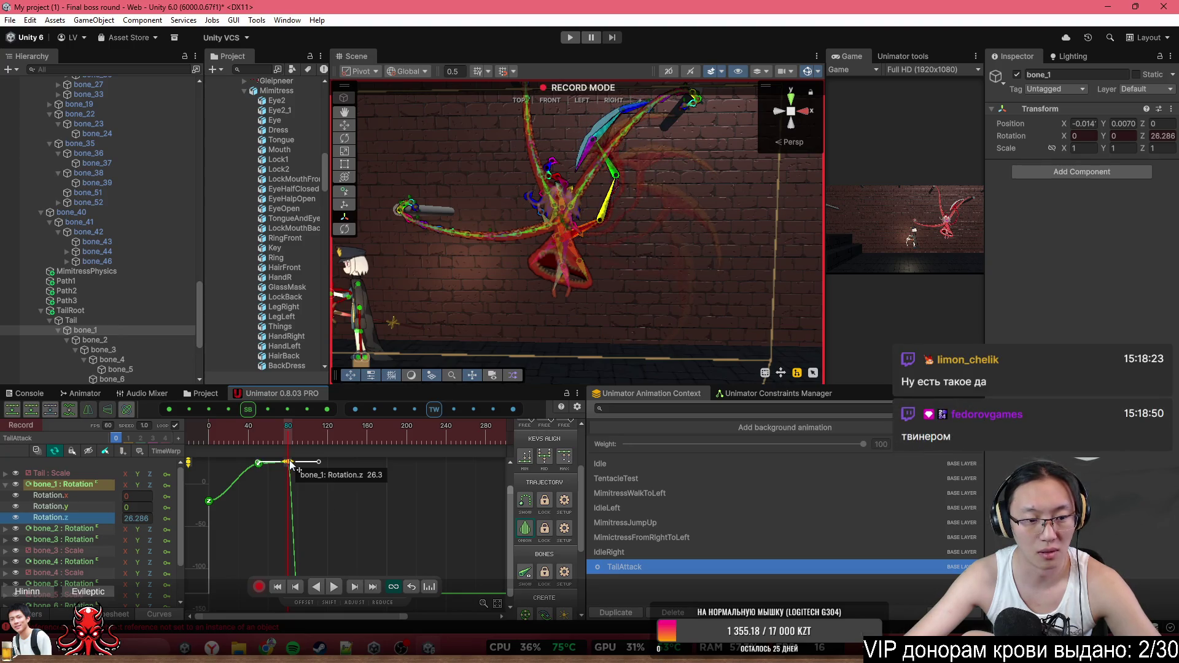
right_click(293, 466)
left_click(331, 386)
mouse_move(318, 462)
left_mouse_down()
mouse_move(319, 488)
mouse_move(290, 517)
left_mouse_up()
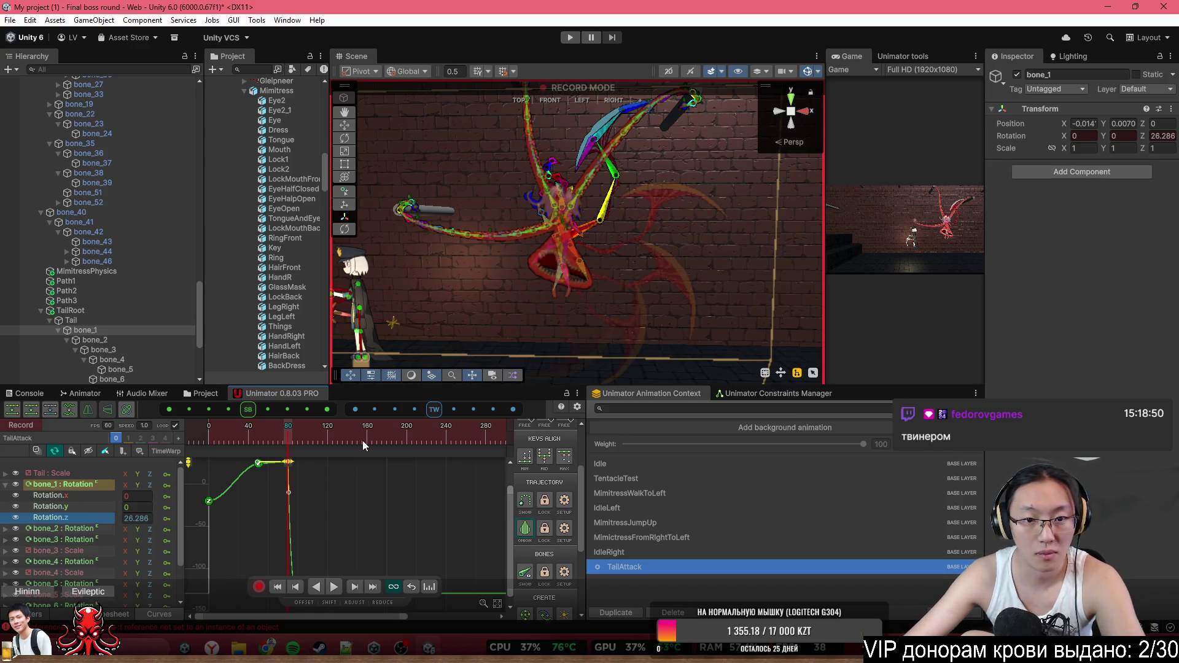
key("period")
key("period")
key("period")
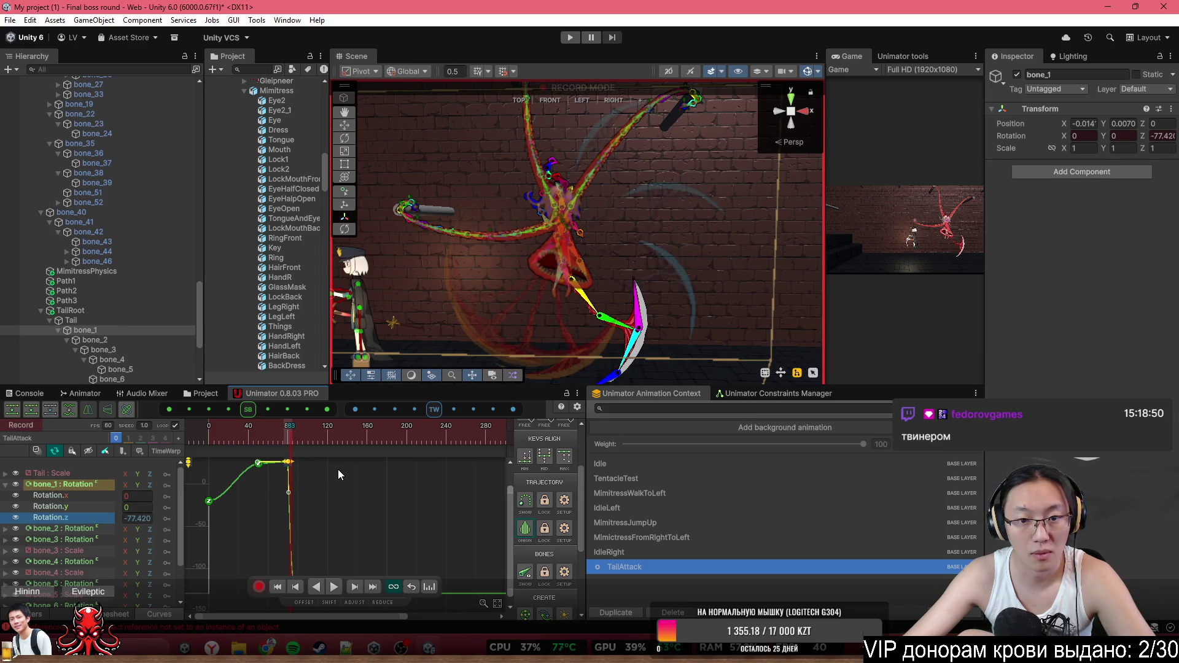
key("period")
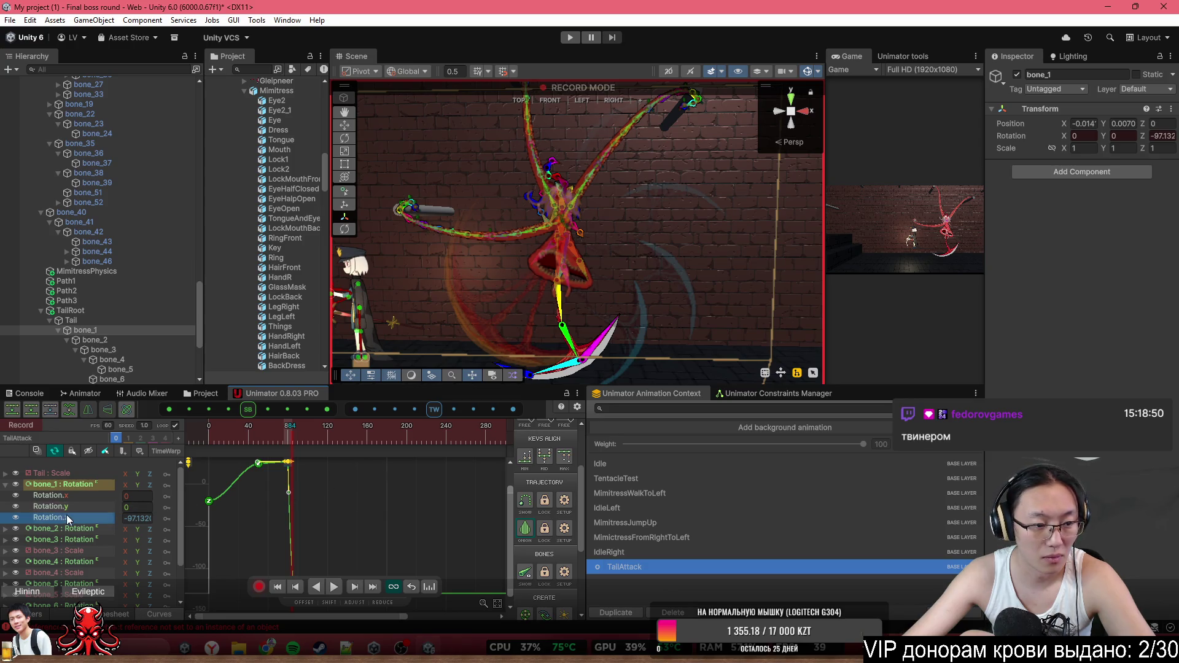
Break bone_2's Rotation.z key tangents and pull the outgoing tangent down to ease the drop
left_click(6, 529)
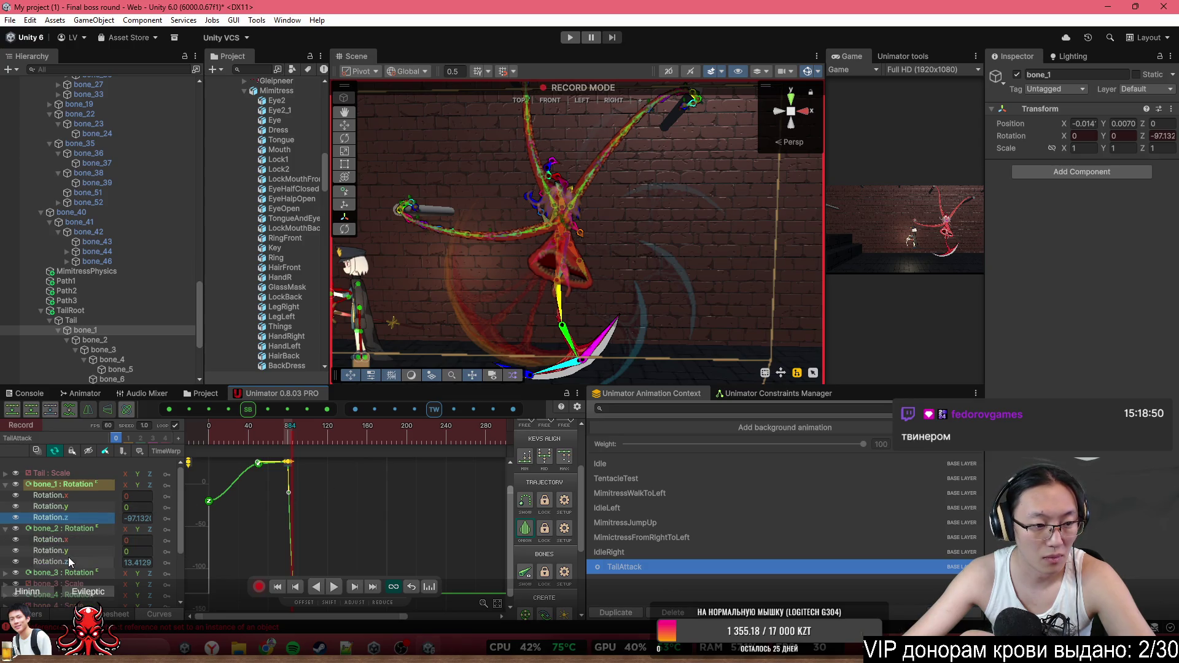
left_click(51, 562)
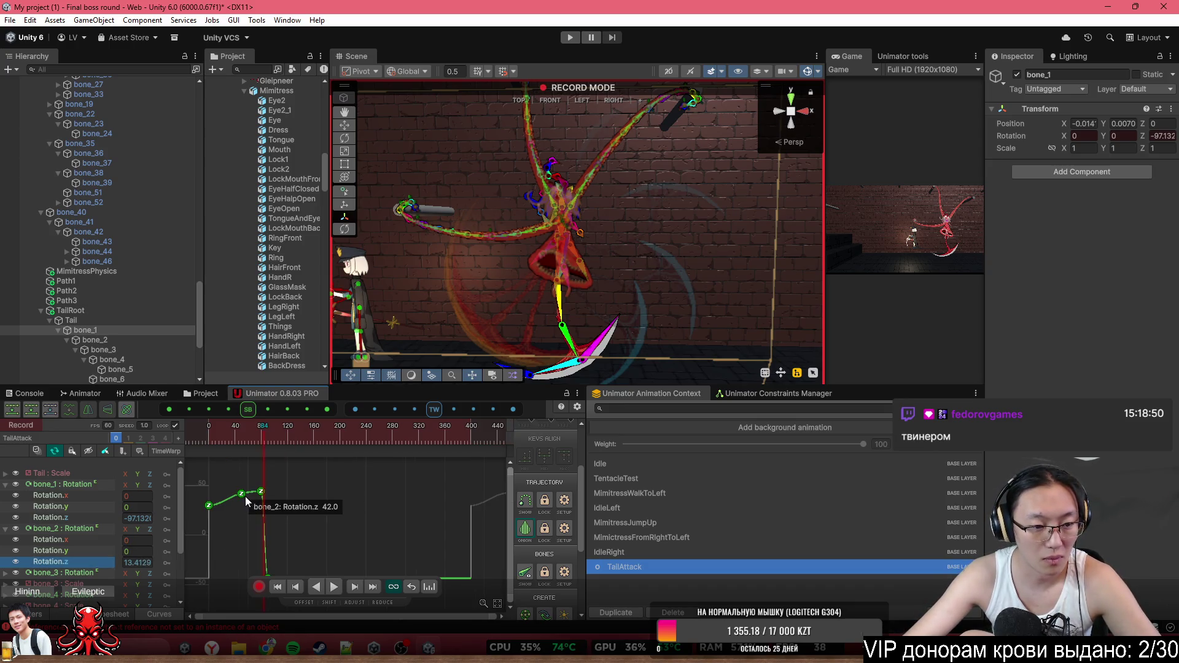
right_click(262, 492)
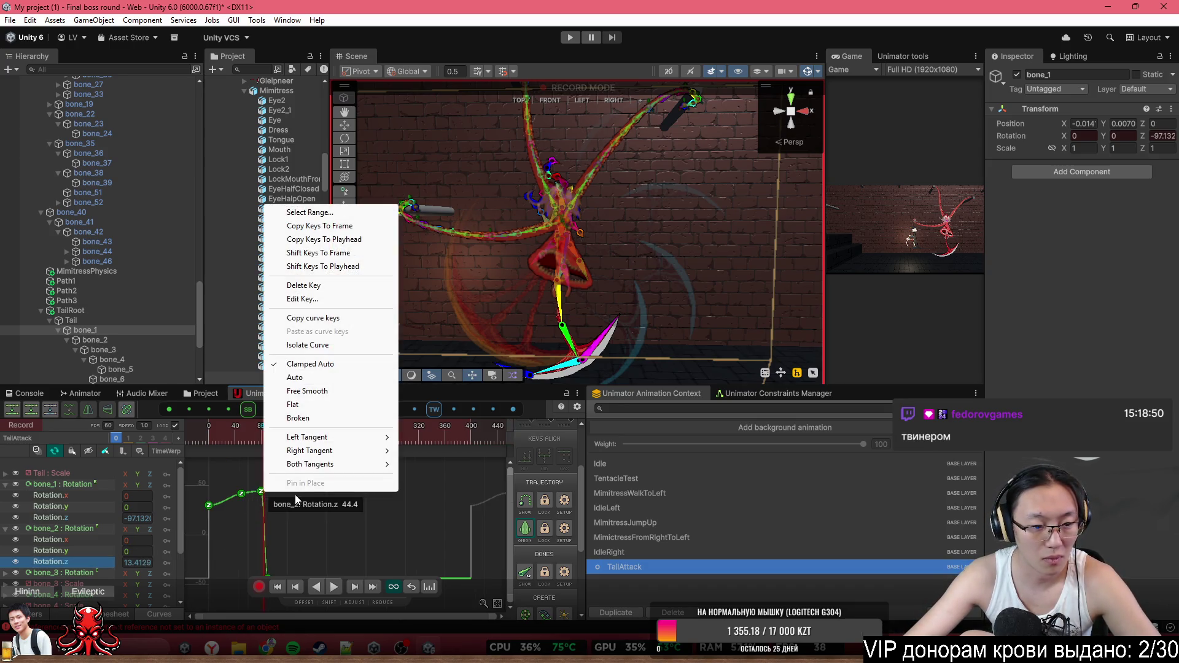
left_click(323, 420)
mouse_move(290, 495)
left_mouse_down()
mouse_move(289, 529)
mouse_move(265, 540)
left_mouse_up()
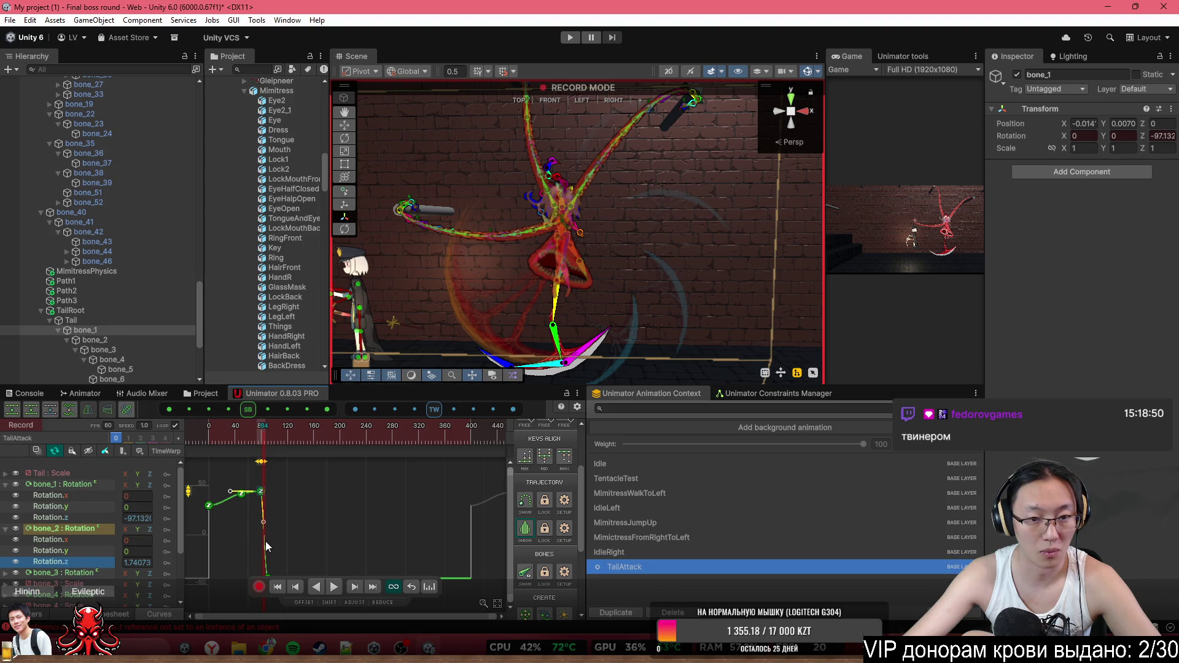
left_click_drag(265, 541, 283, 546)
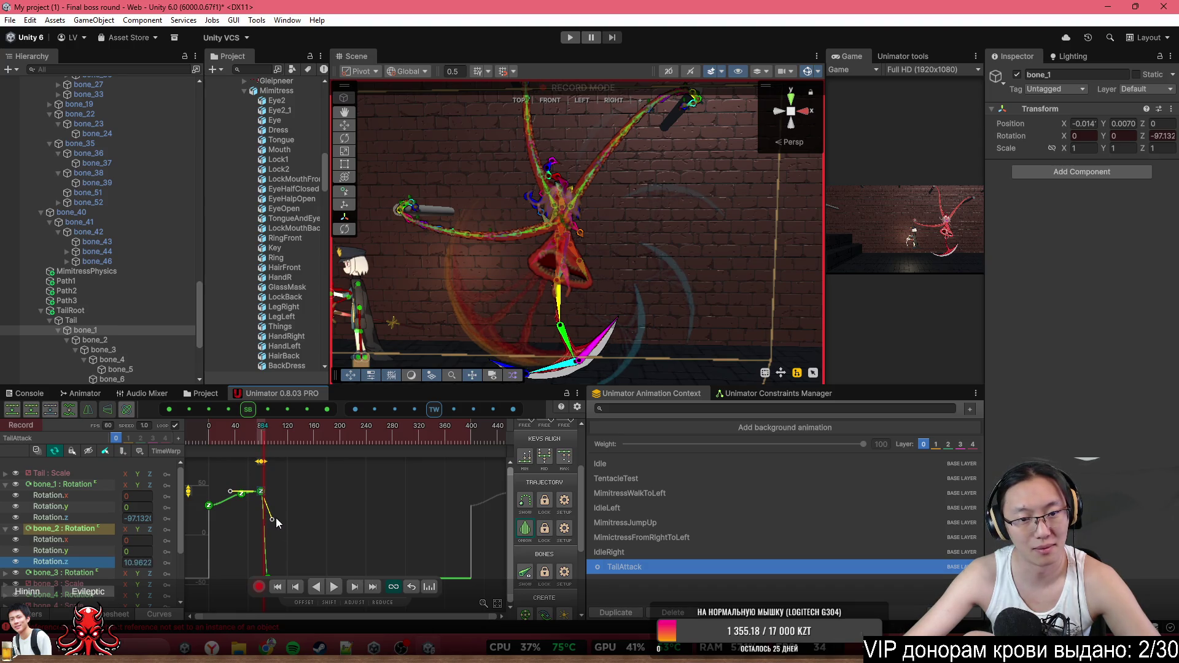
Set bone_3's frame-80 Rotation.z key to Both Tangents and swing its tangent into a steep drop
left_click(6, 572)
scroll(55, 541, "down", 2)
left_click(51, 569)
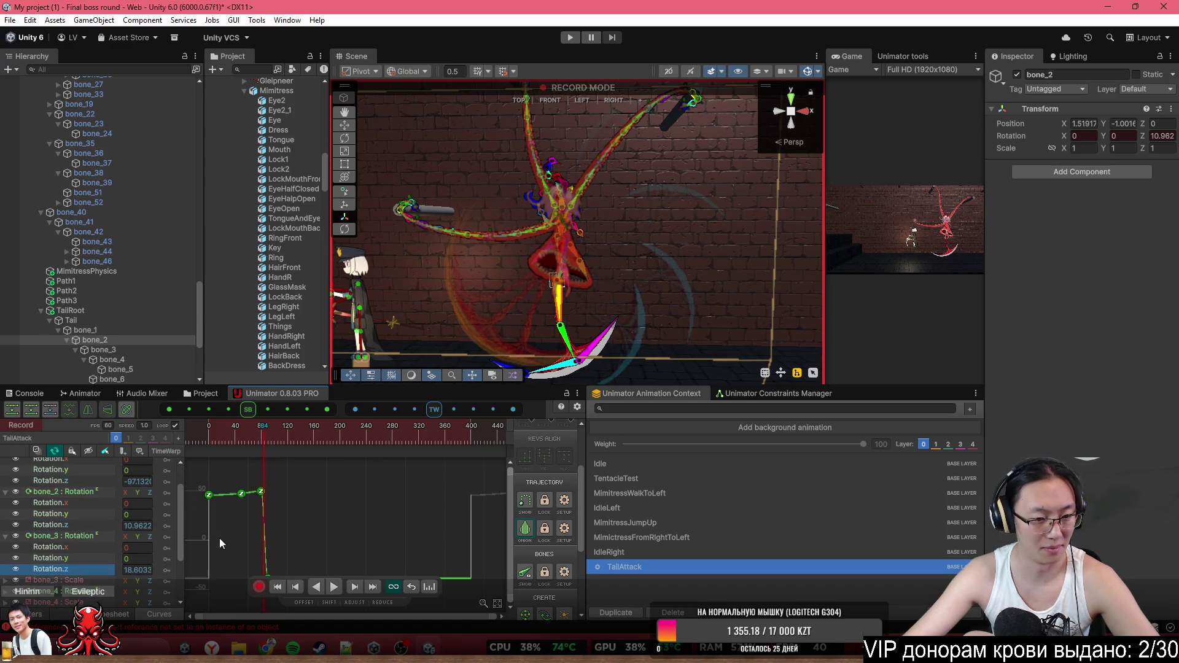
left_click(260, 492)
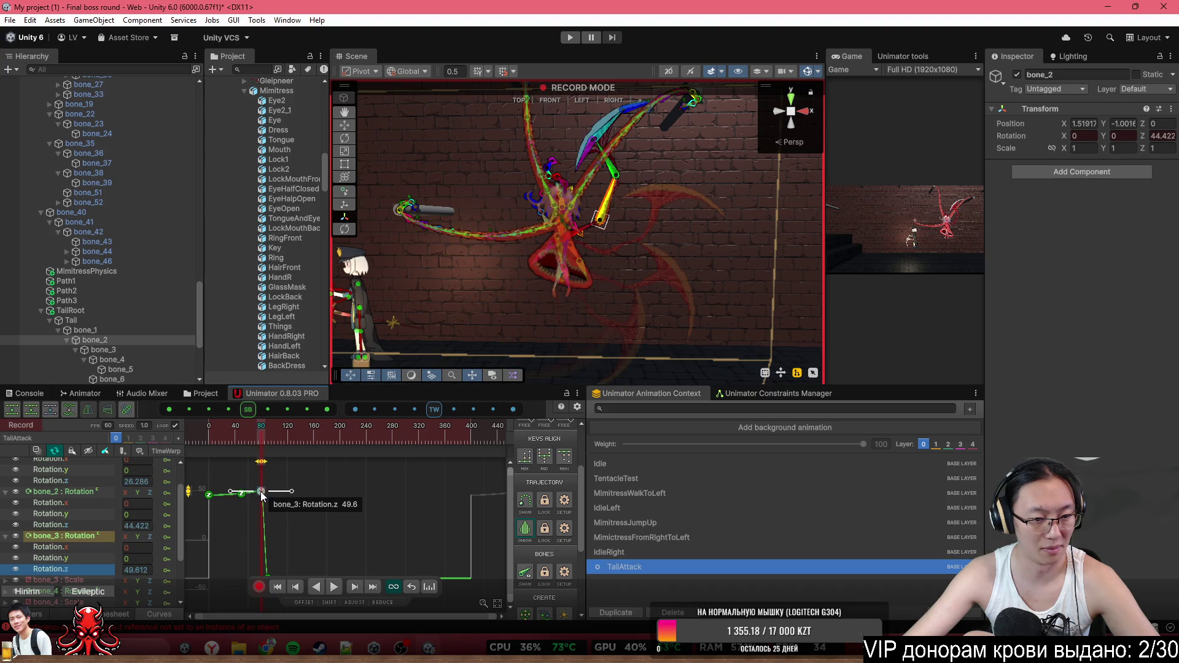
right_click(261, 492)
left_click(321, 417)
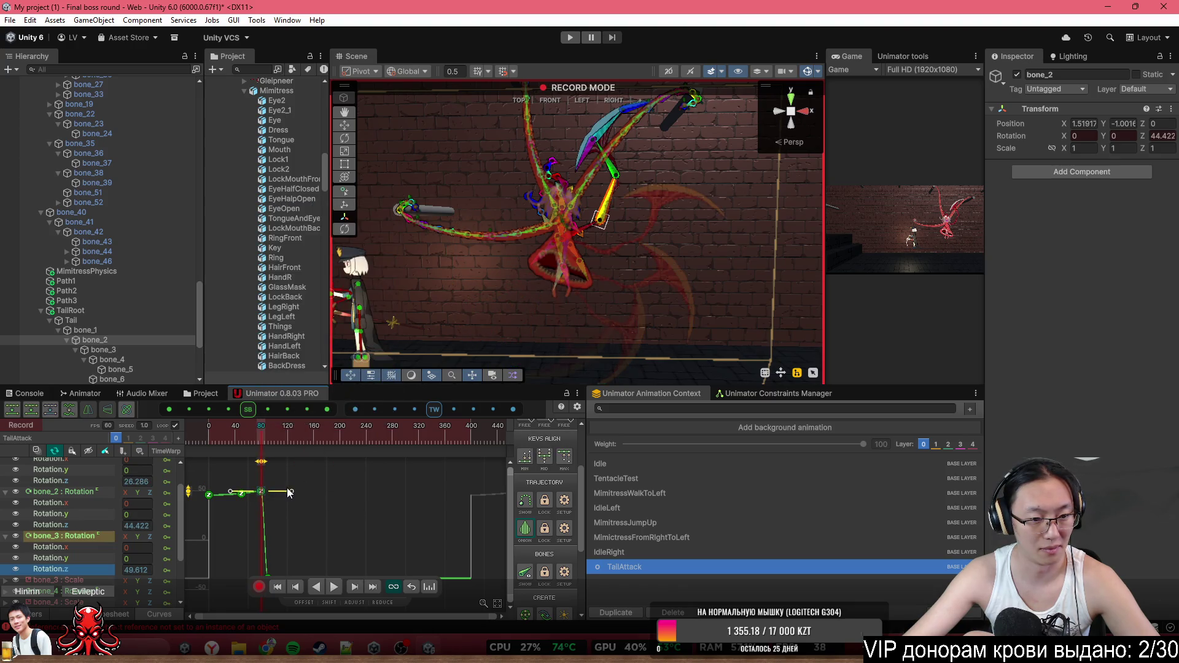
left_click_drag(280, 544, 264, 561)
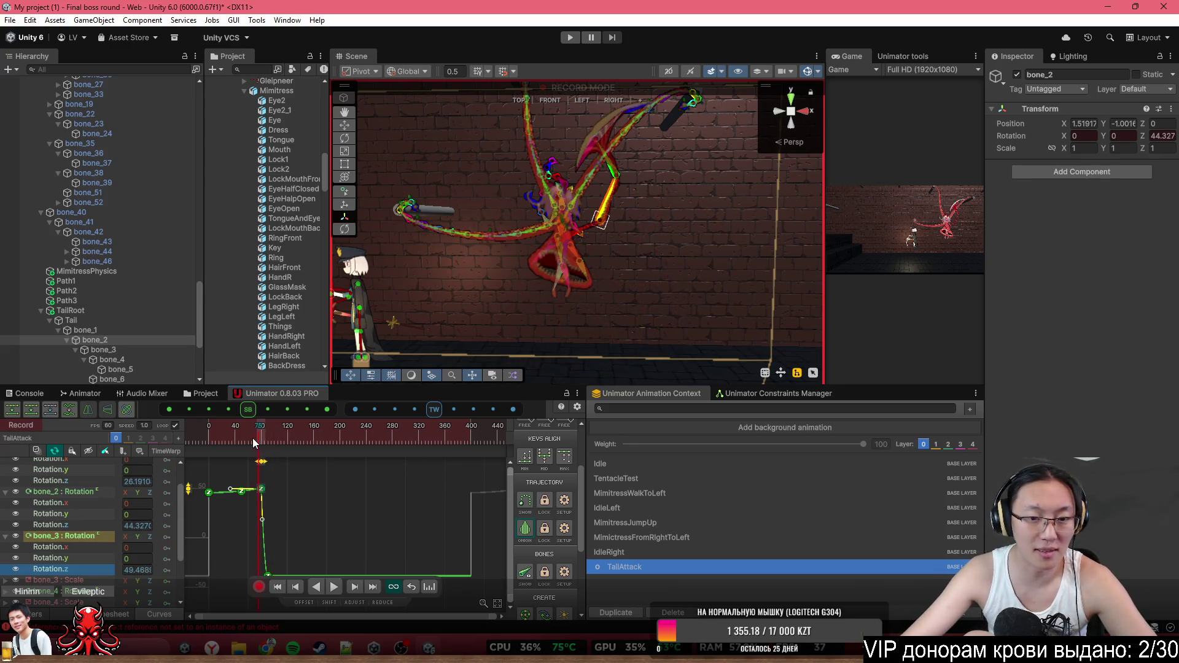
left_click(290, 441)
Scrub frames 83–88 to view the downswing, then hide the bone overlays
left_click(264, 441)
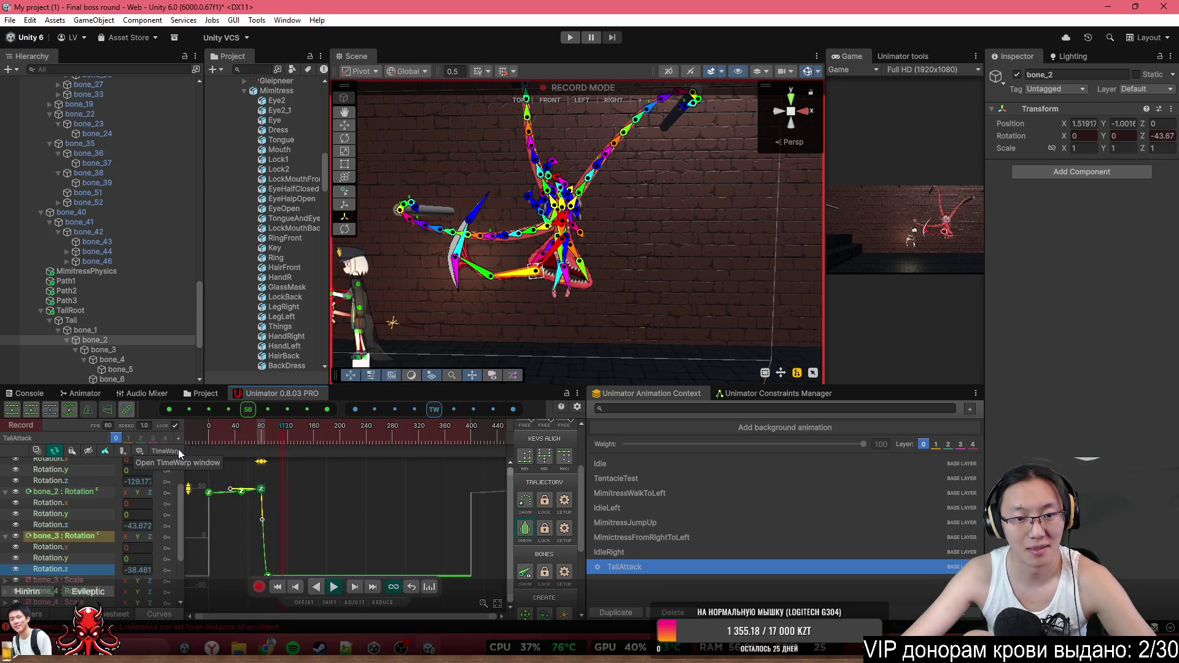
left_click(257, 441)
left_click(262, 441)
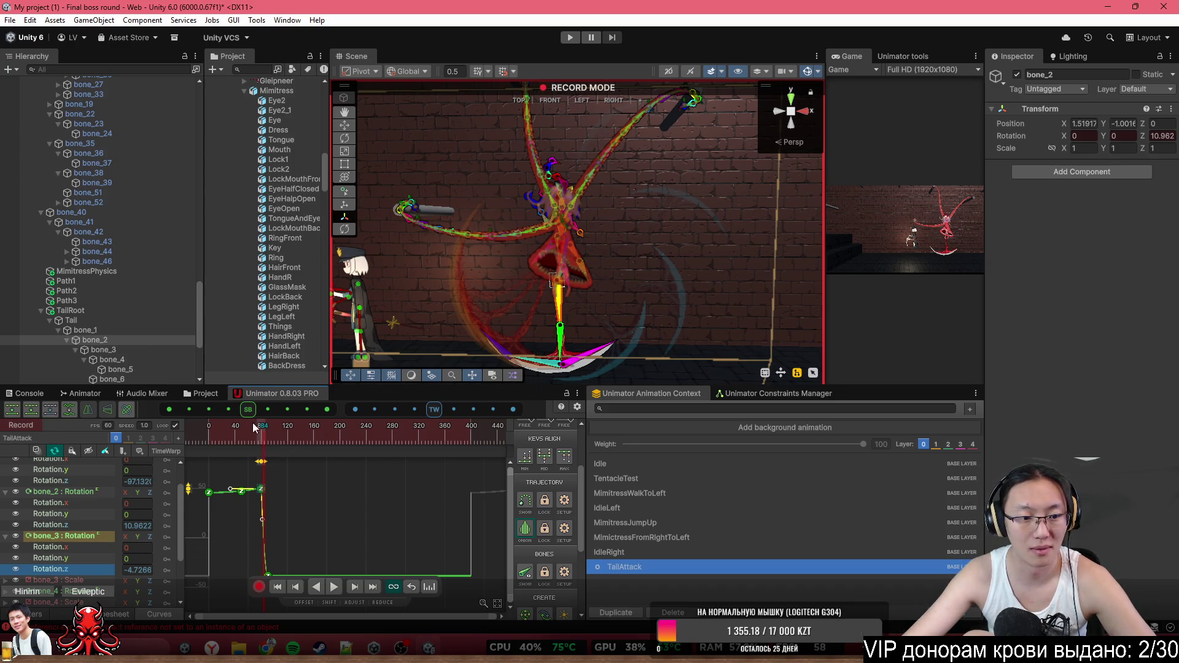
left_click_drag(254, 428, 233, 428)
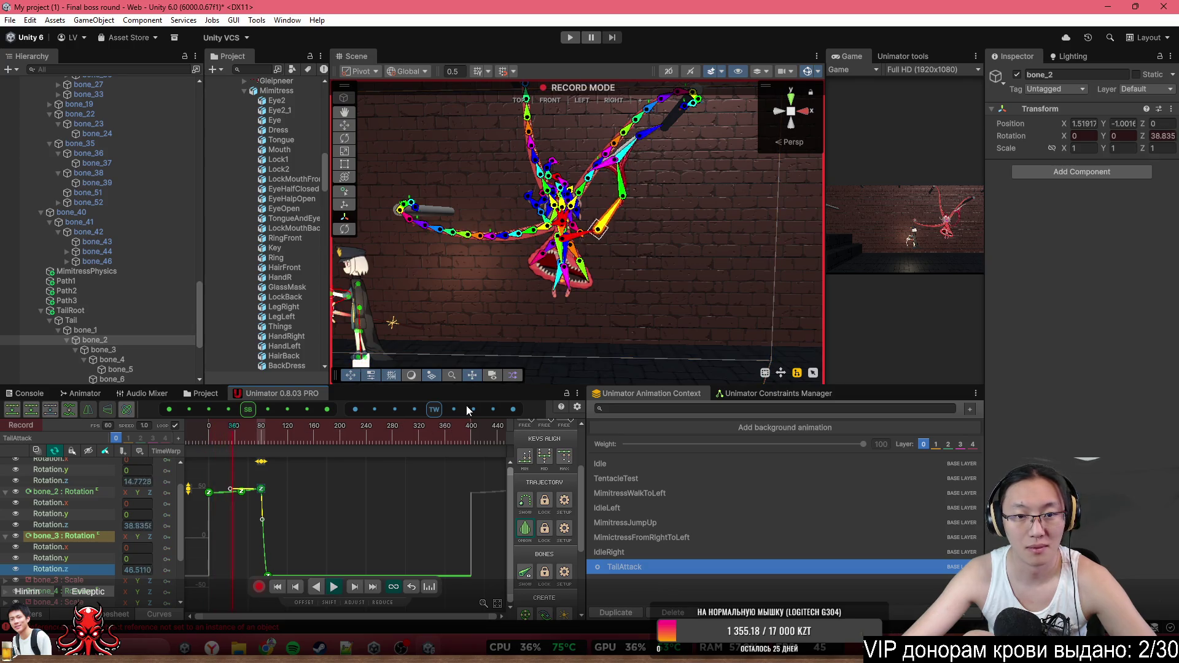
left_click(370, 376)
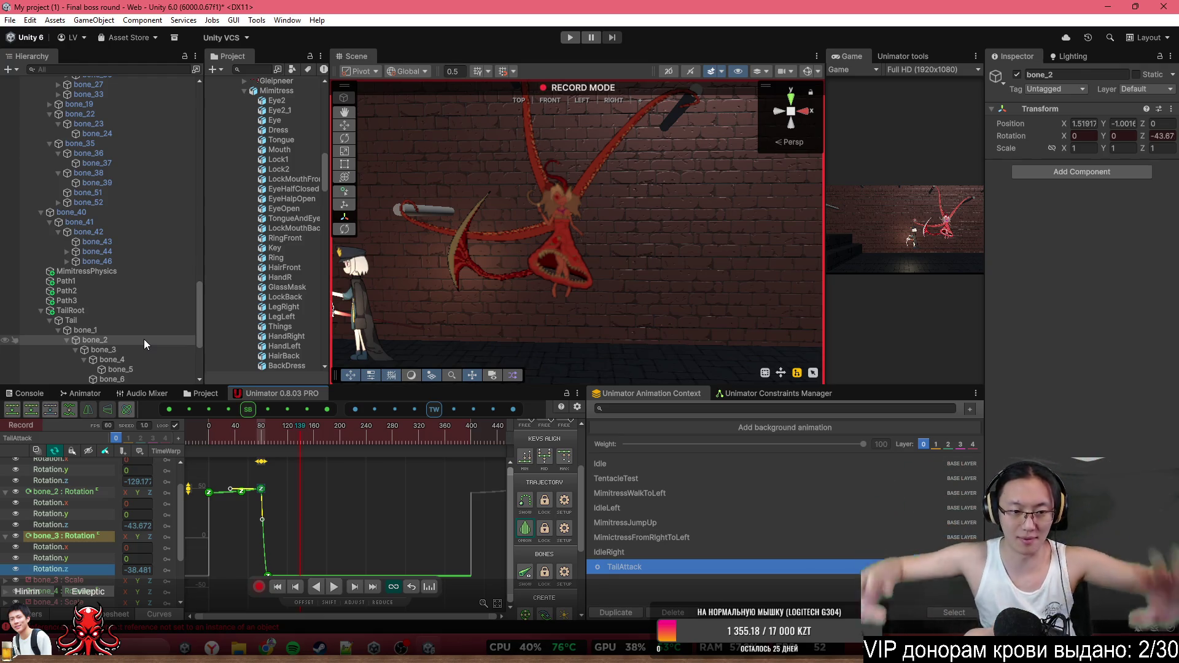
Step through the strike from frame 79 to 87 and select the bone_3 key there
left_click(262, 443)
left_click_drag(262, 443, 261, 432)
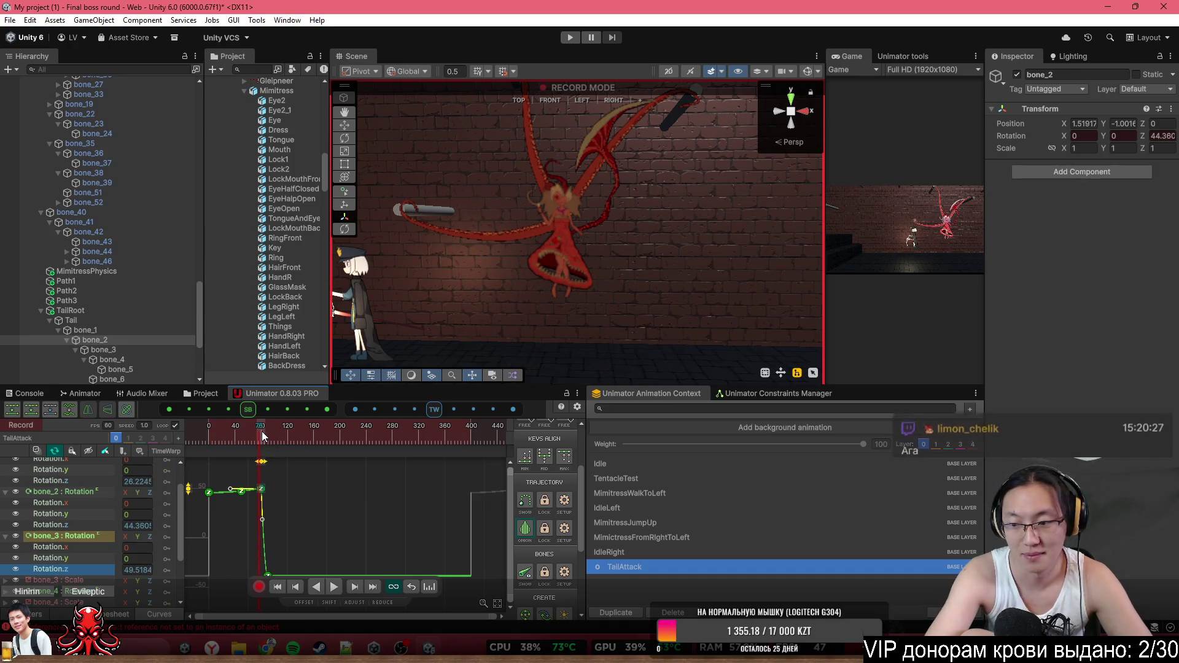
key("Right")
key("Right")
key("Right")
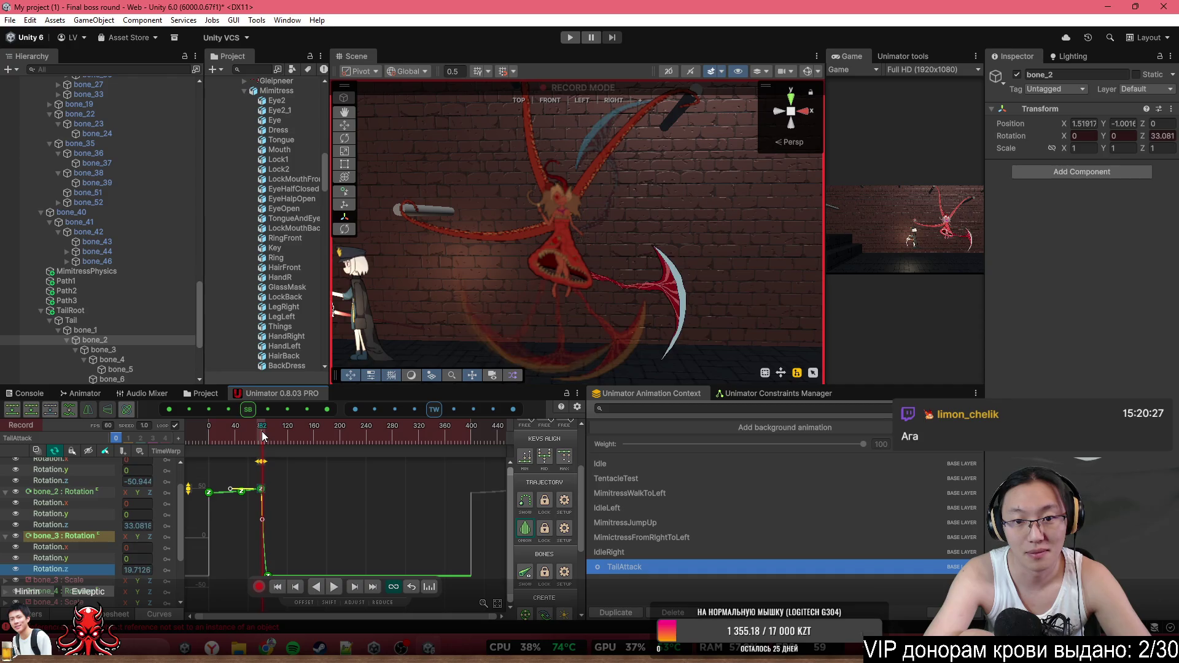
key("Right")
key("Right")
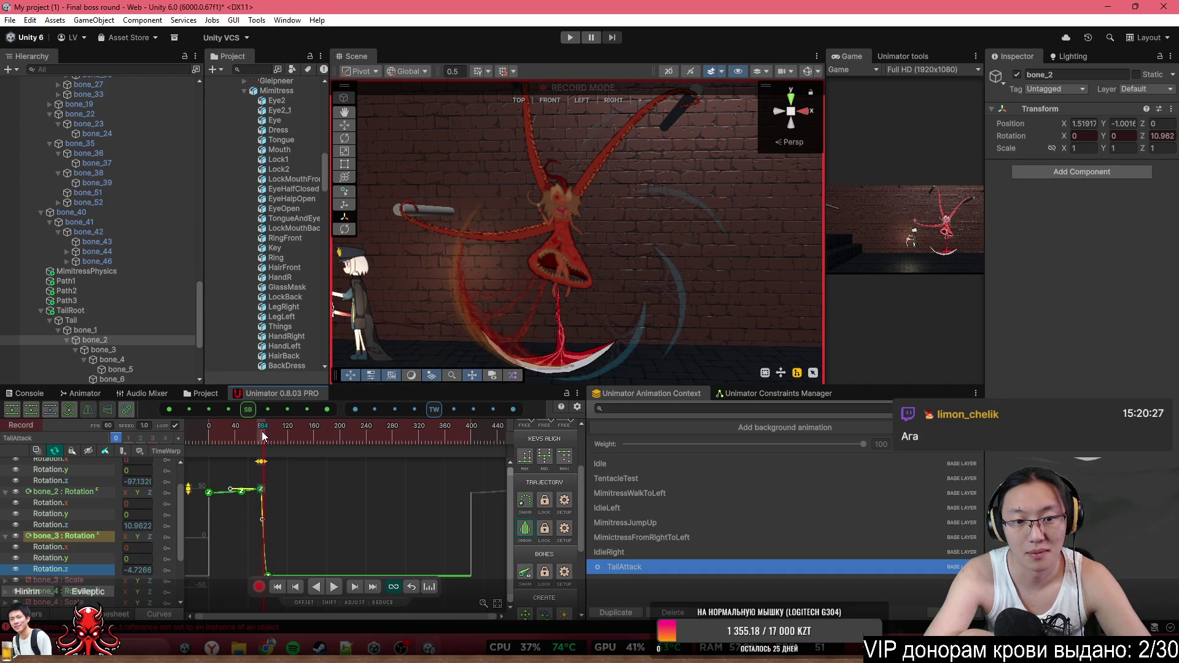
key("Right")
key("Right")
key("Right")
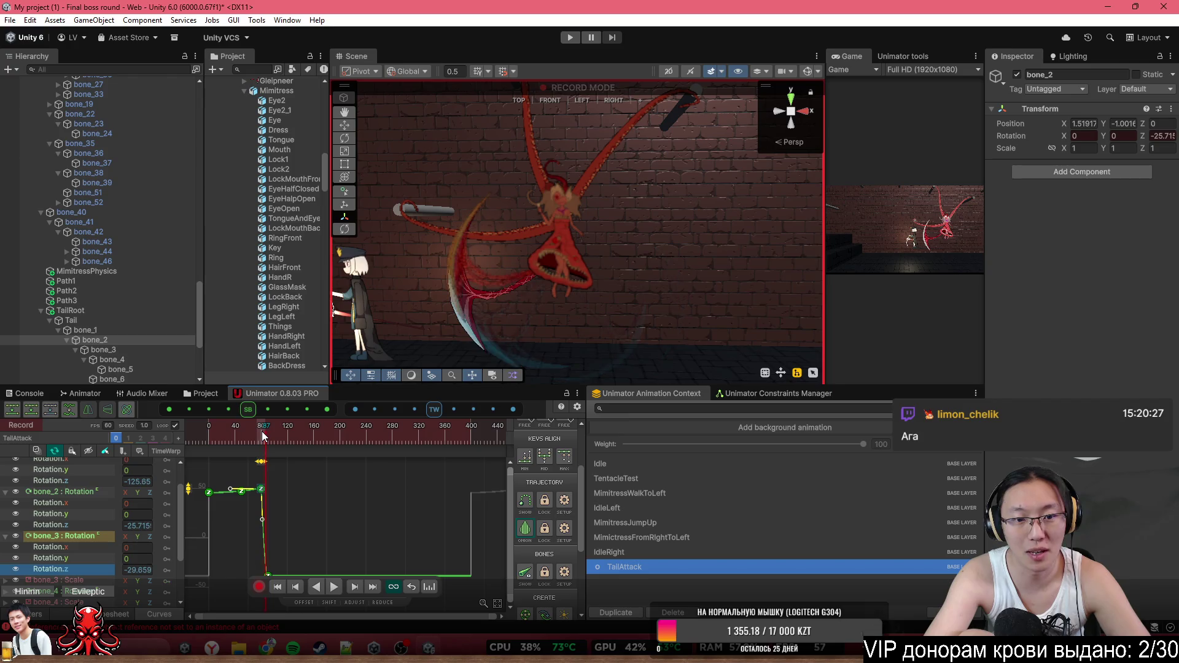
left_click(252, 462)
key("Up")
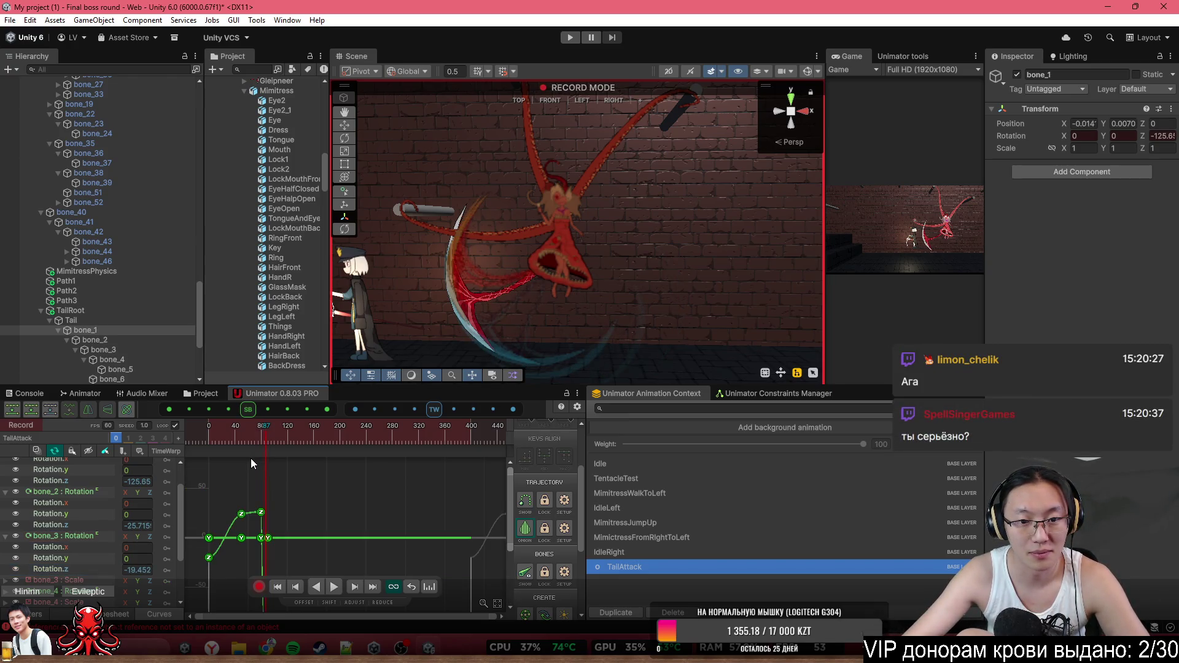
Collapse the bone_1–bone_3 Rotation foldouts and switch from Curves back to the Dopesheet
left_click(251, 459)
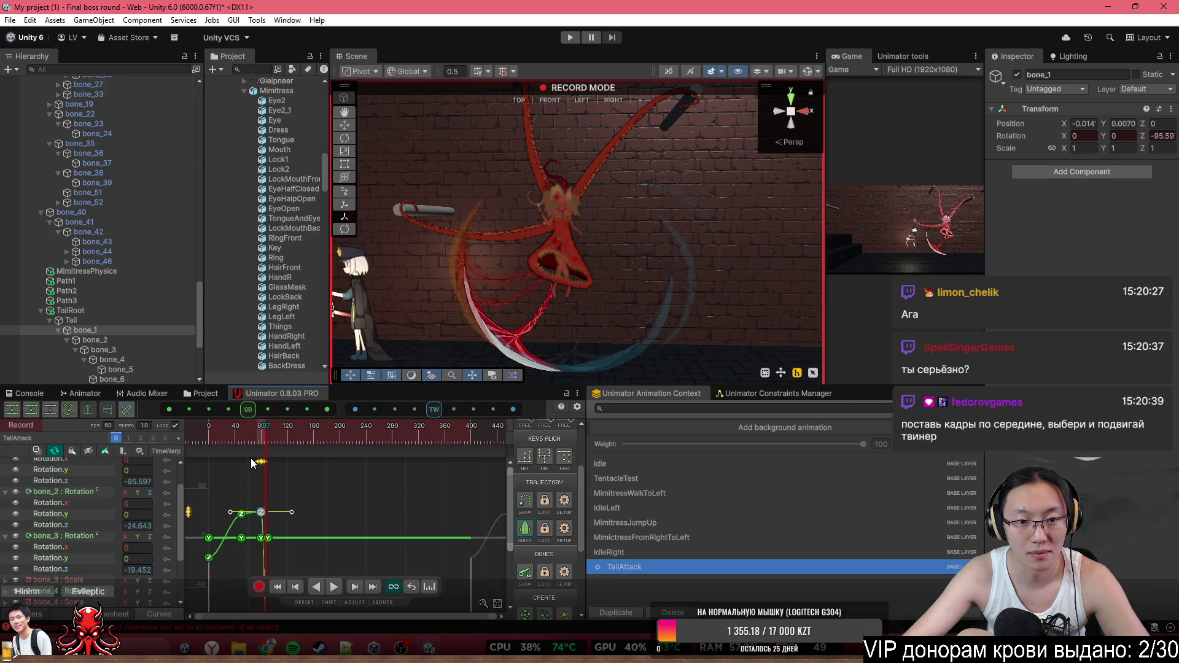
left_click(251, 462)
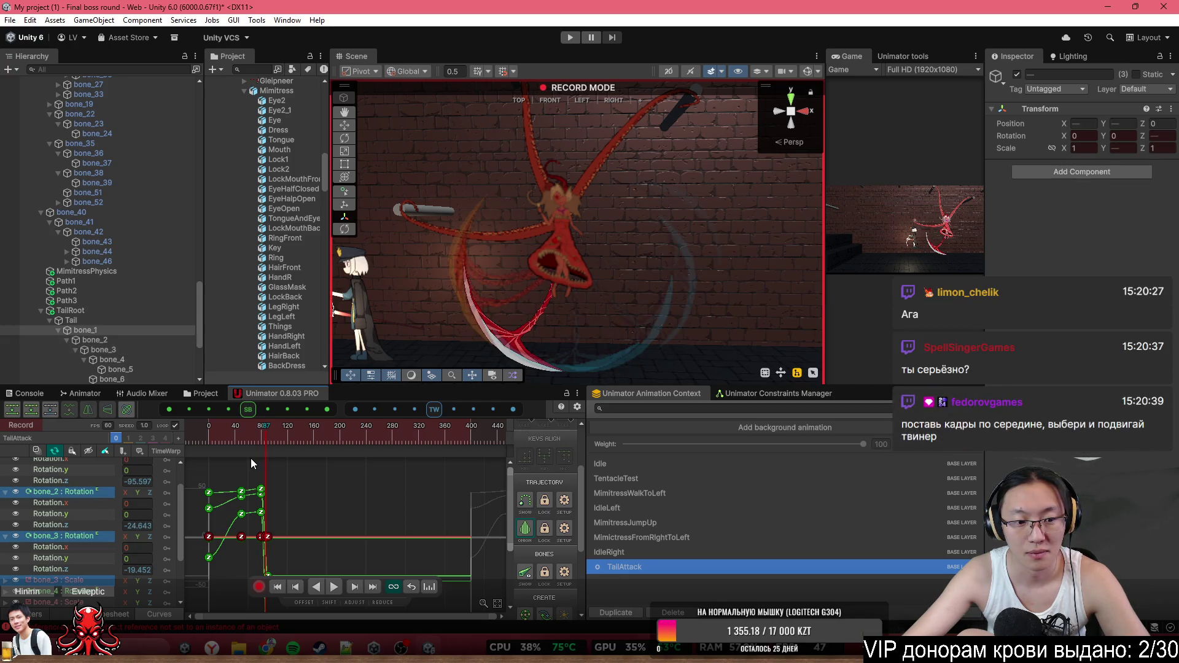
scroll(249, 550, "up", 3)
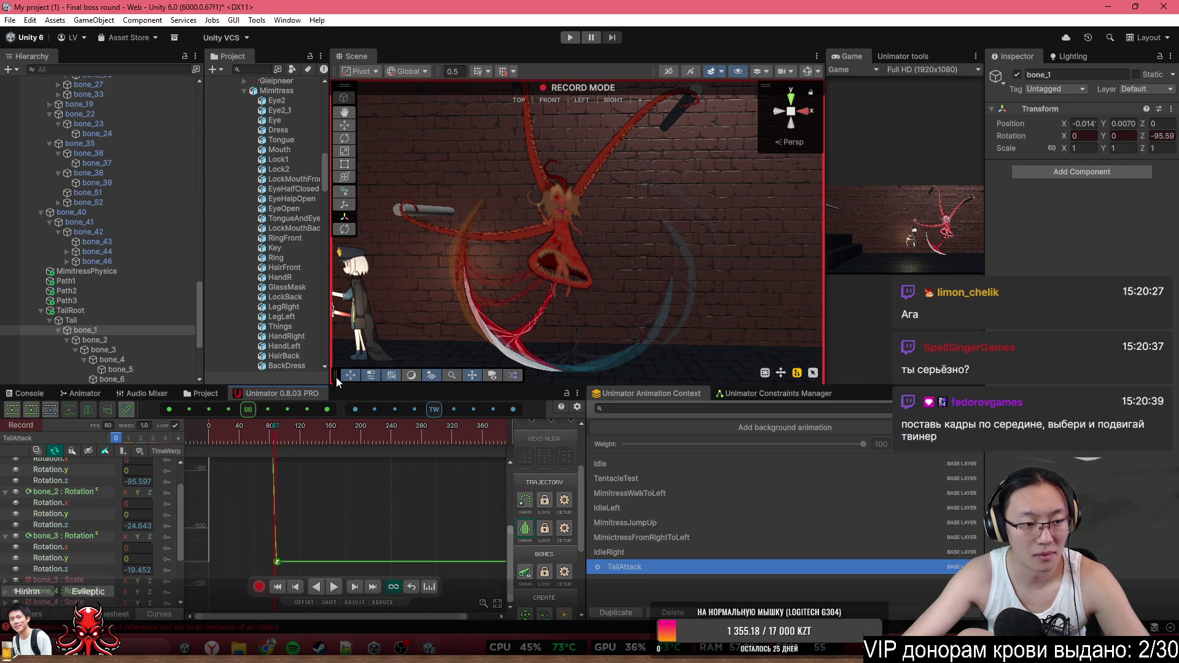
scroll(179, 469, "up", 2)
left_click(6, 484)
left_click(5, 495)
left_click(5, 507)
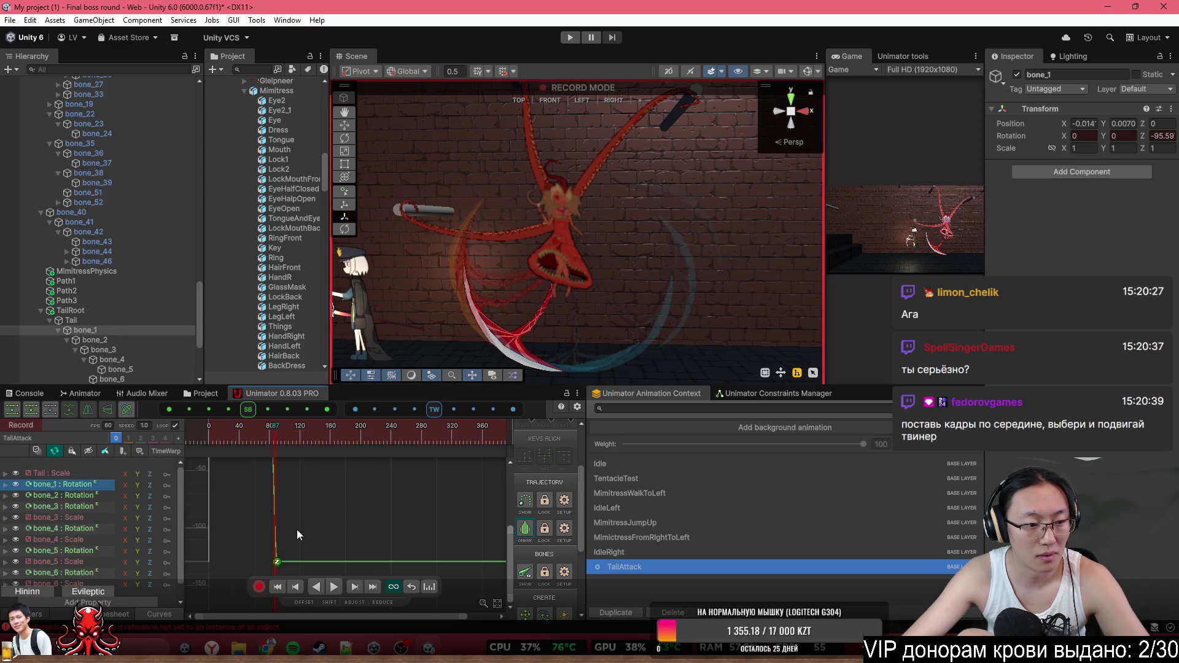
left_click(116, 614)
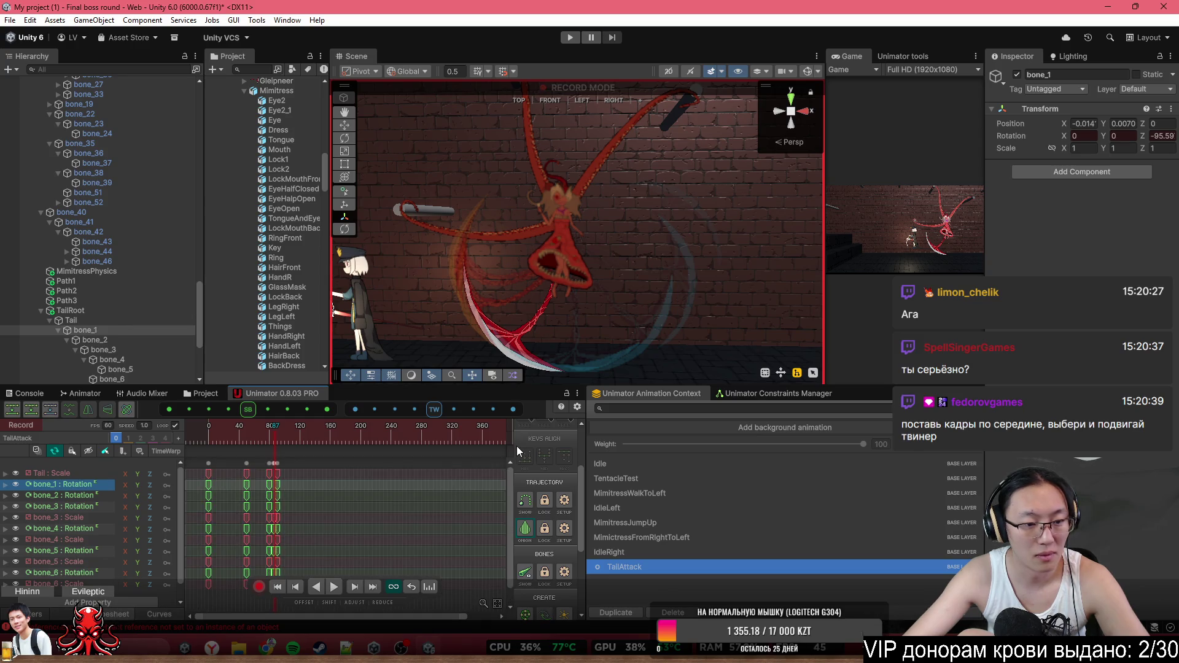
Select tail bones from bone_5 down to bone_1 and trial a bone_1 rotation, then undo it
left_click(730, 349)
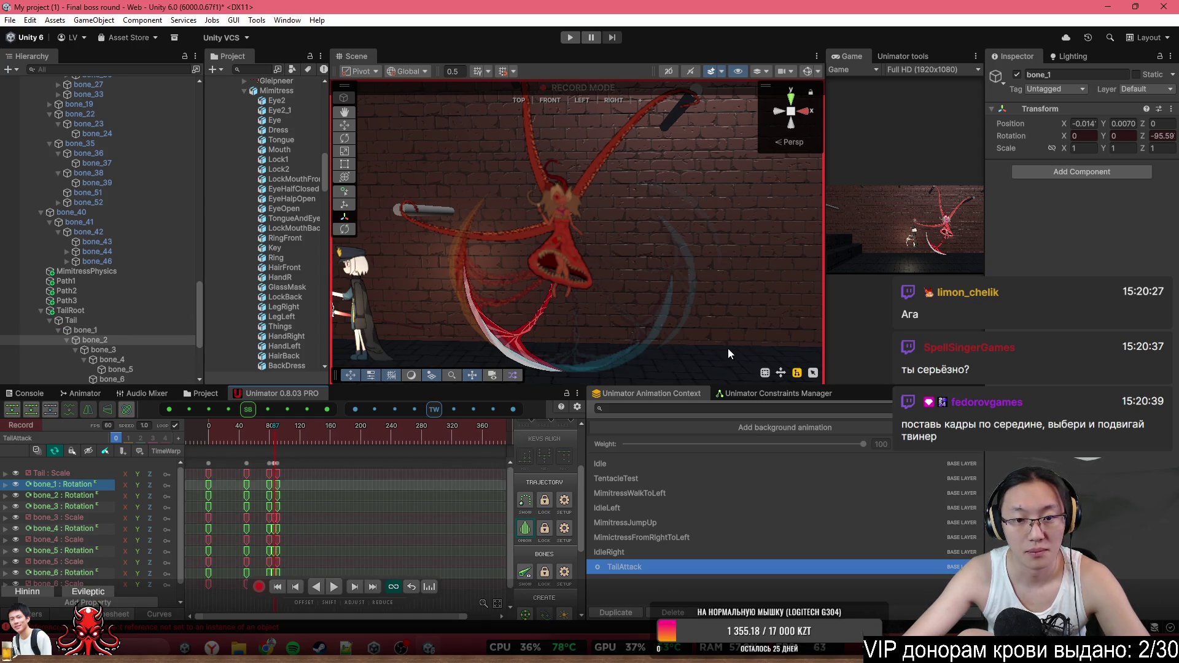
left_click(718, 348)
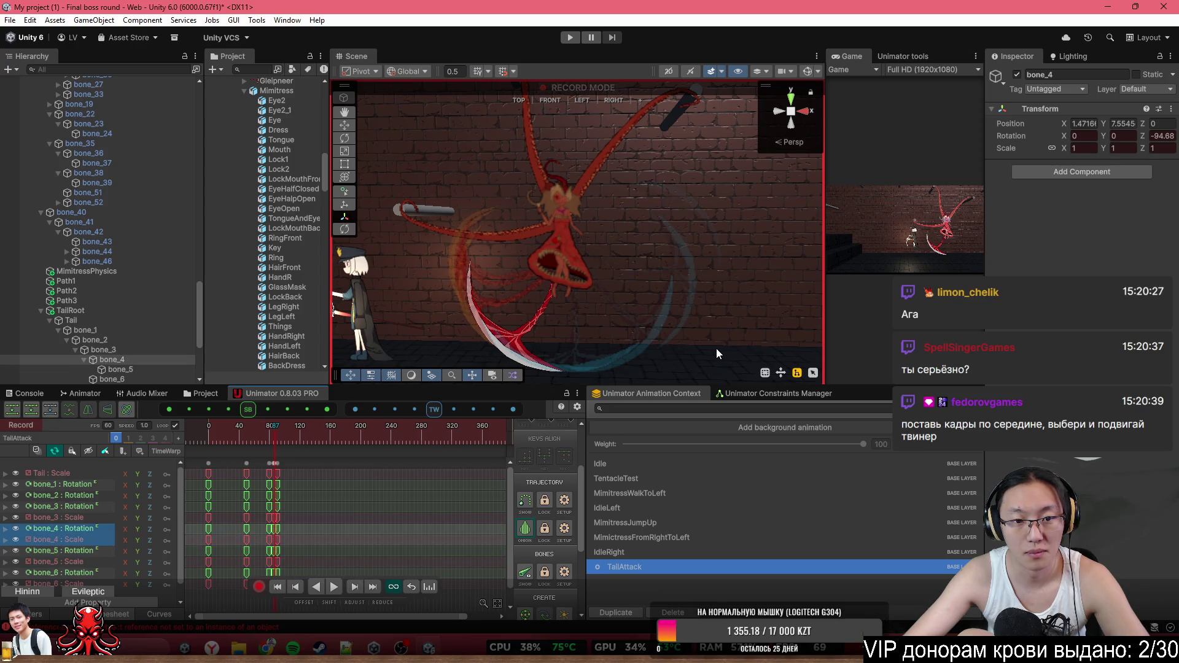
left_click(713, 349)
left_click(663, 287)
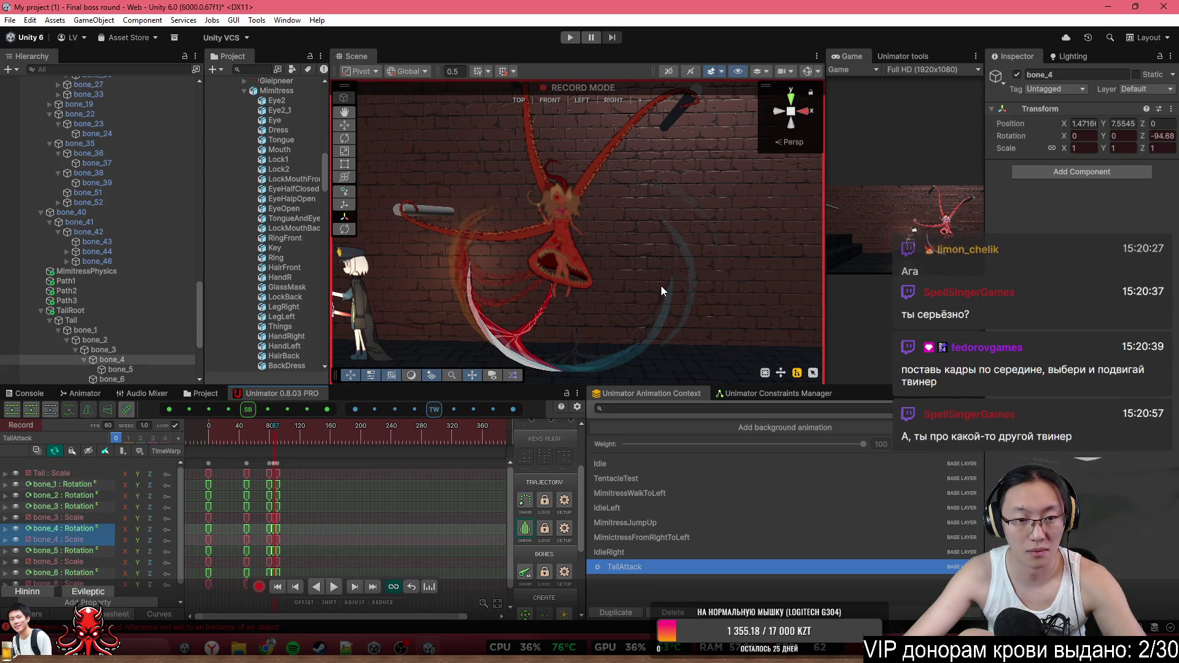
left_click(655, 283)
left_click(637, 281)
left_click(638, 280)
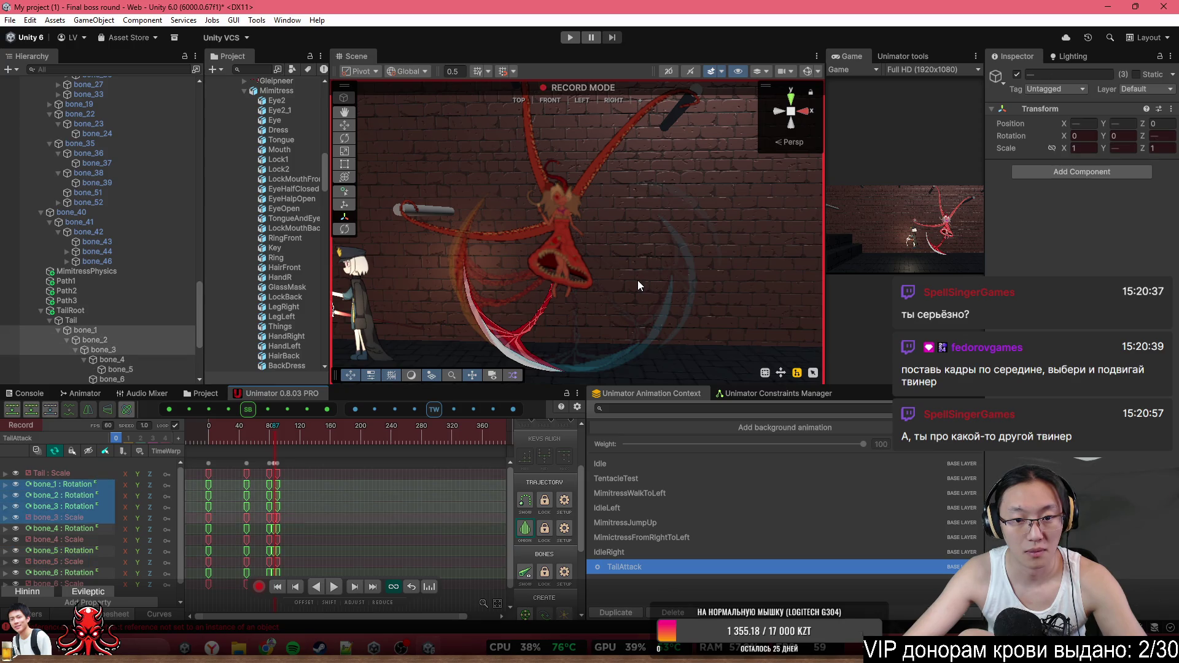
left_click_drag(638, 280, 634, 280)
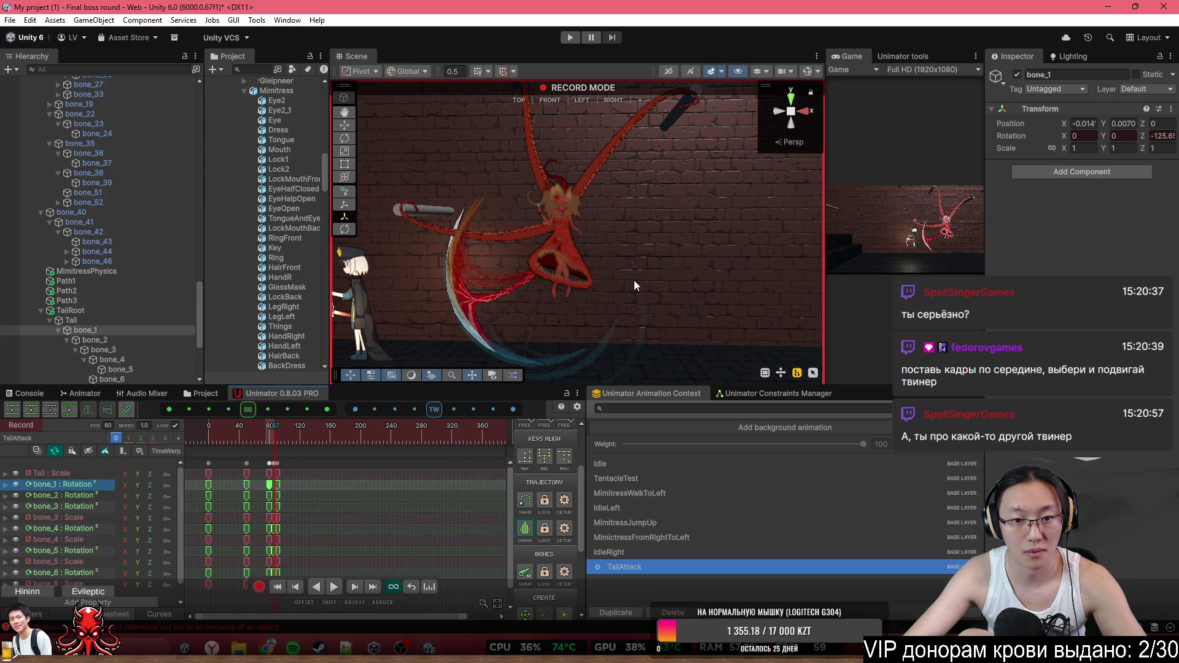
key("ctrl+z")
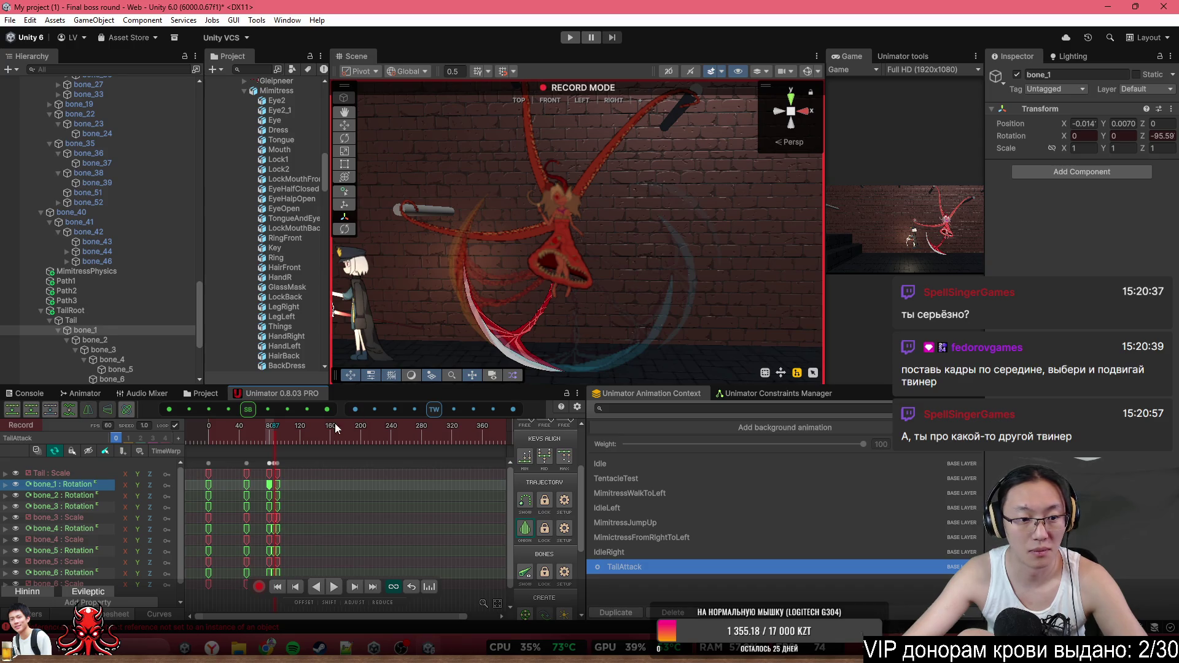
Show the rig's bones, toggle onion skinning on and off around frame 95, and land on frame 87
left_click_drag(264, 429, 200, 441)
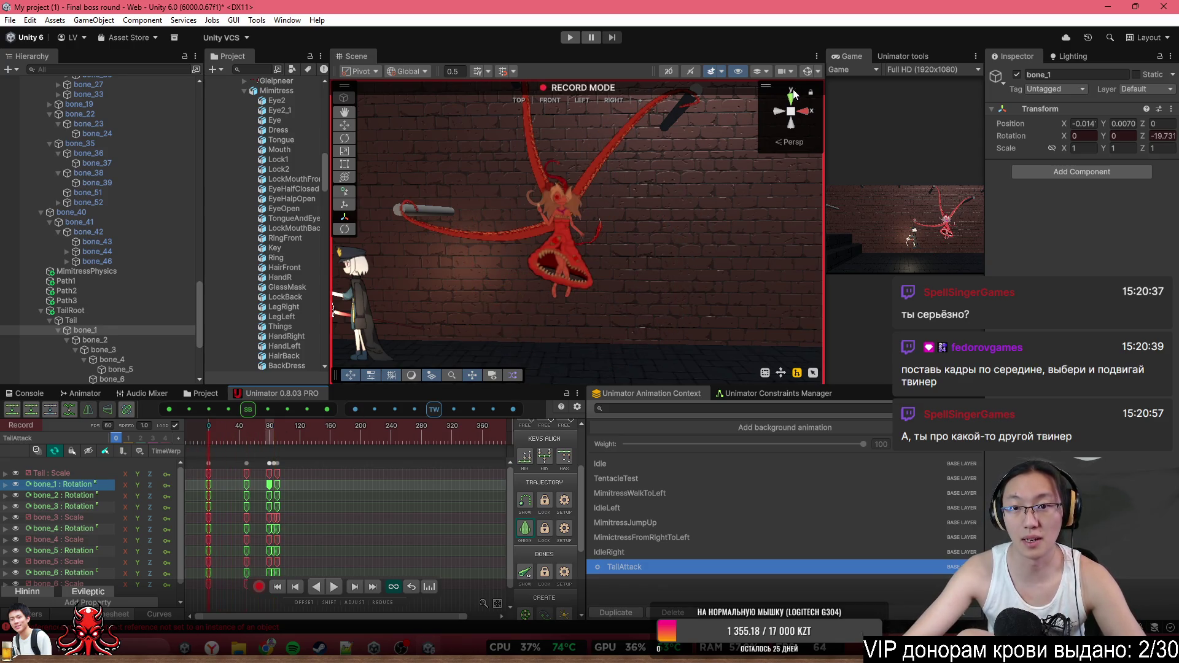
left_click(806, 70)
left_click(525, 501)
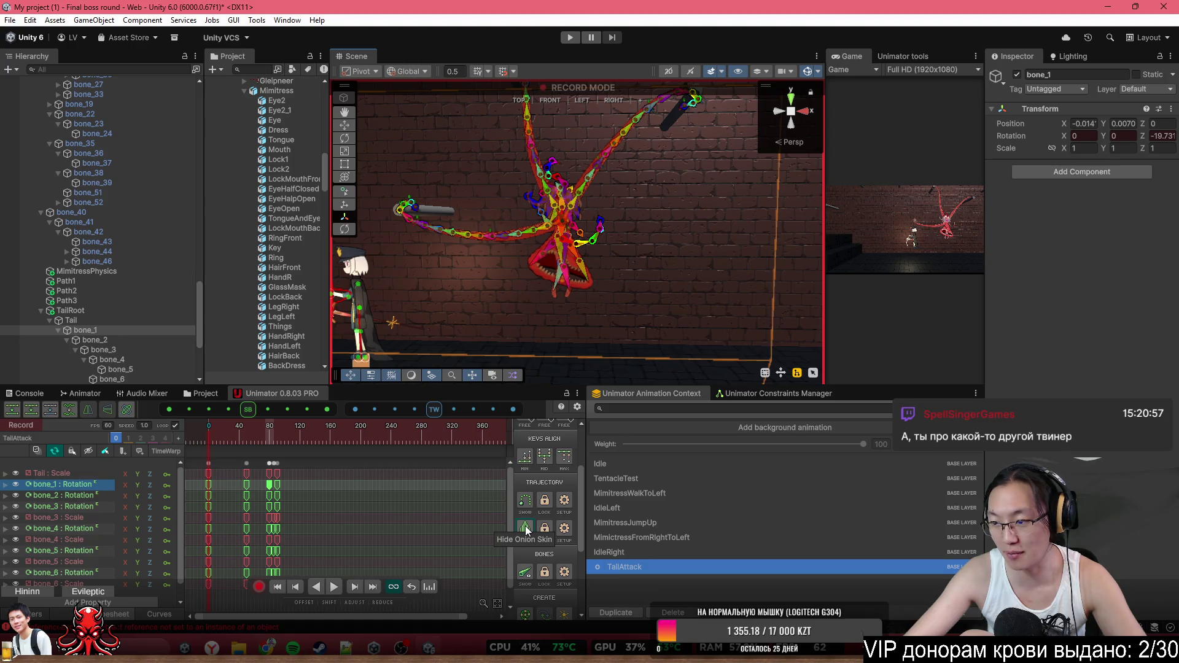
left_click(526, 531)
left_click(230, 431)
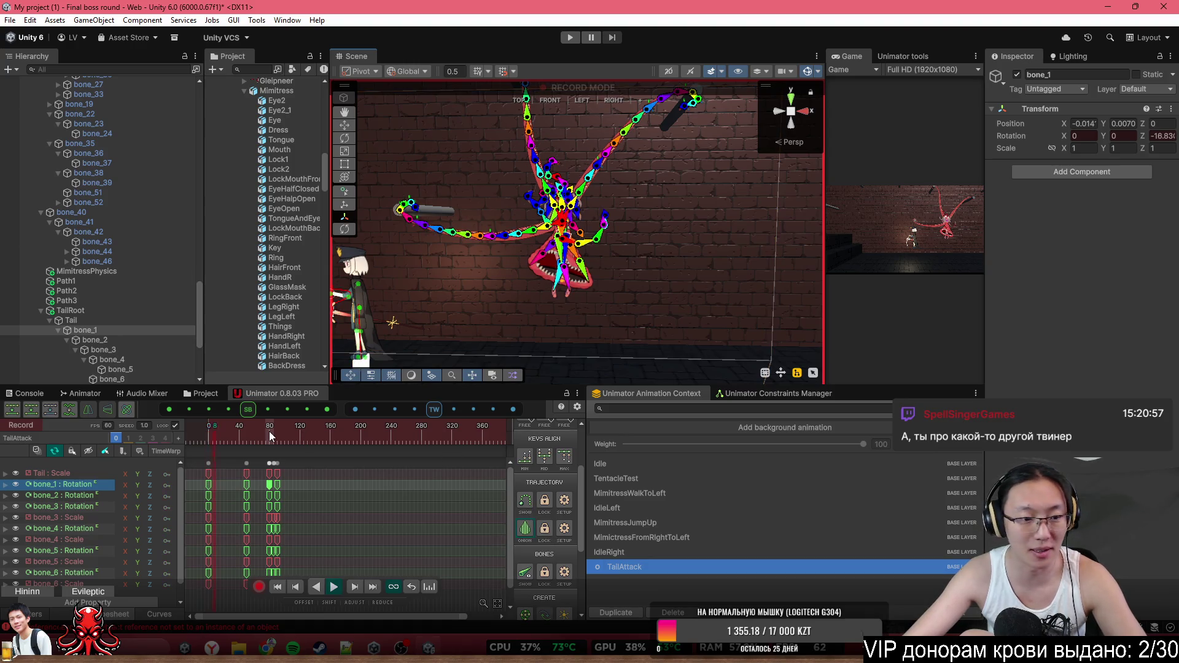
left_click(282, 486)
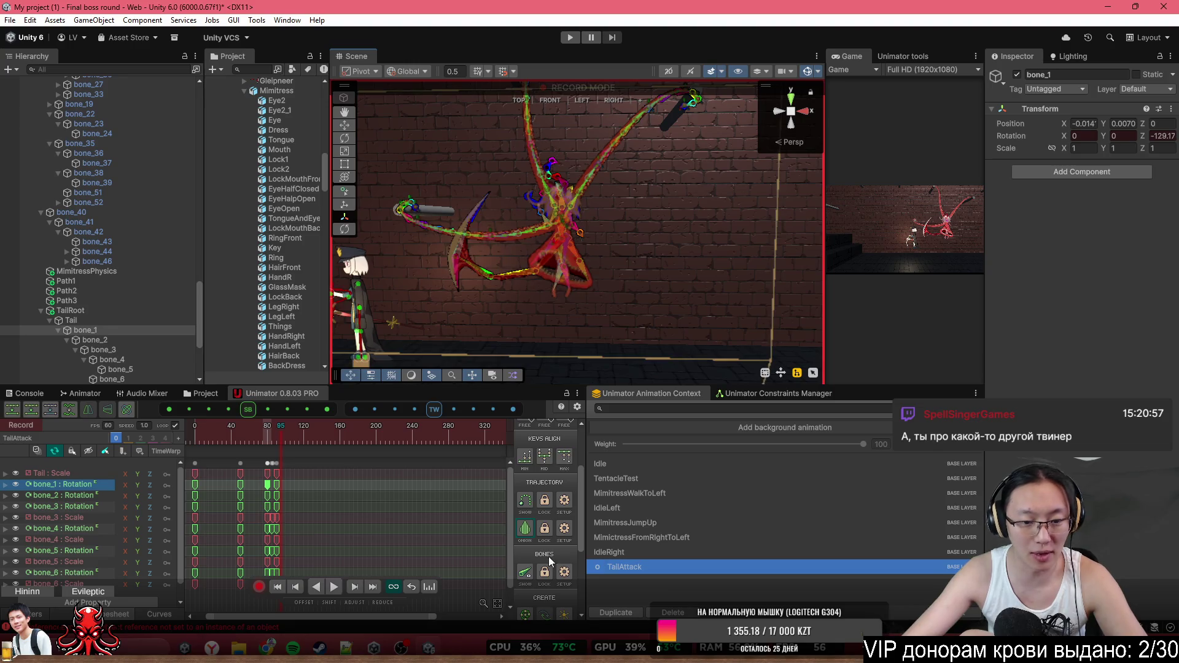
left_click(525, 530)
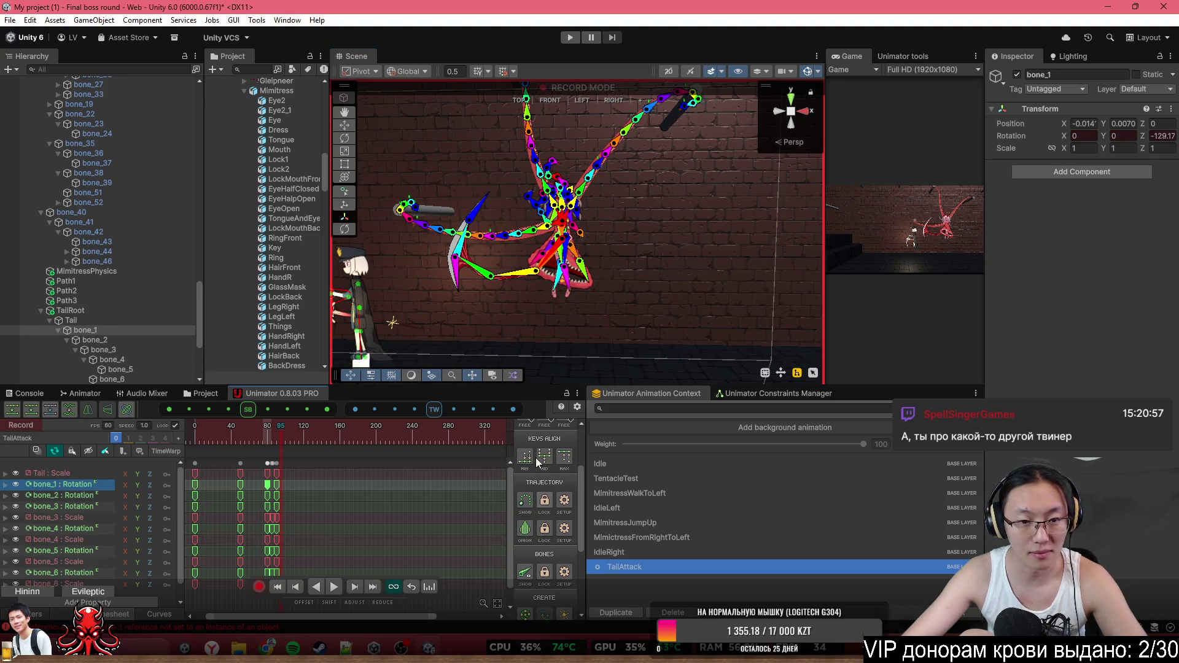
left_click(273, 437)
Turn on onion skin, move to frame 86, and box-select the middle keys of bone_1–bone_3
scroll(274, 516, "up", 5)
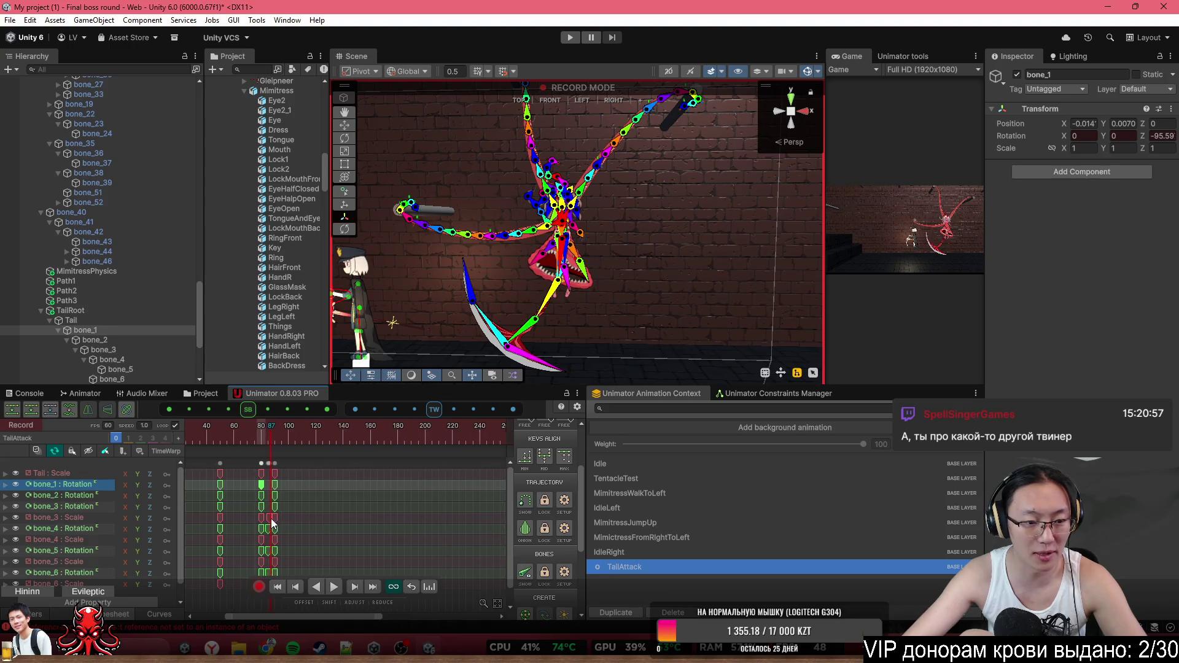
scroll(274, 516, "up", 3)
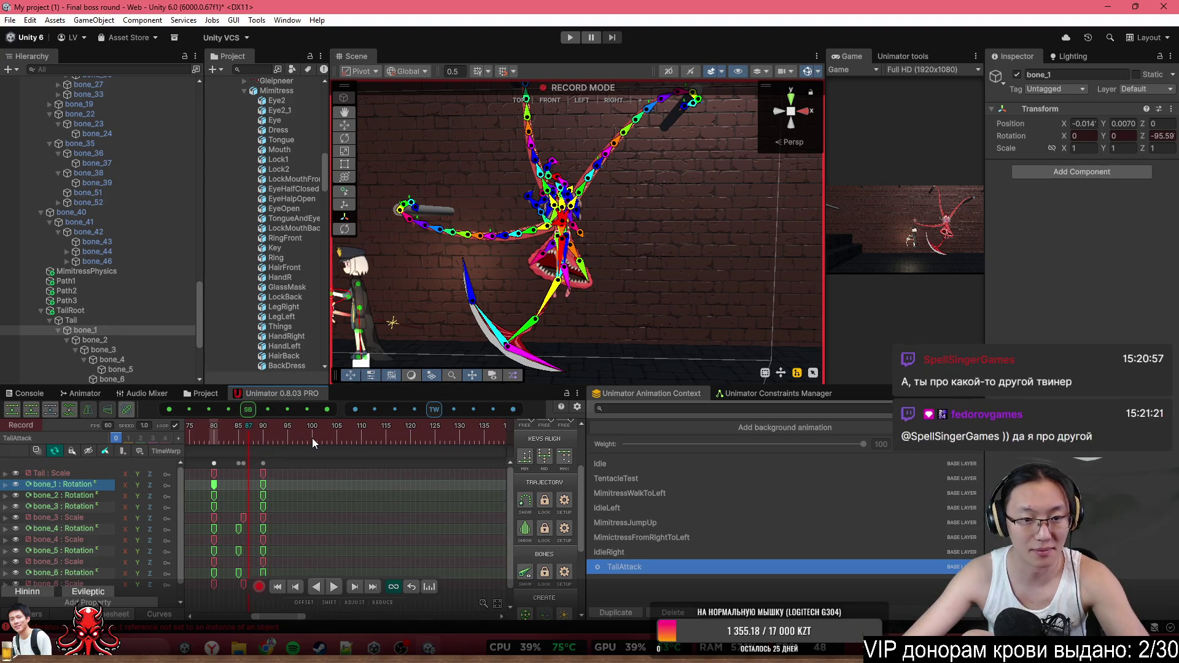
left_click(525, 529)
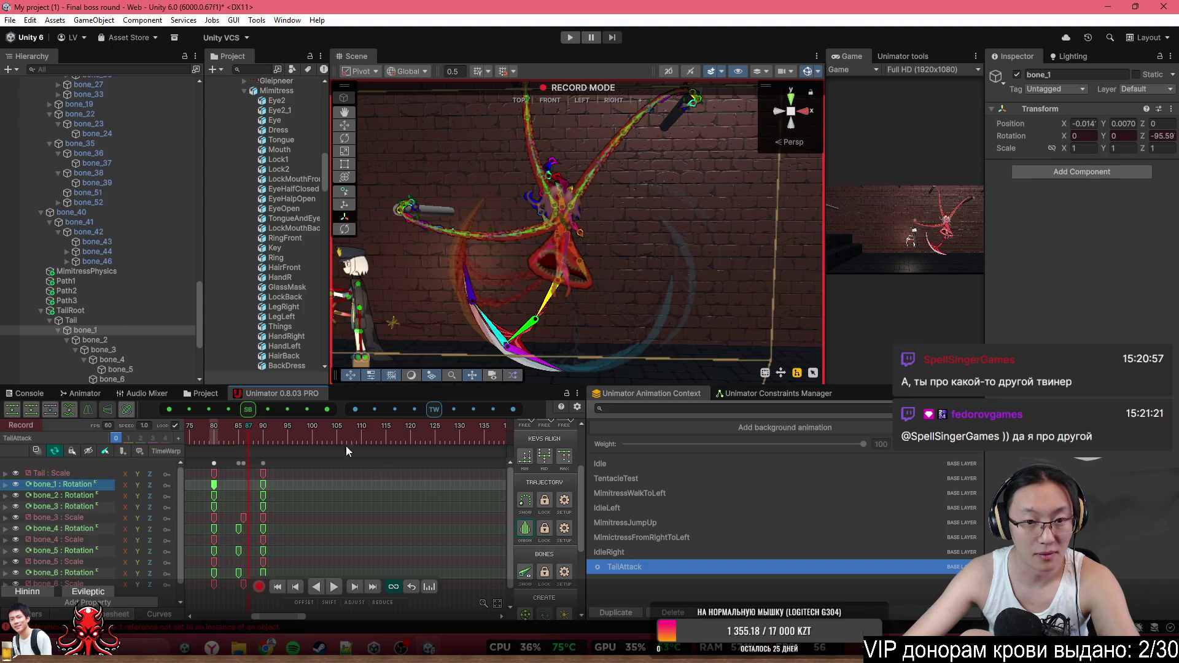
left_click_drag(246, 438, 240, 438)
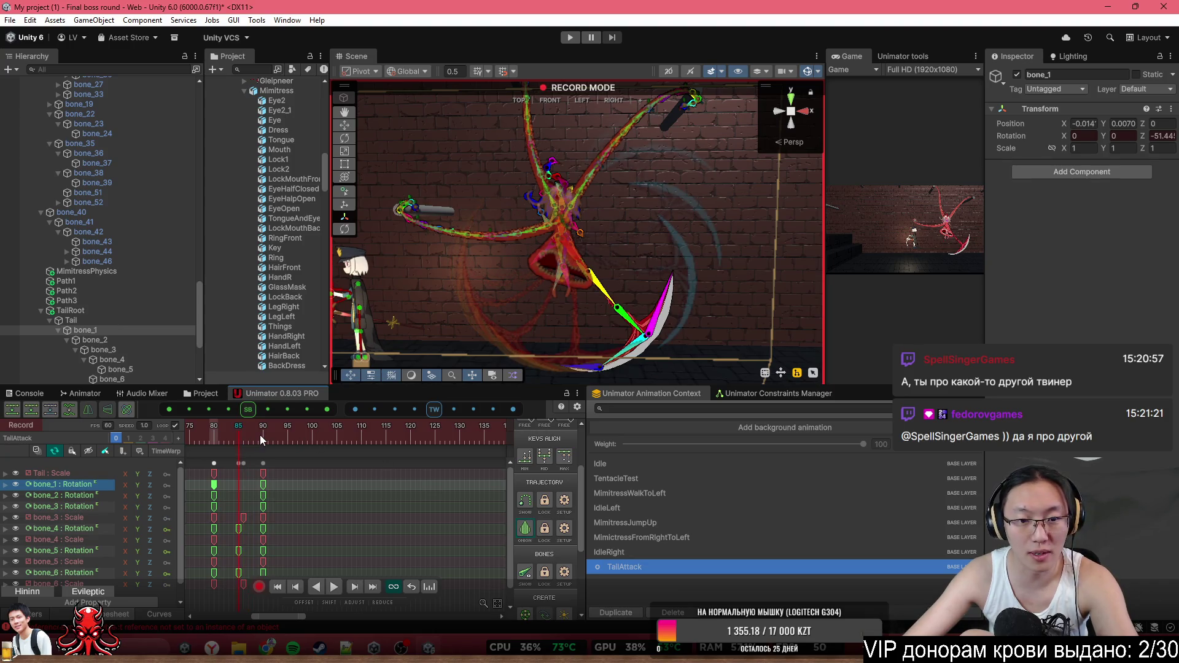
key("period")
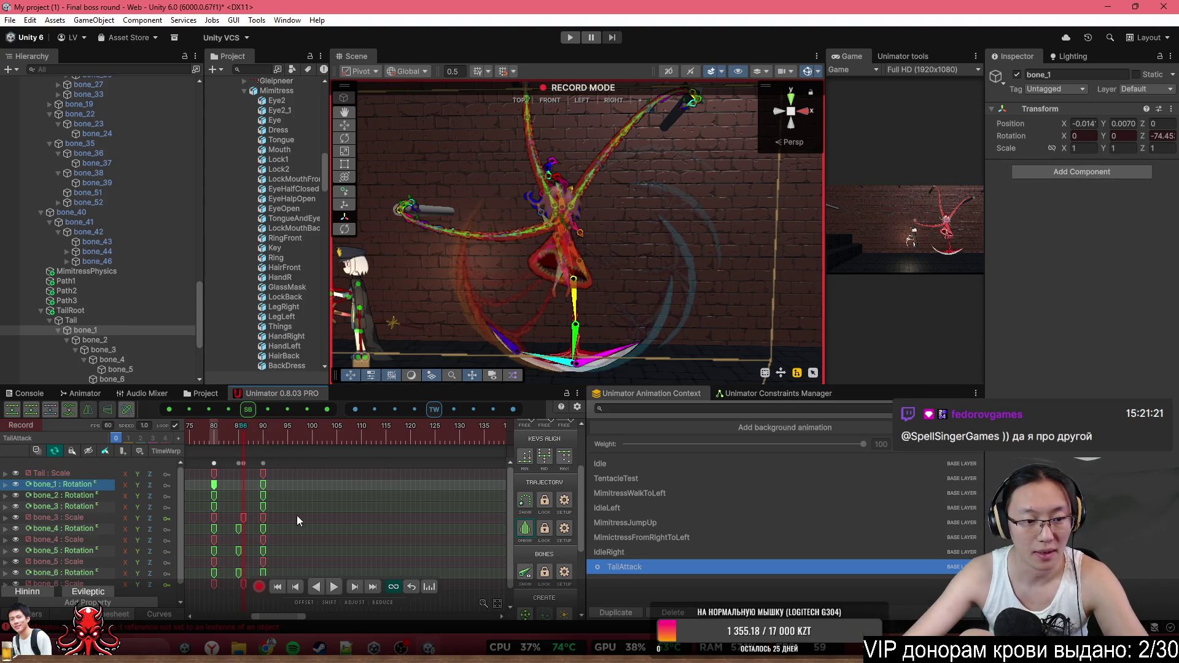
mouse_move(278, 499)
left_mouse_down()
mouse_move(327, 513)
mouse_move(344, 488)
mouse_move(279, 504)
left_mouse_up()
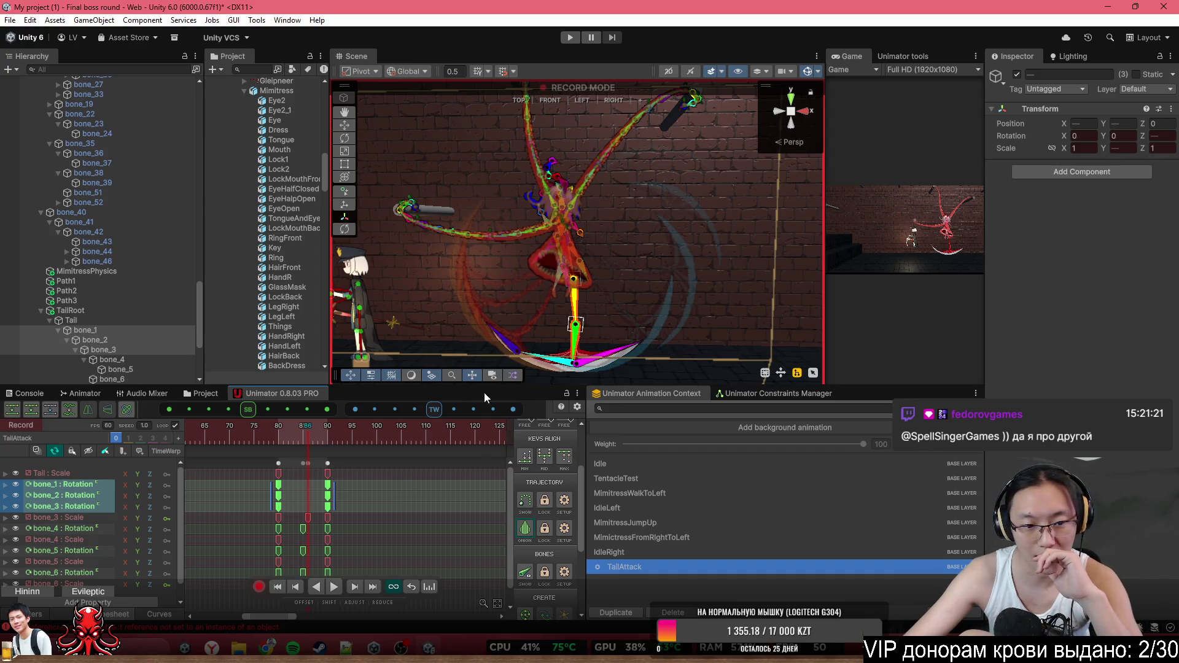
Try the TW tweening modes and slider, then check and clear the Console's NullReferenceException
left_click(434, 410)
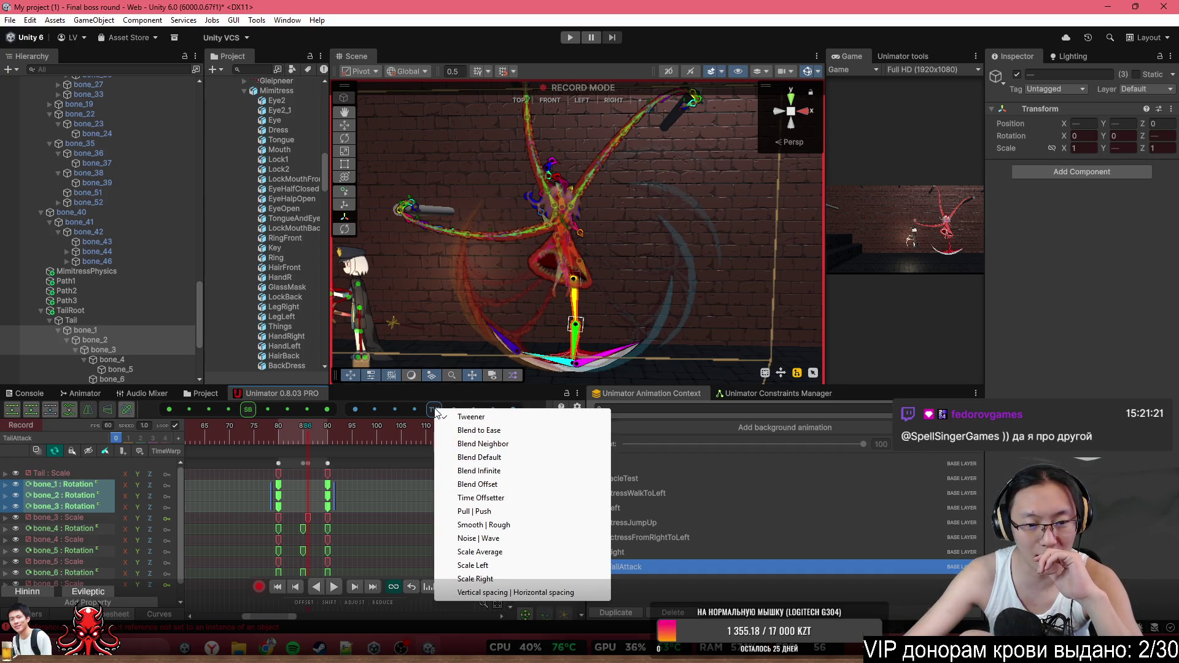
left_click(429, 415)
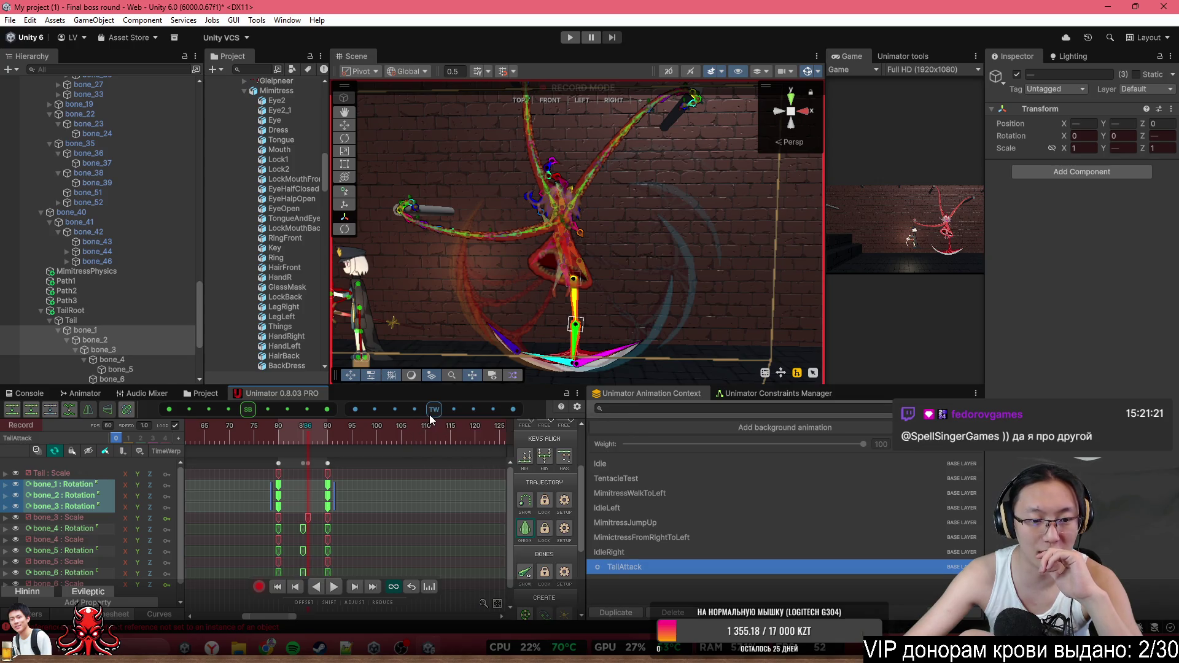
left_click_drag(461, 415, 469, 415)
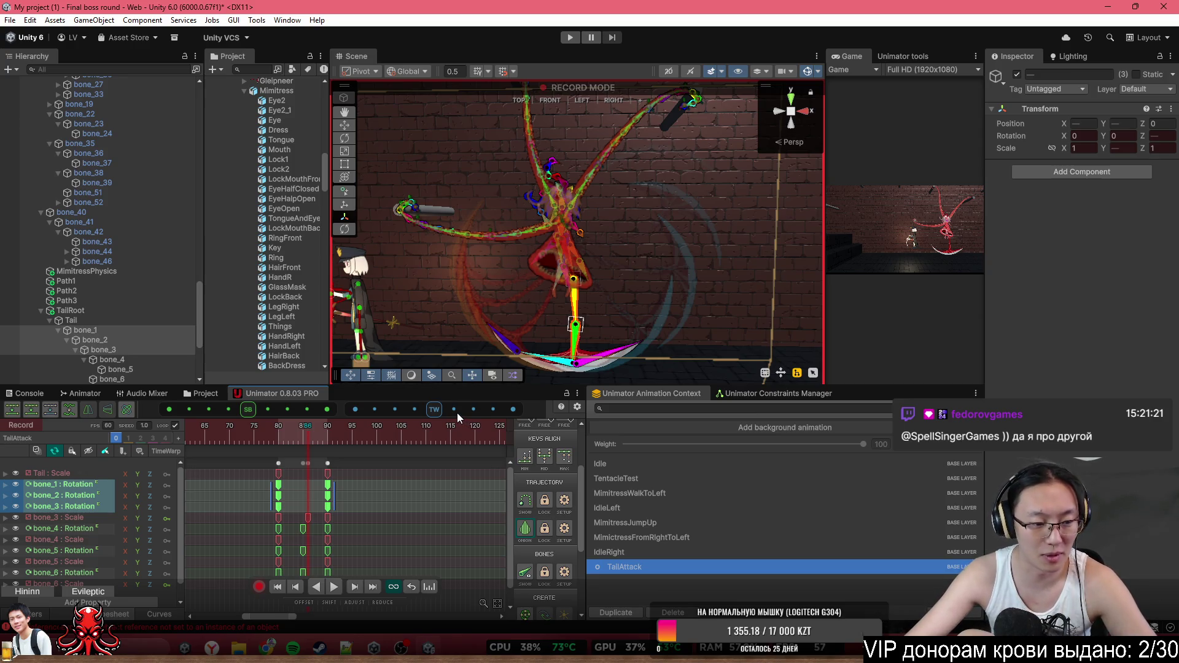
left_click_drag(430, 411, 360, 408)
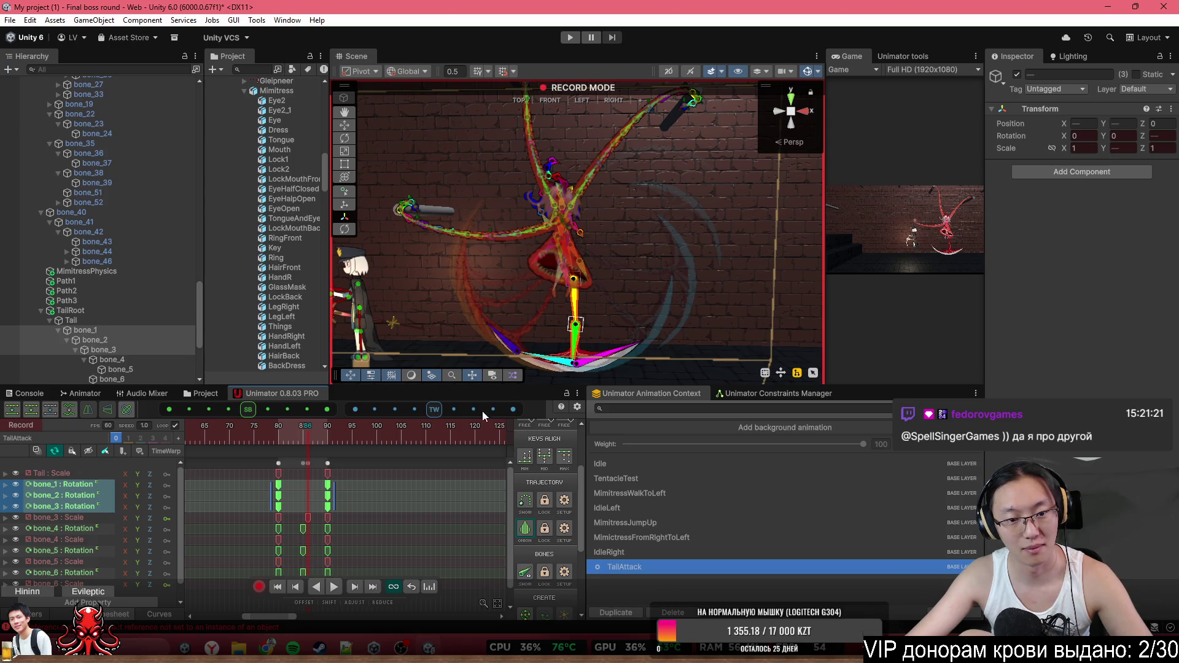
left_click(30, 393)
left_click(27, 406)
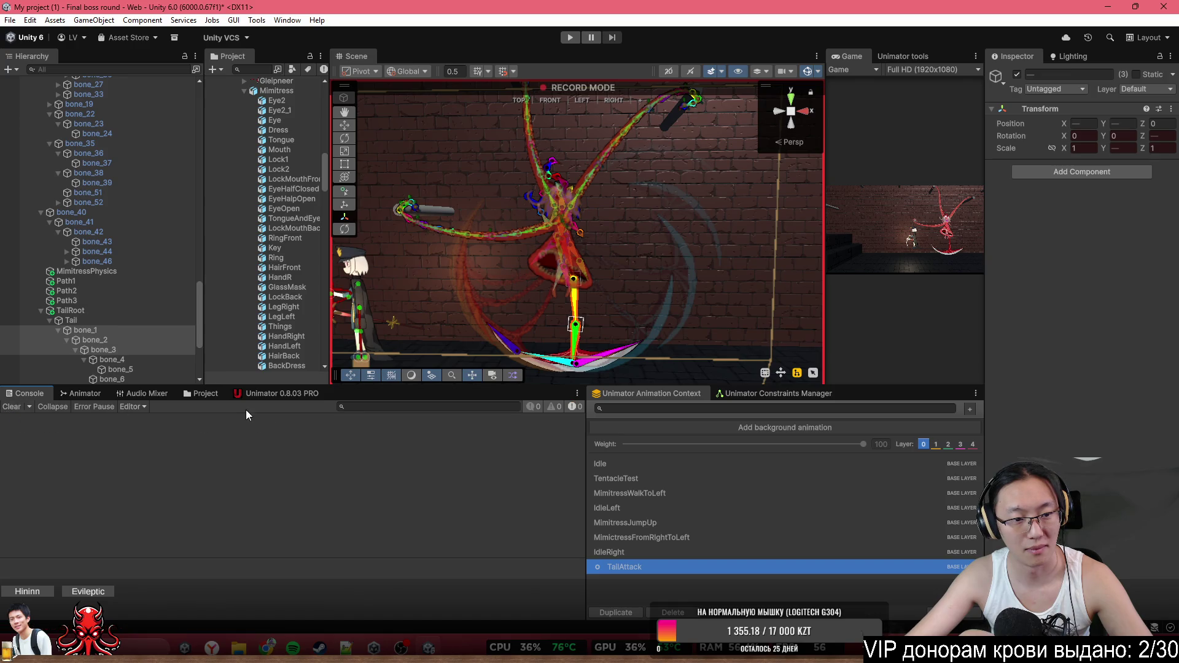
Back on the Unimator timeline, scrub frames 81 to 86 and expand bone_3 Rotation into x, y, z
left_click(262, 394)
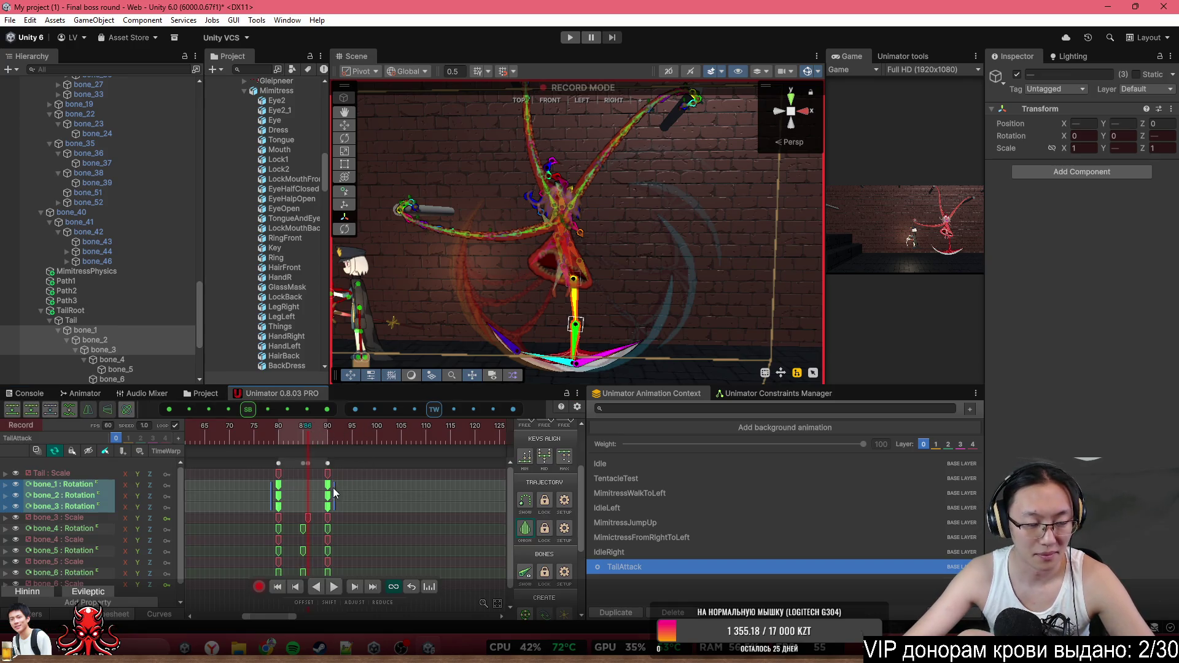
scroll(333, 488, "left", 3)
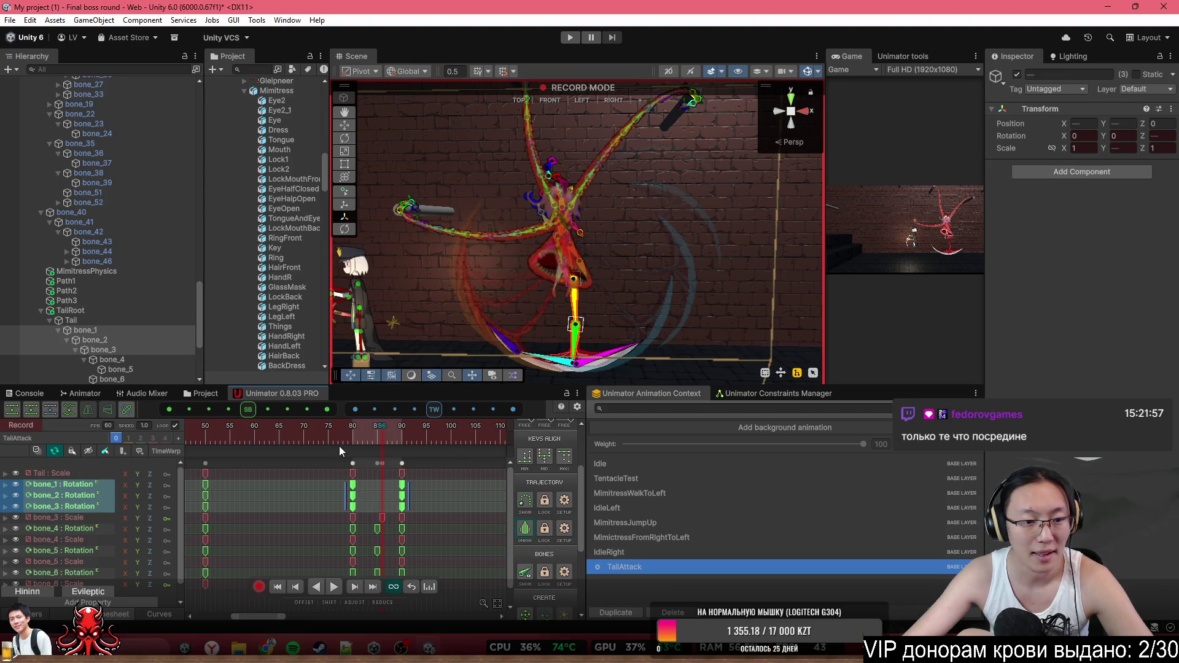
left_click(359, 426)
left_click_drag(360, 427, 381, 437)
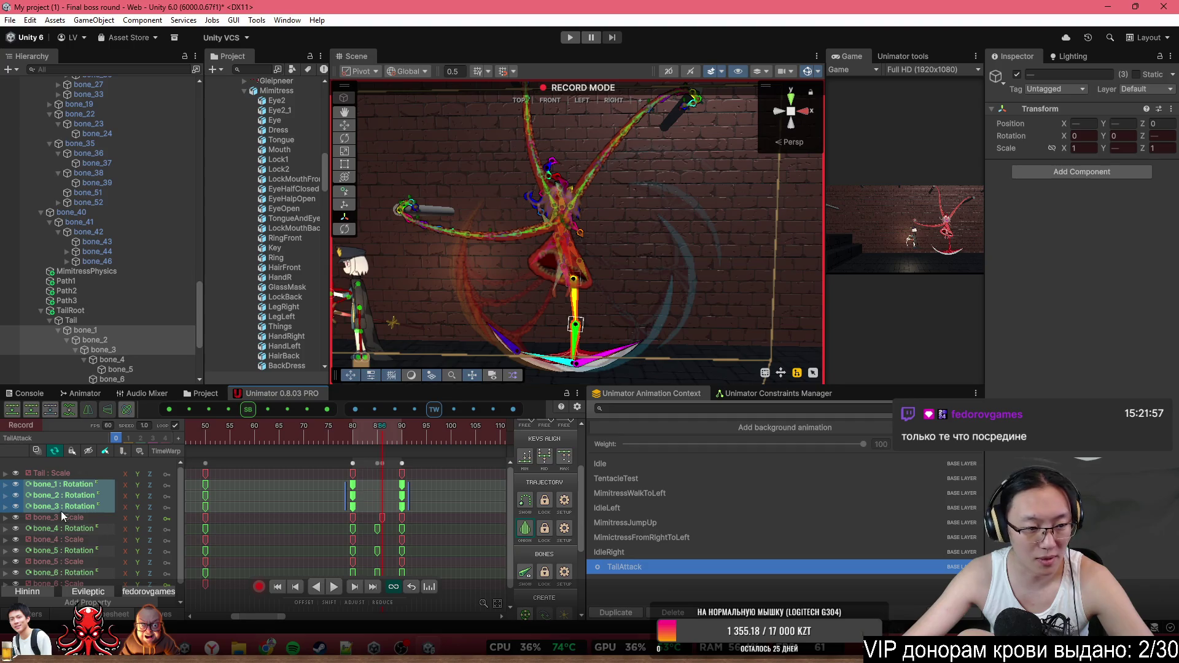
left_click(6, 507)
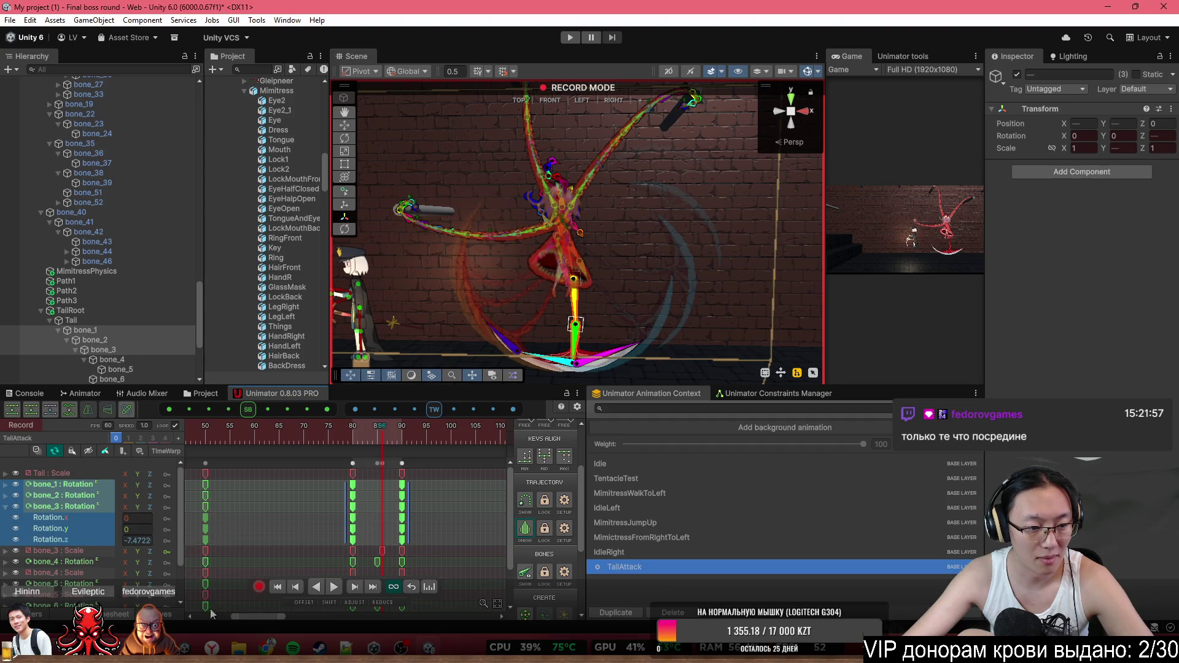
In the rotation curve graph, drag bone_1–bone_3's middle keys toward the following pose, then deselect
left_click(170, 619)
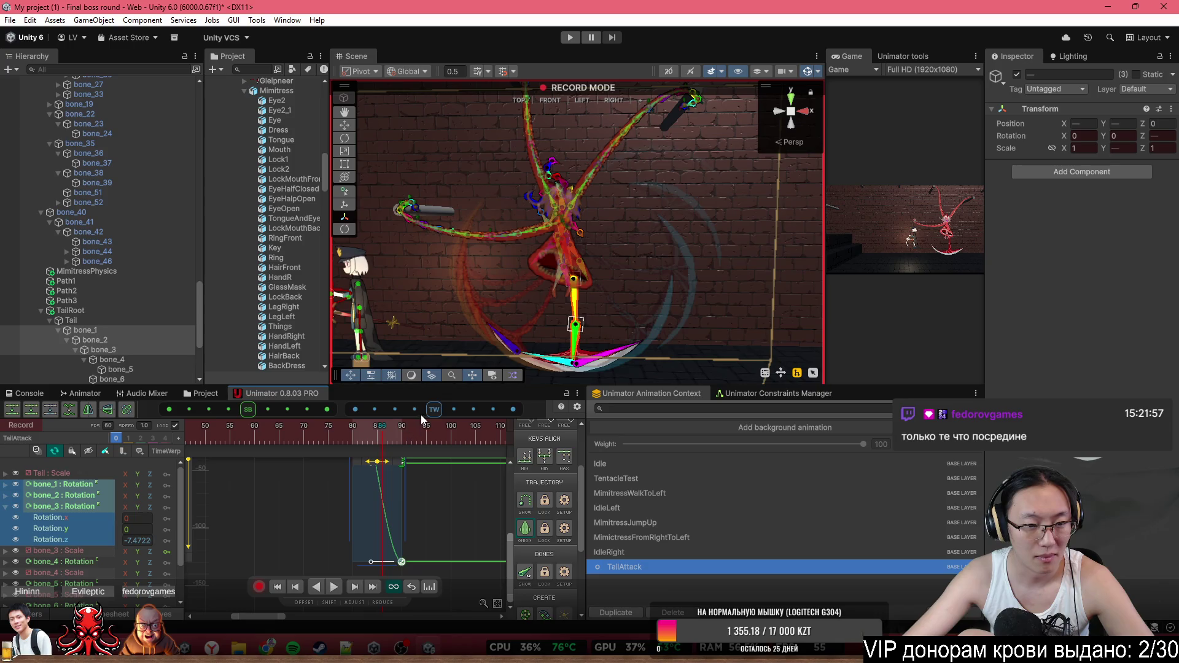
mouse_move(385, 422)
left_mouse_down()
mouse_move(366, 412)
mouse_move(522, 416)
mouse_move(494, 433)
left_mouse_up()
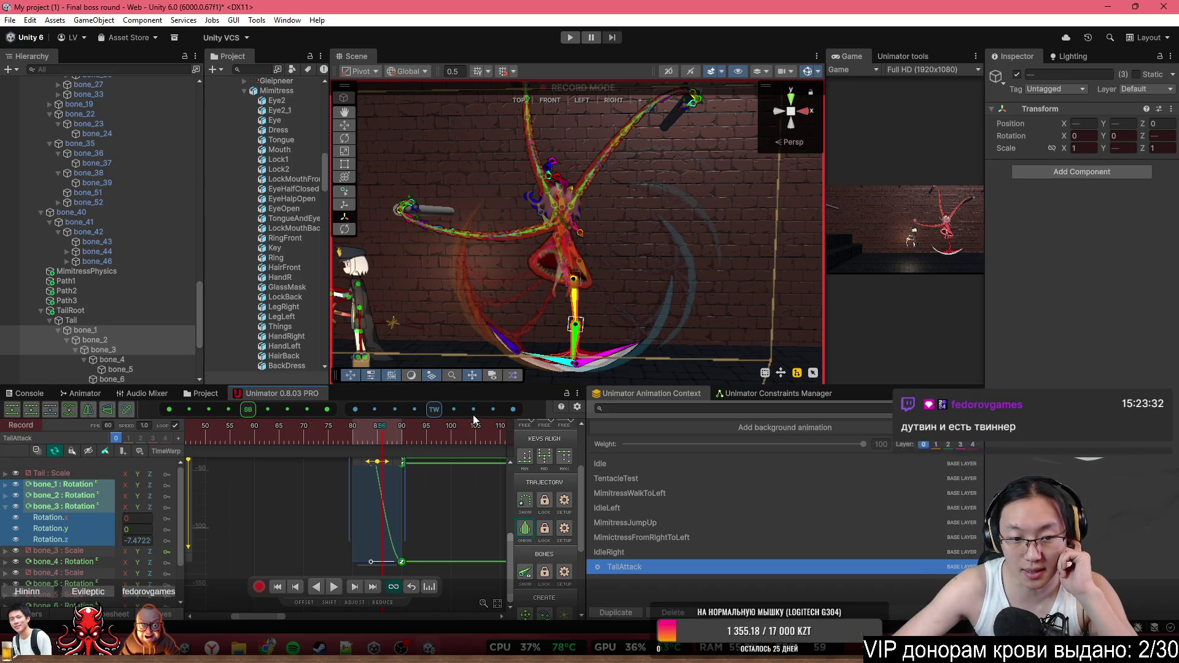
left_click(425, 495)
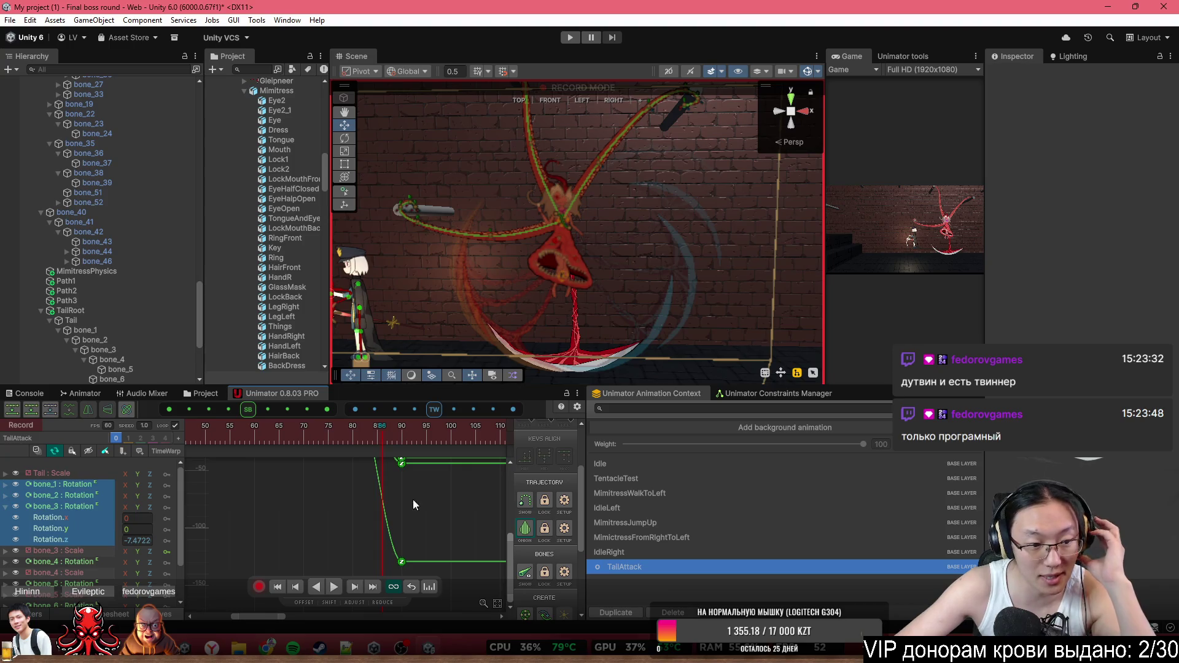
In the dopesheet, key bone_1–bone_3 rotation at frame 86 and box-select the keys between frames 80 and 90
key("c")
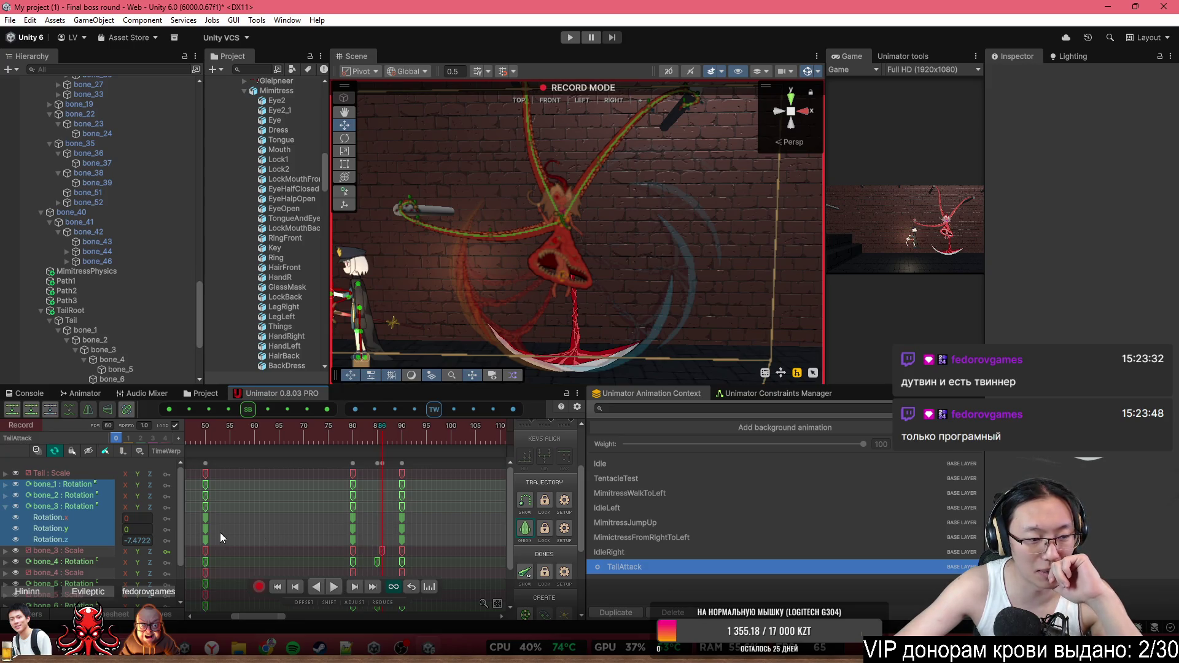
left_click(6, 506)
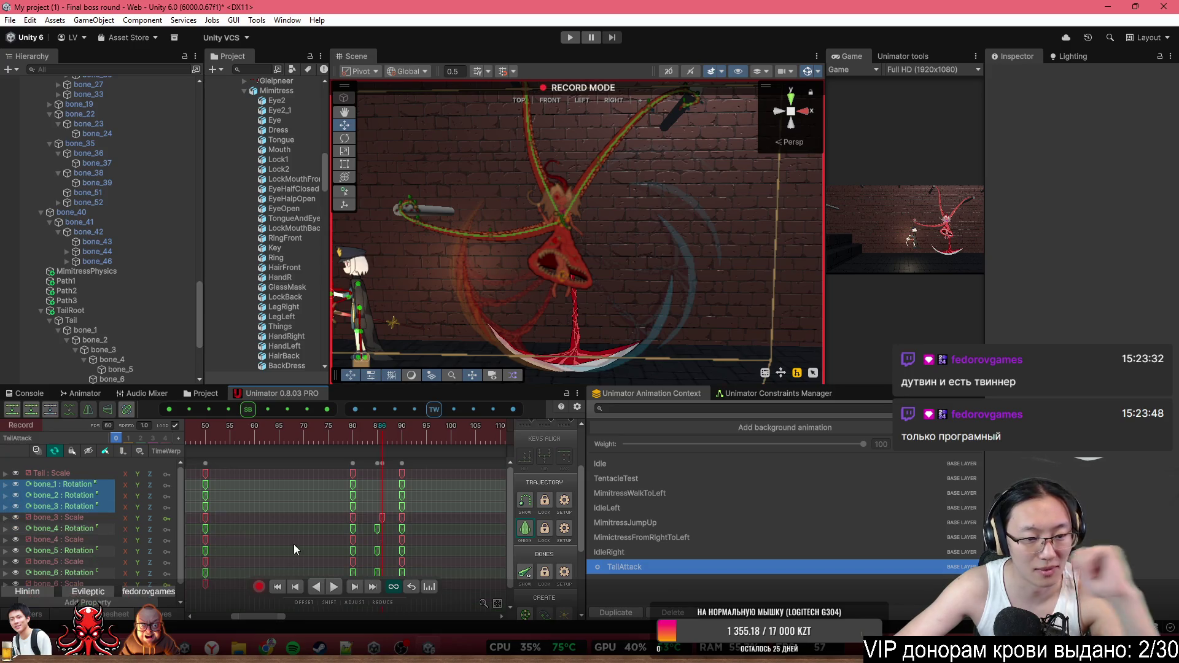
key("k")
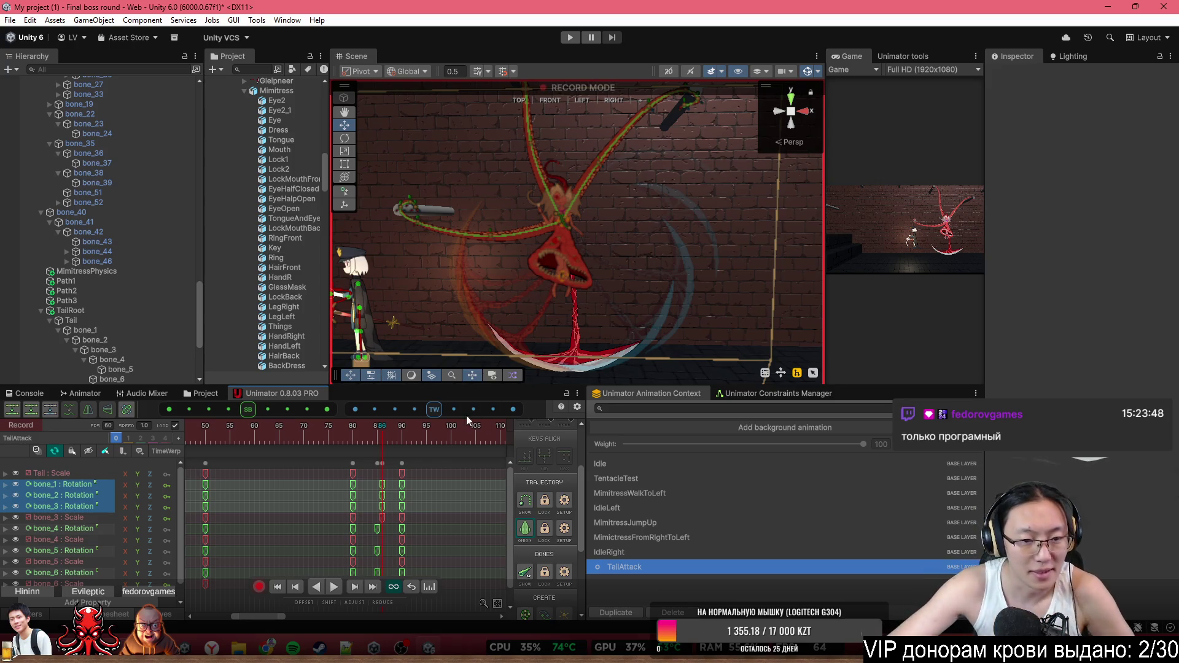
left_click(434, 410)
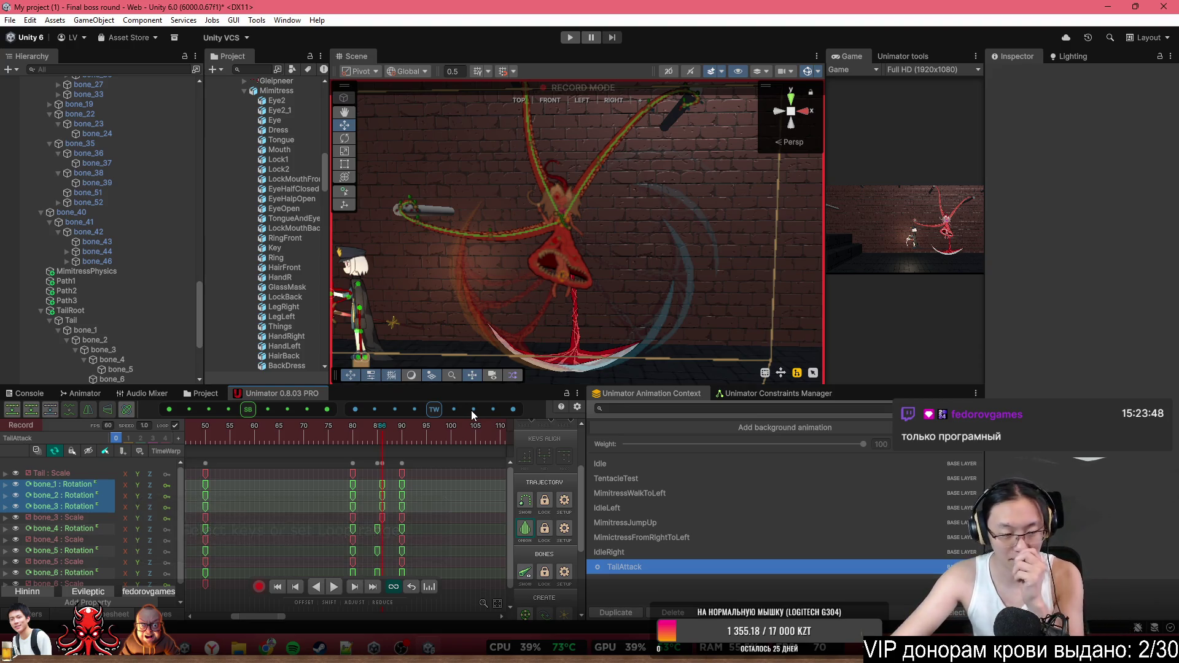
left_click_drag(433, 482, 344, 505)
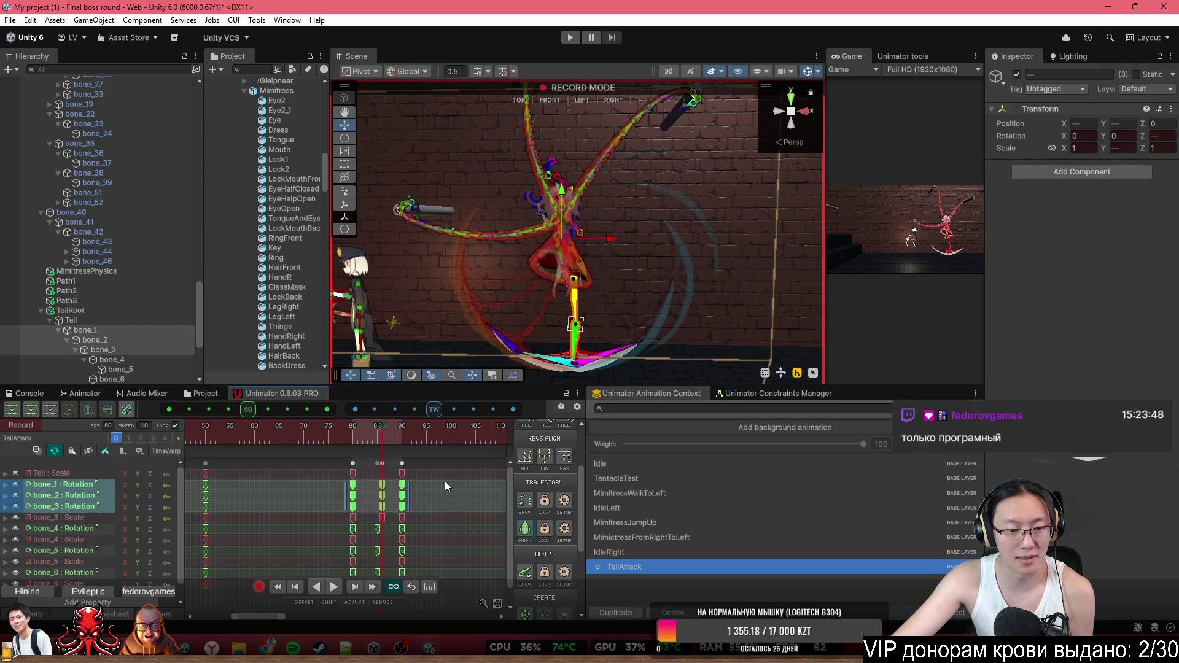
Reset the time warp to neutral, reselect the frame-86 bone_1–bone_3 rotation keys, and increase their warp
left_click(436, 411)
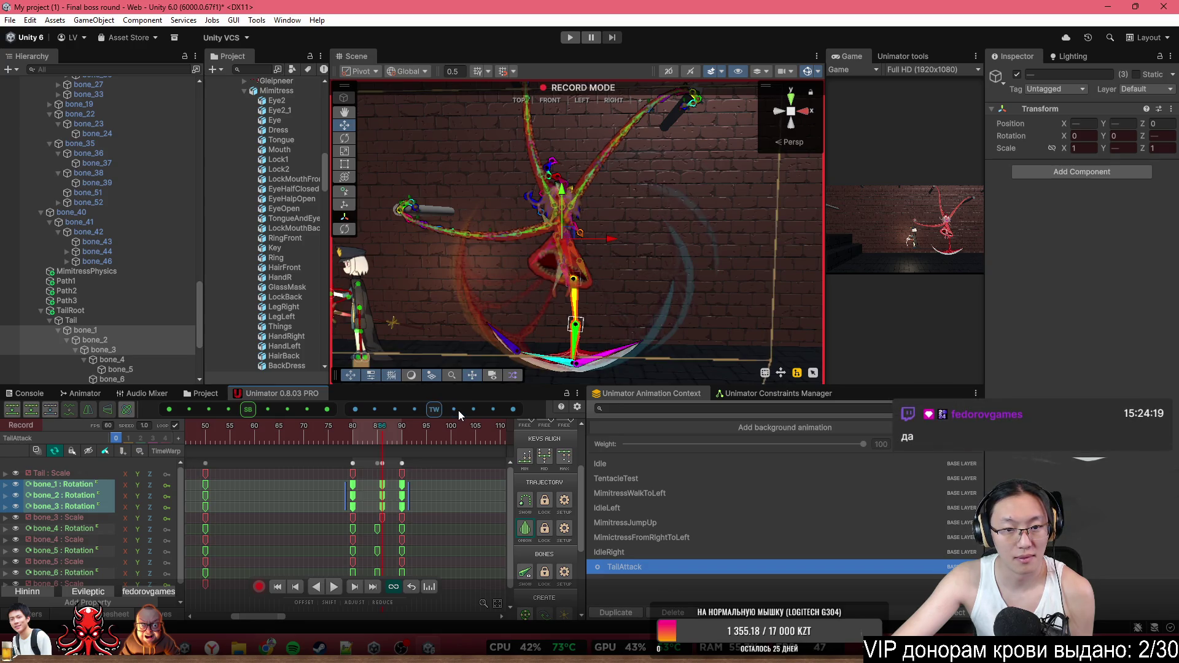
mouse_move(458, 411)
left_mouse_down()
mouse_move(381, 411)
mouse_move(458, 411)
left_mouse_up()
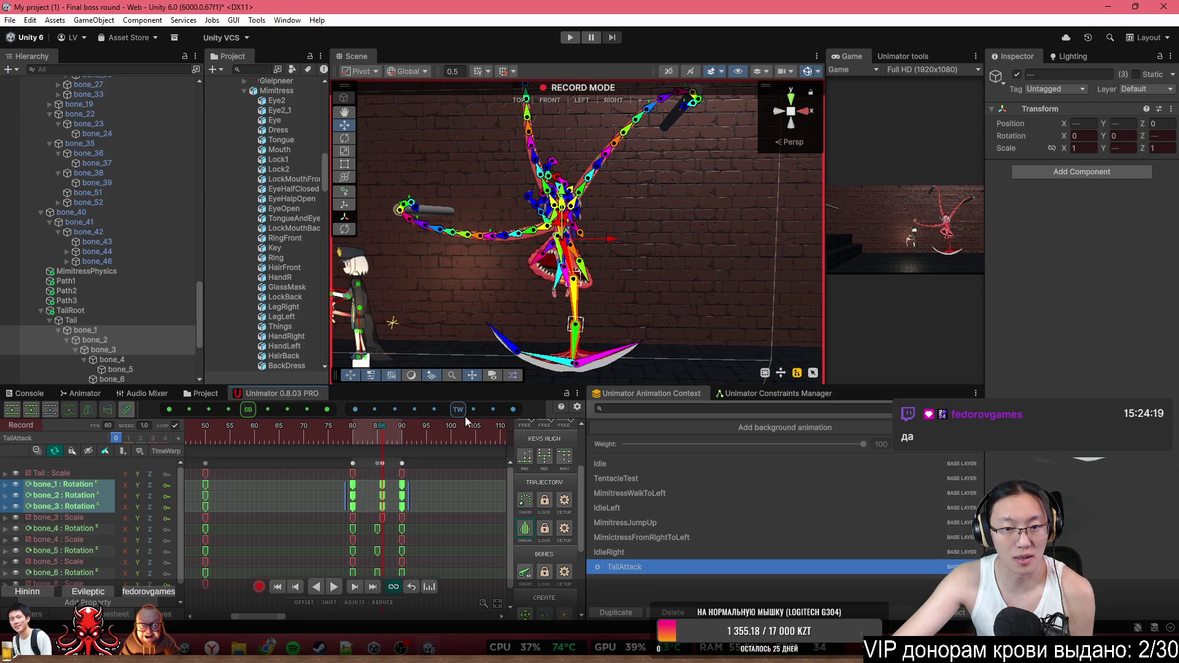
left_click(496, 416)
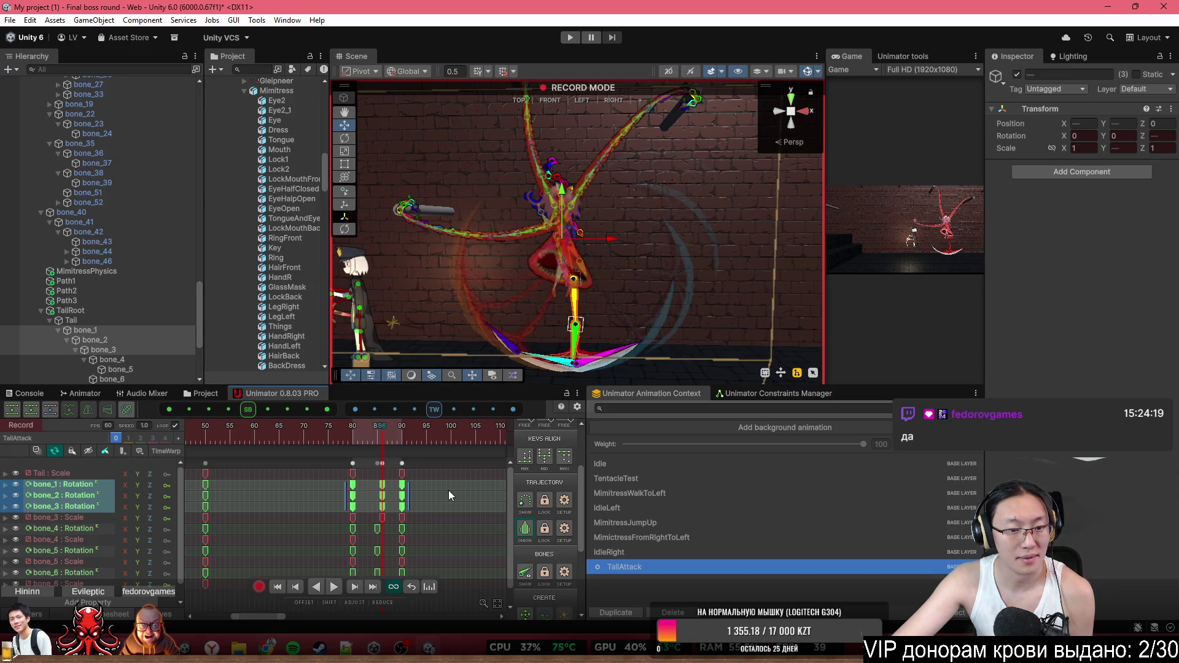
left_click(423, 494)
left_click_drag(385, 482, 381, 504)
left_click_drag(432, 411, 477, 416)
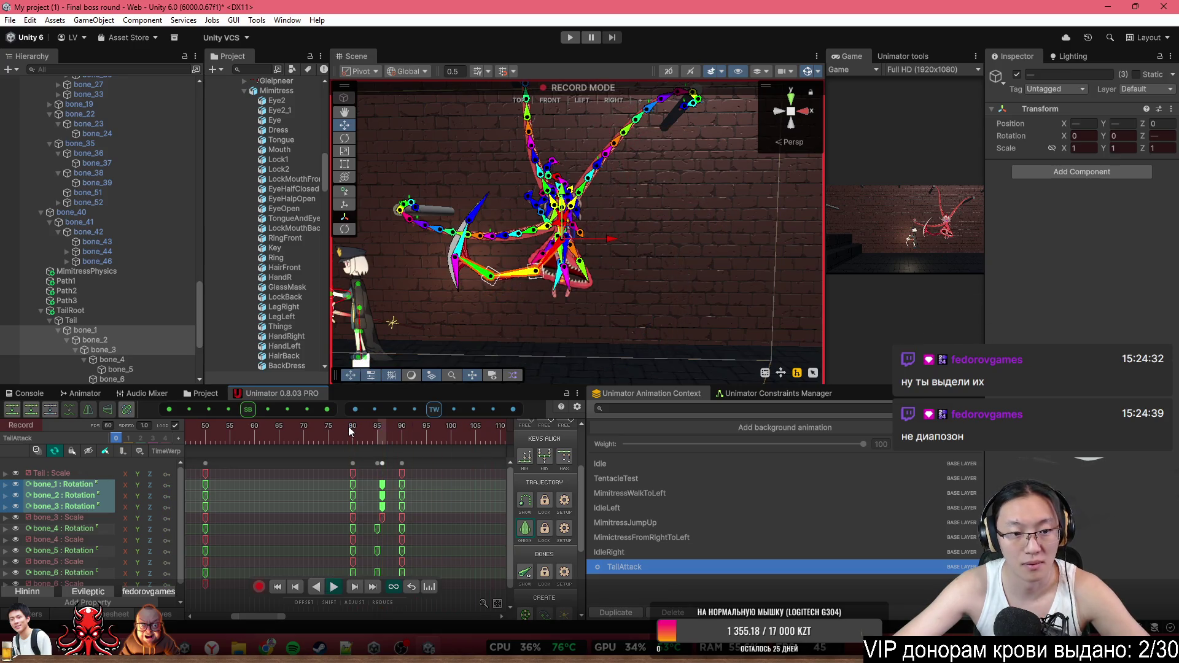
Step from frame 82 to 86, strengthen the frame-86 keys' time warp, then scrub back to frame 69
left_click(358, 438)
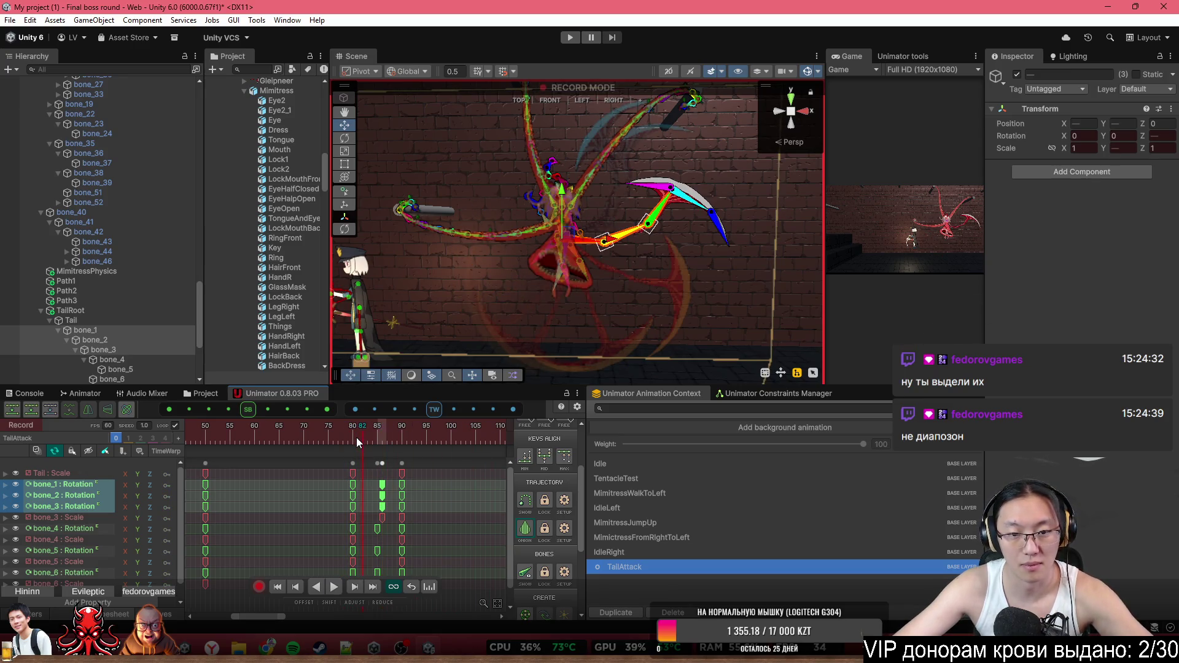
key("period")
key("period")
key("period")
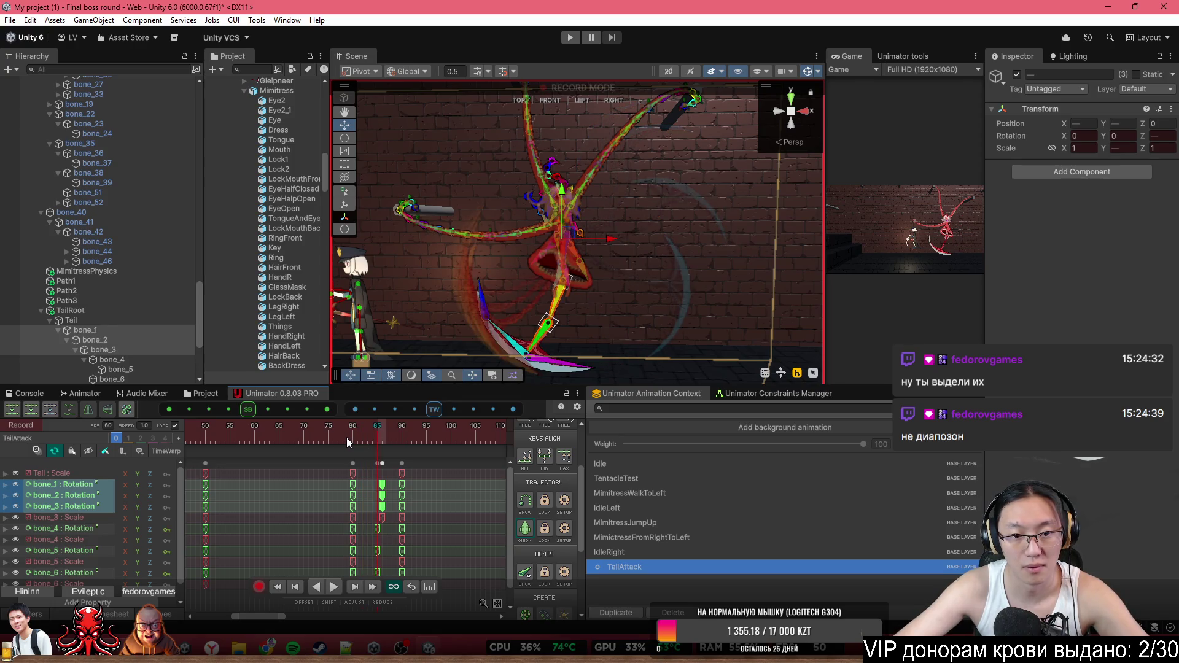
key("period")
left_click_drag(426, 416, 500, 426)
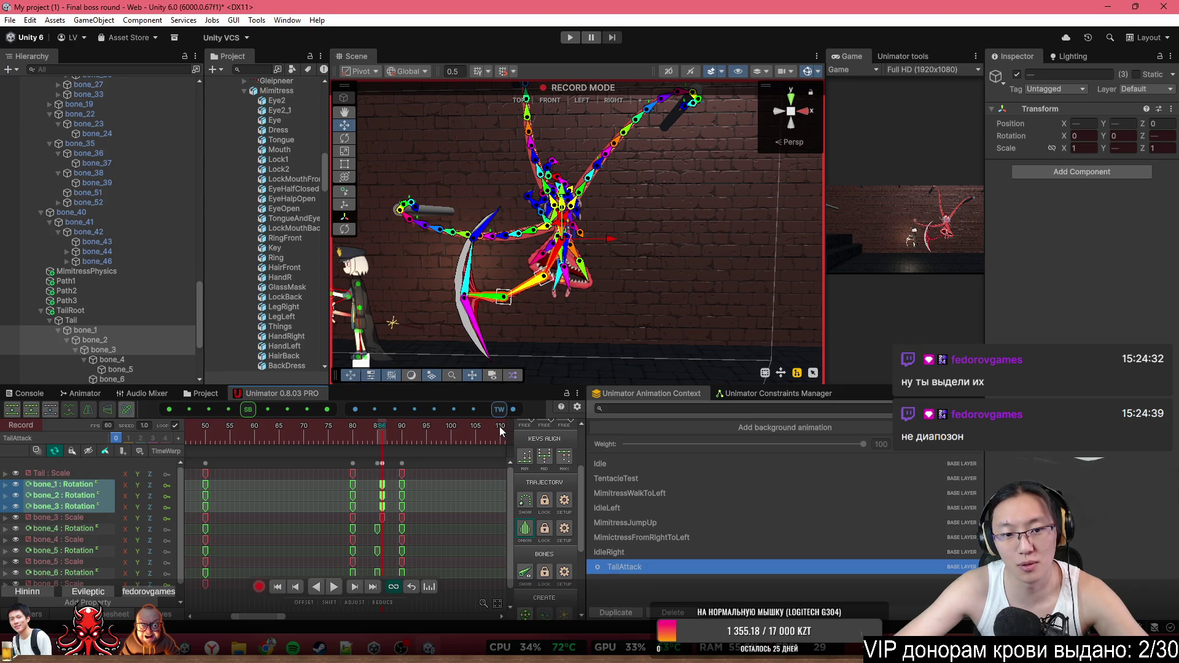
left_click_drag(333, 438, 240, 436)
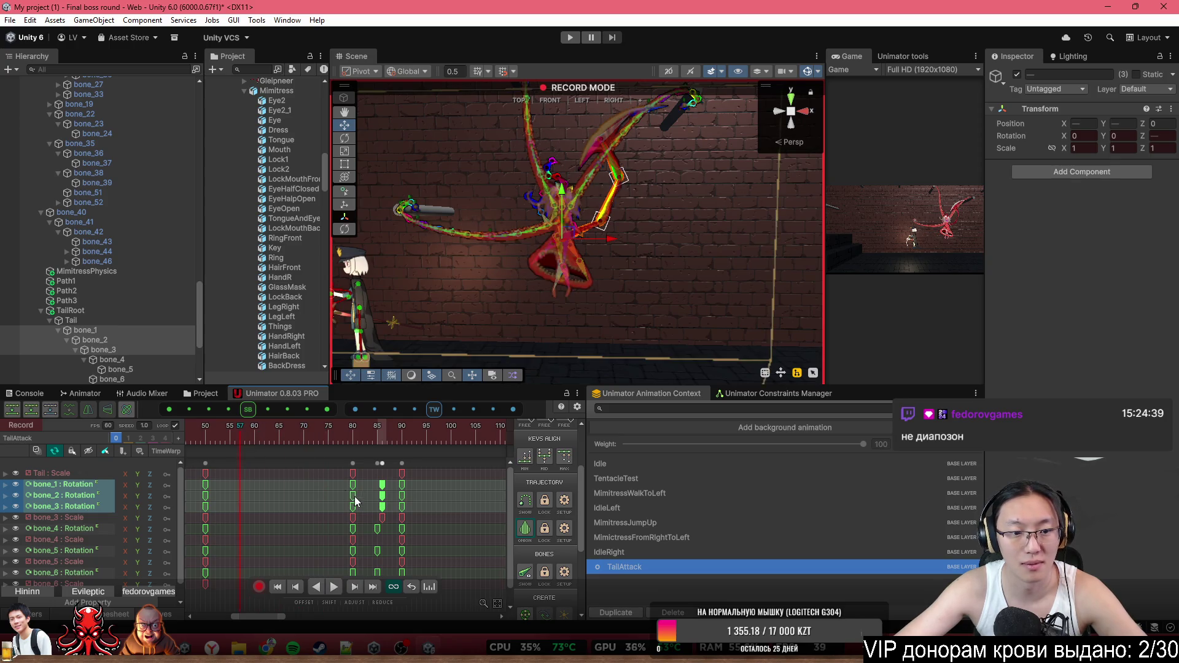
scroll(305, 499, "down", 3)
scroll(333, 507, "down", 2)
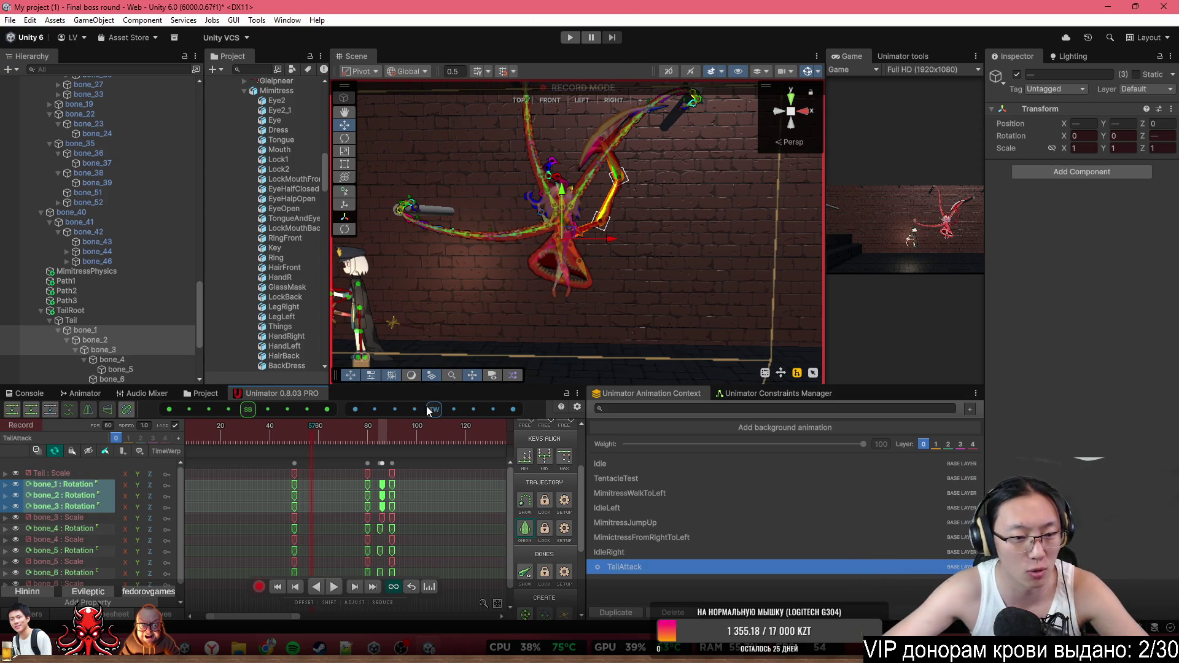
Play TailAttack from the start, then stop, scrub to frame 84 and step to frame 85
left_click(211, 441)
scroll(240, 441, "left", 2)
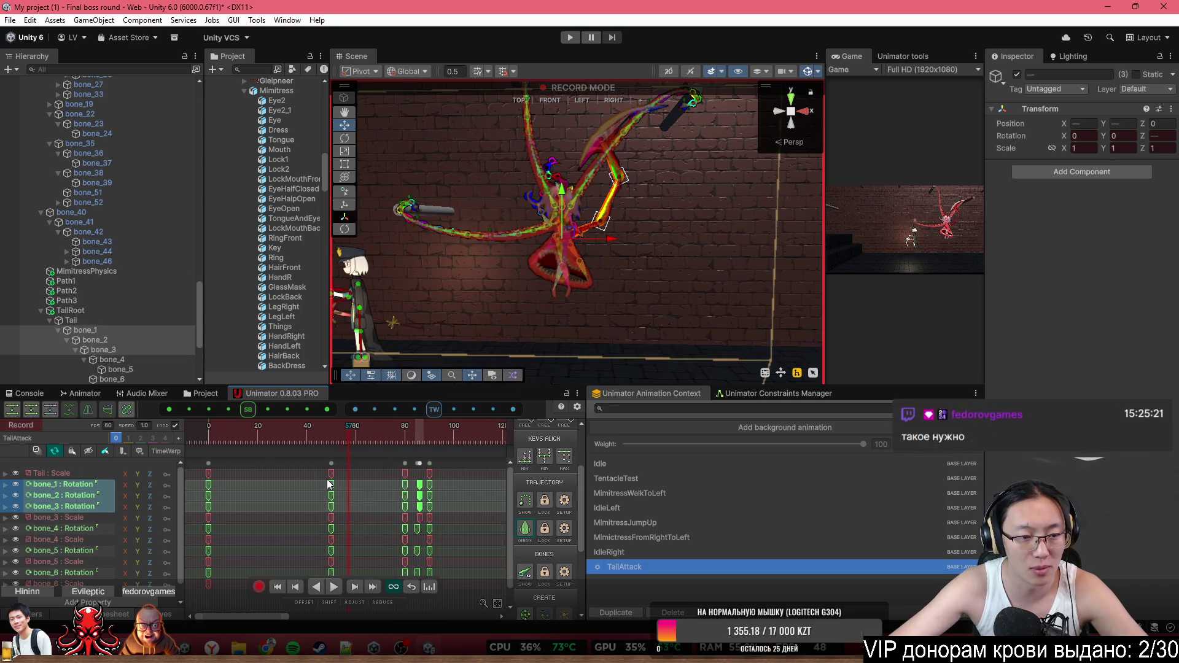
left_click(231, 441)
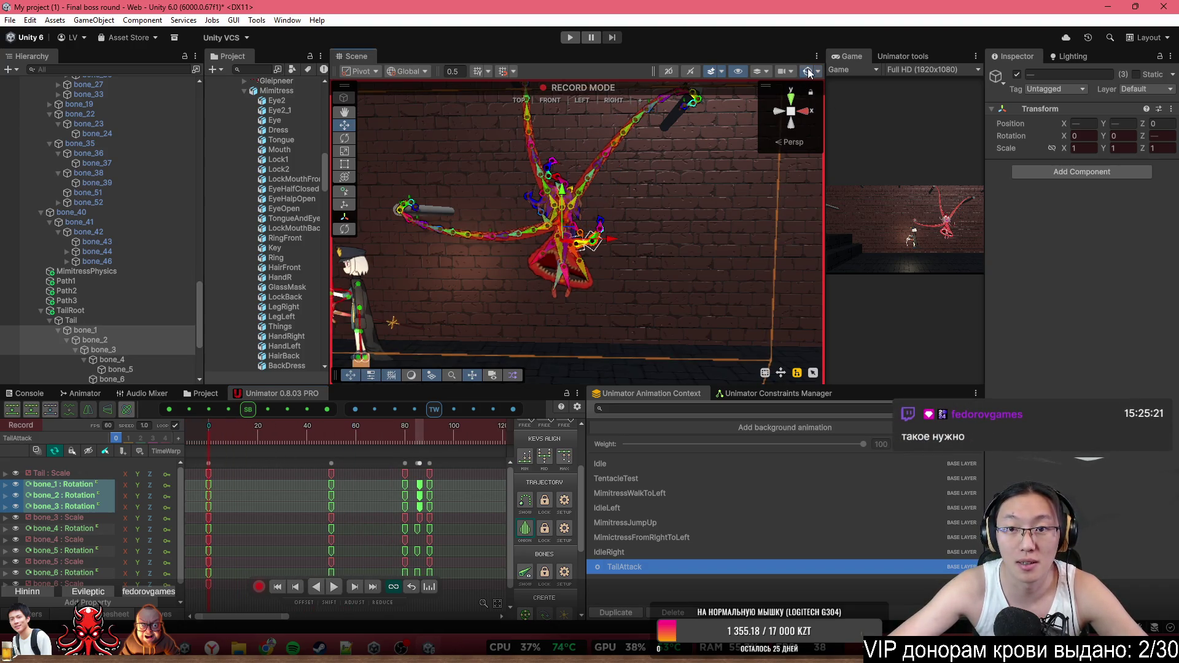
key("space")
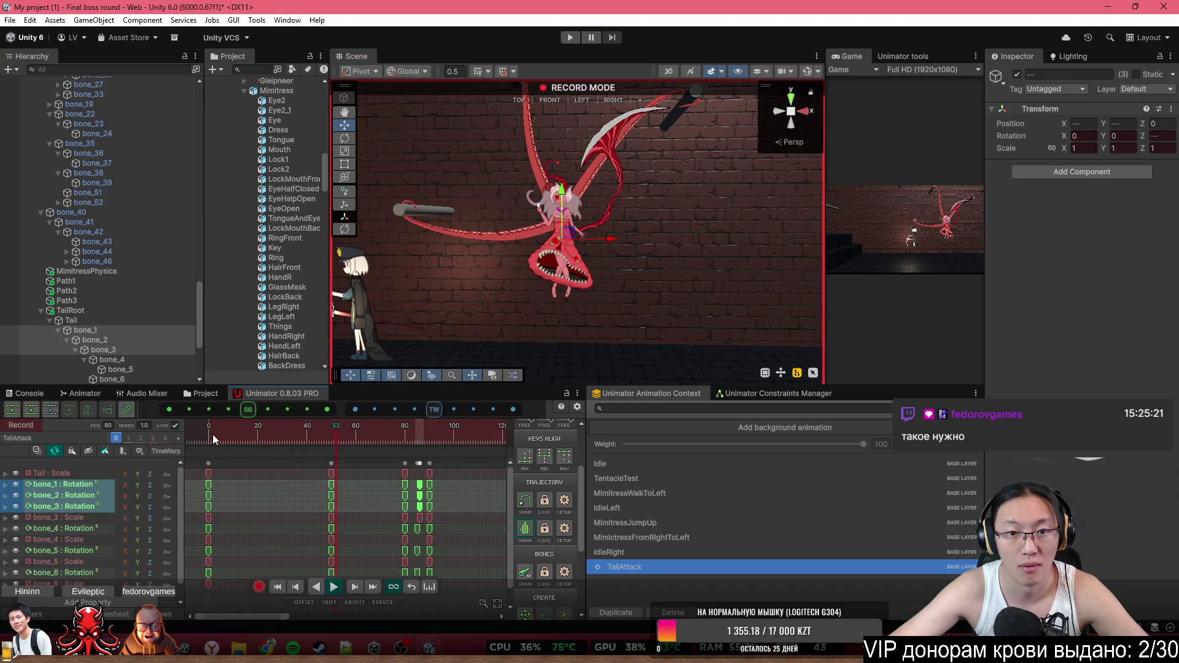
left_click_drag(271, 422, 404, 446)
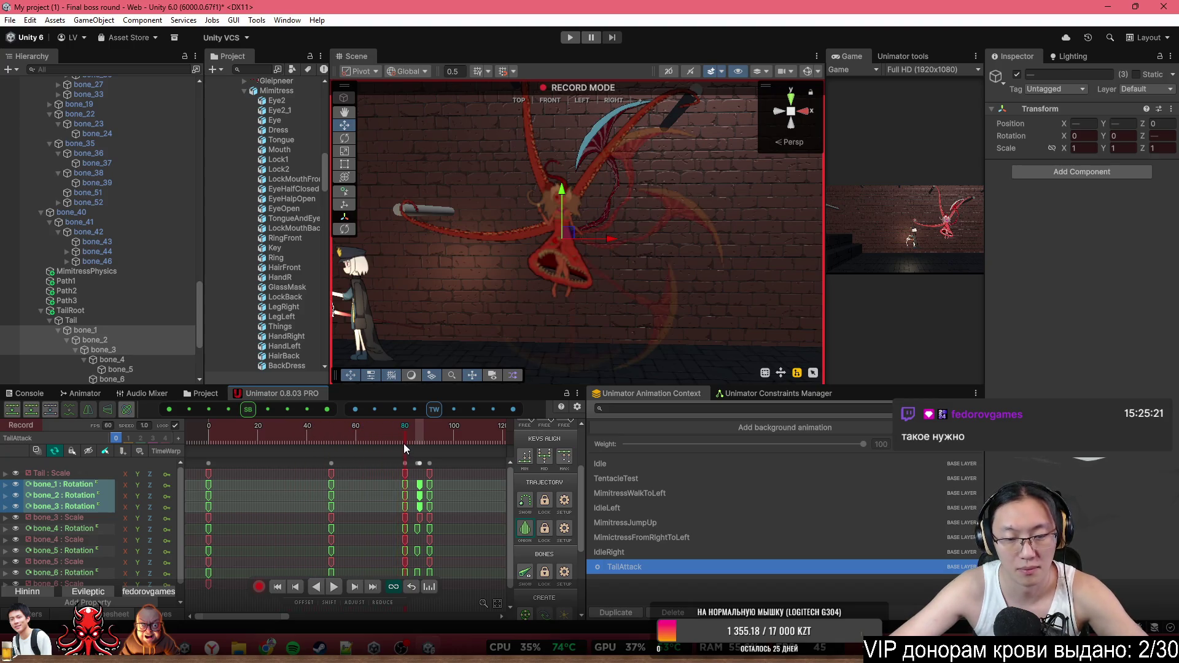
left_click_drag(398, 438, 419, 446)
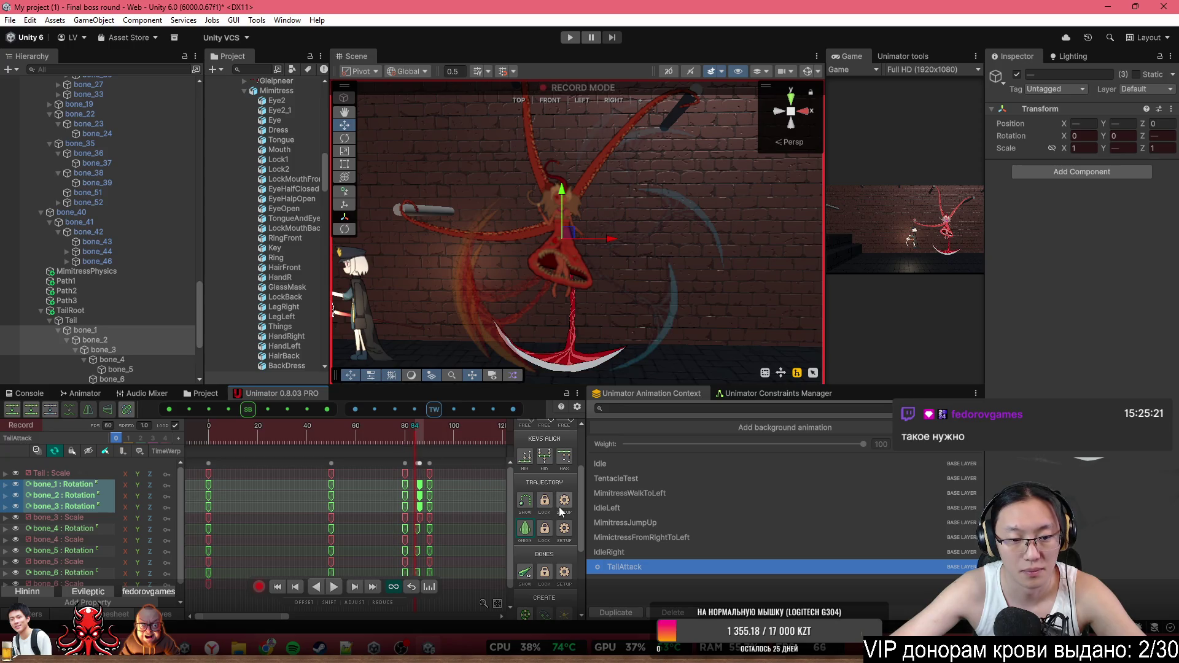
key("period")
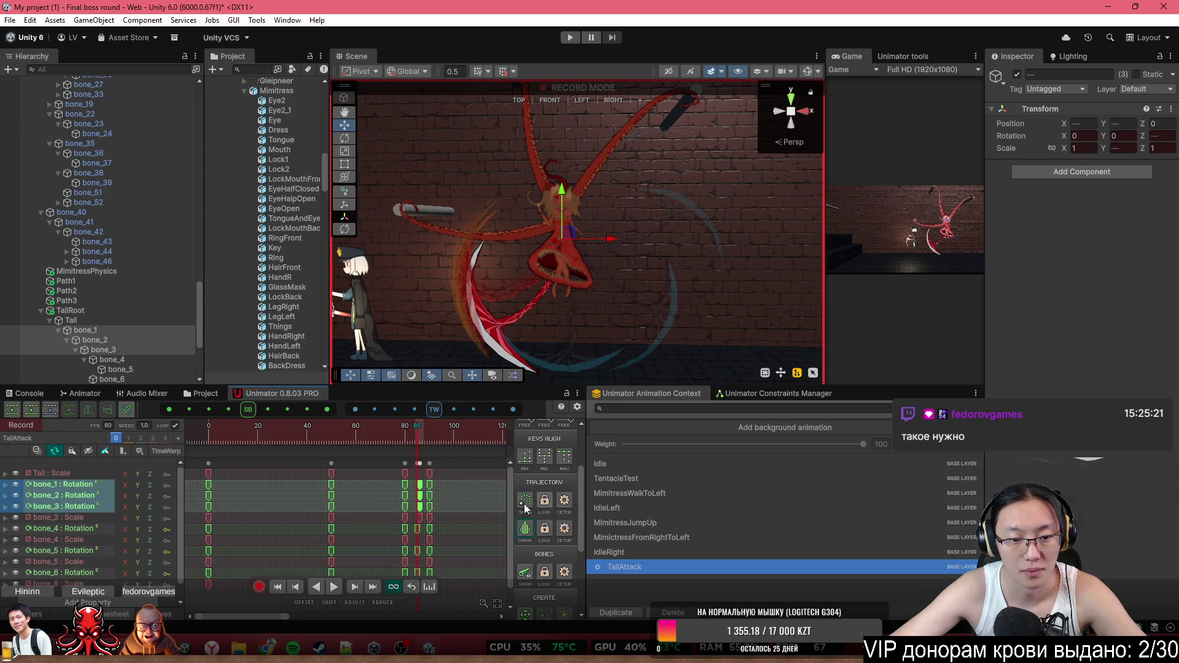
scroll(406, 532, "up", 5)
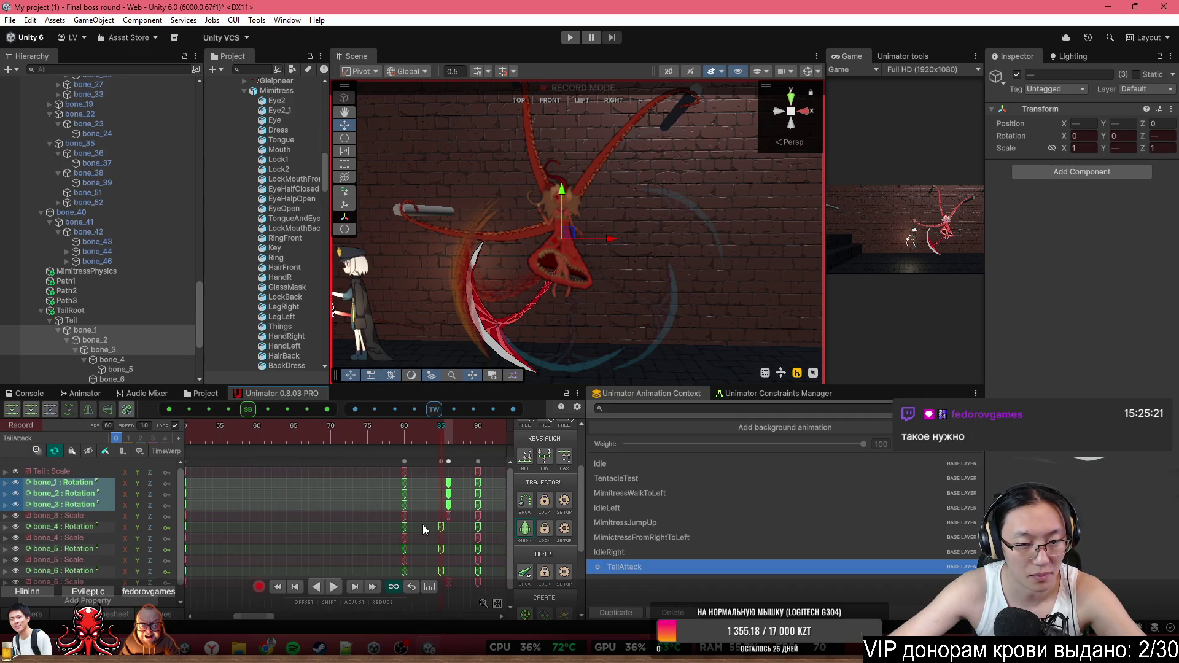
Move the bone_3 and bone_6 Scale keys from frame 86 to frame 84
left_click_drag(447, 516, 439, 516)
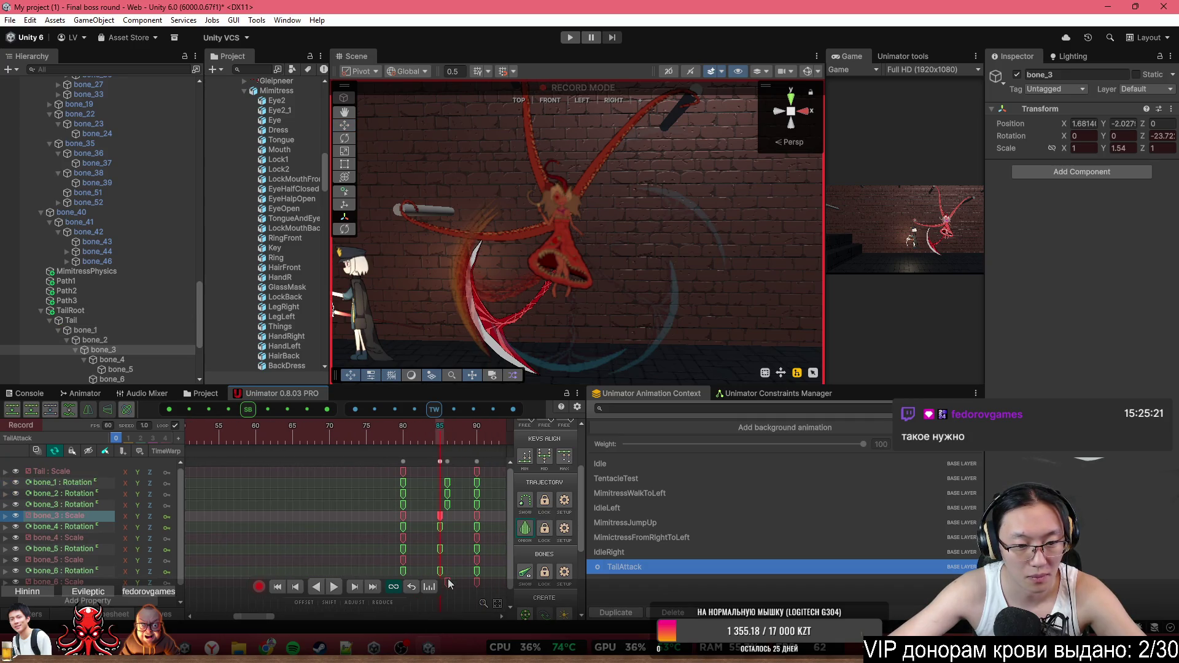
left_click(448, 583)
left_click_drag(447, 582, 433, 583)
left_click(440, 515)
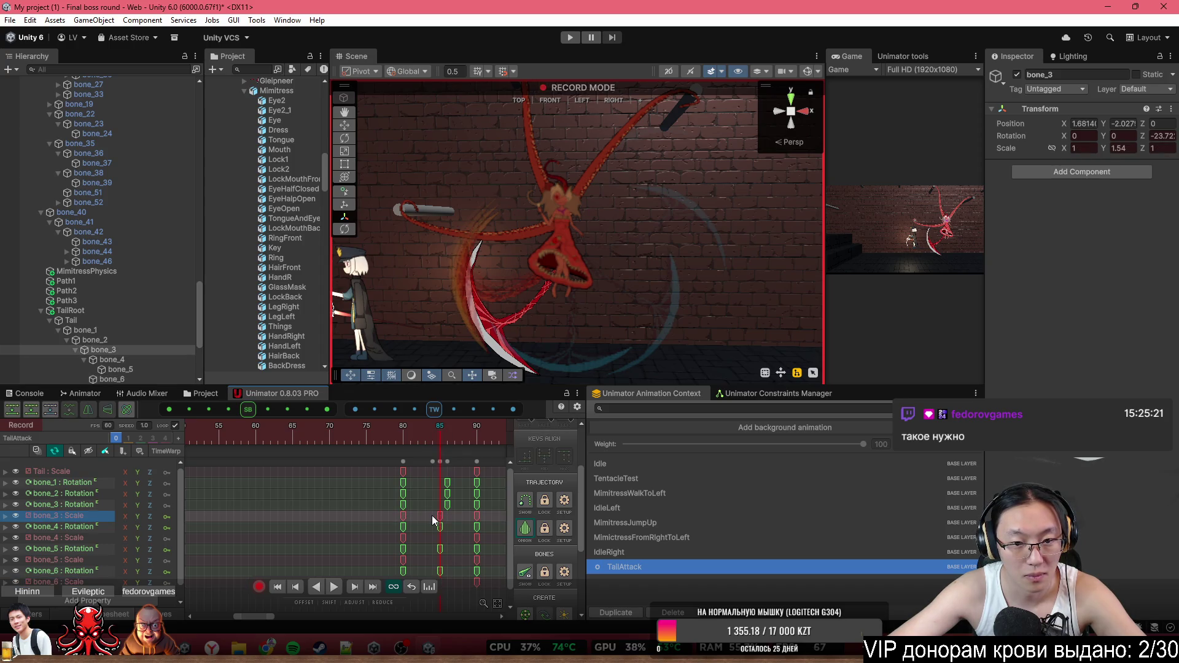
left_click_drag(440, 514, 433, 514)
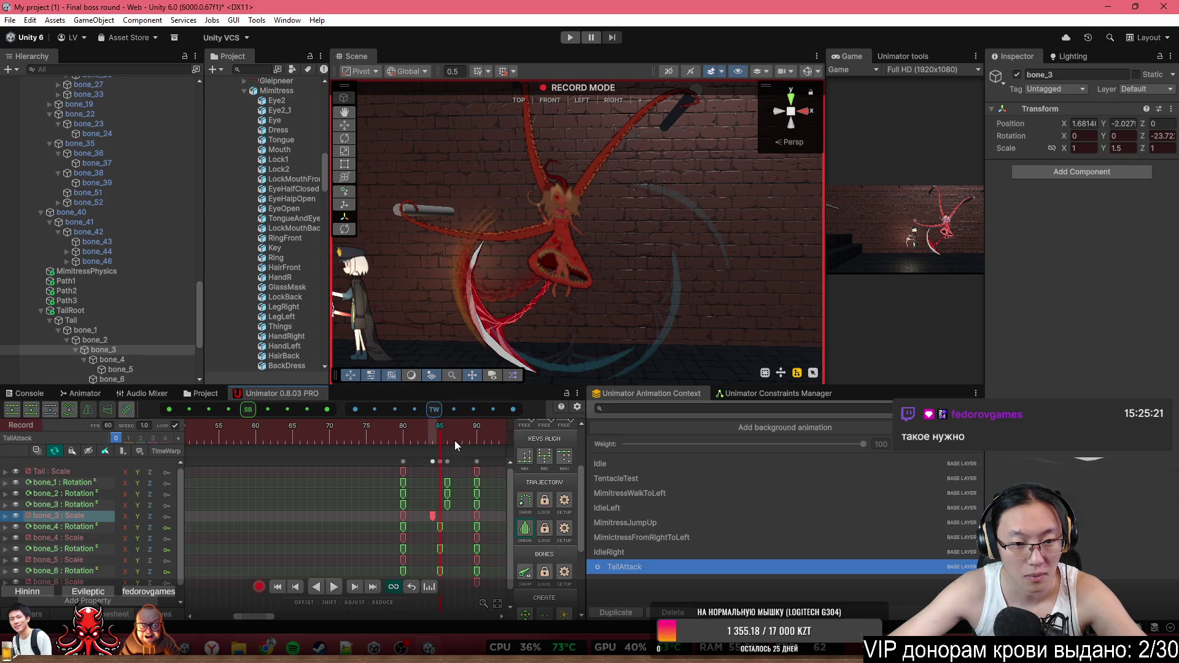
left_click(434, 437)
Scrub frames 80 to 85 to check, zoom the timeline out, and play the animation
left_click_drag(433, 437, 383, 427)
scroll(388, 508, "down", 4)
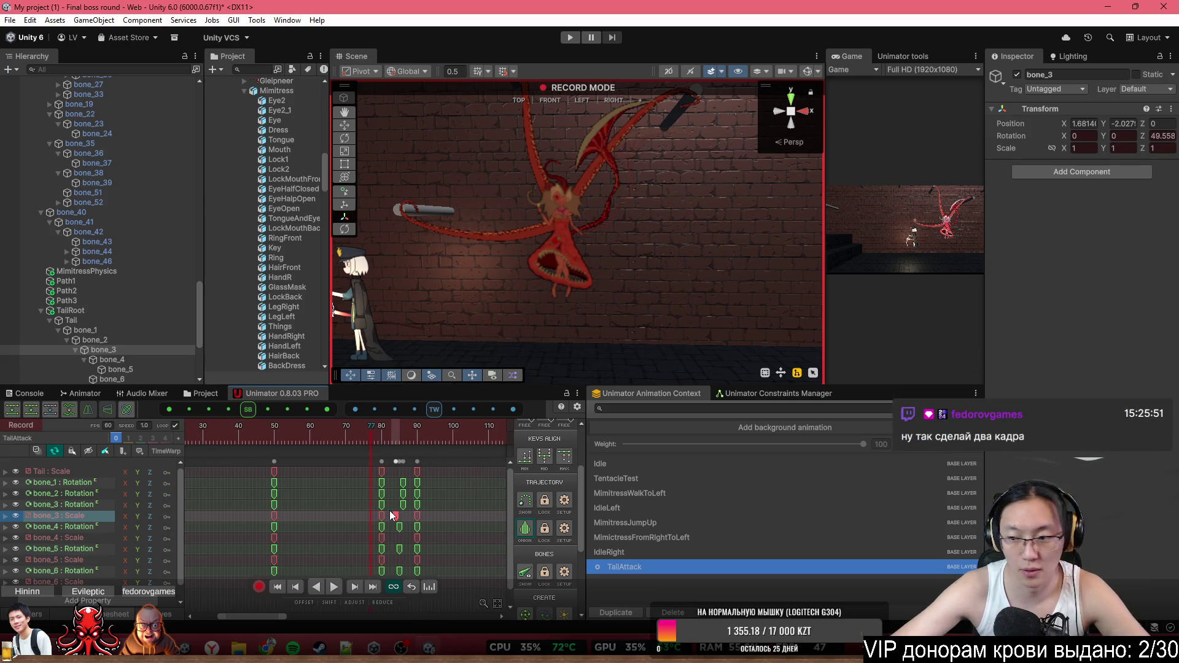
scroll(365, 532, "down", 2)
key("space")
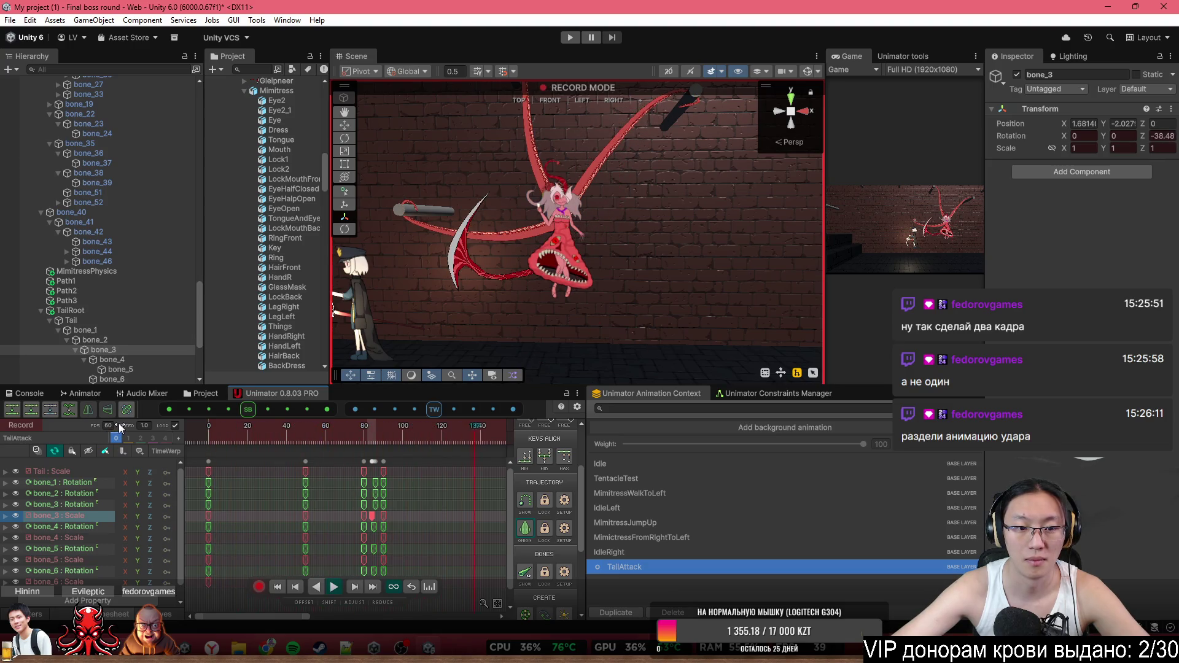
Copy the frame-0 keys to frame 120, play the new ending, and stop at frame 82
left_click(208, 461)
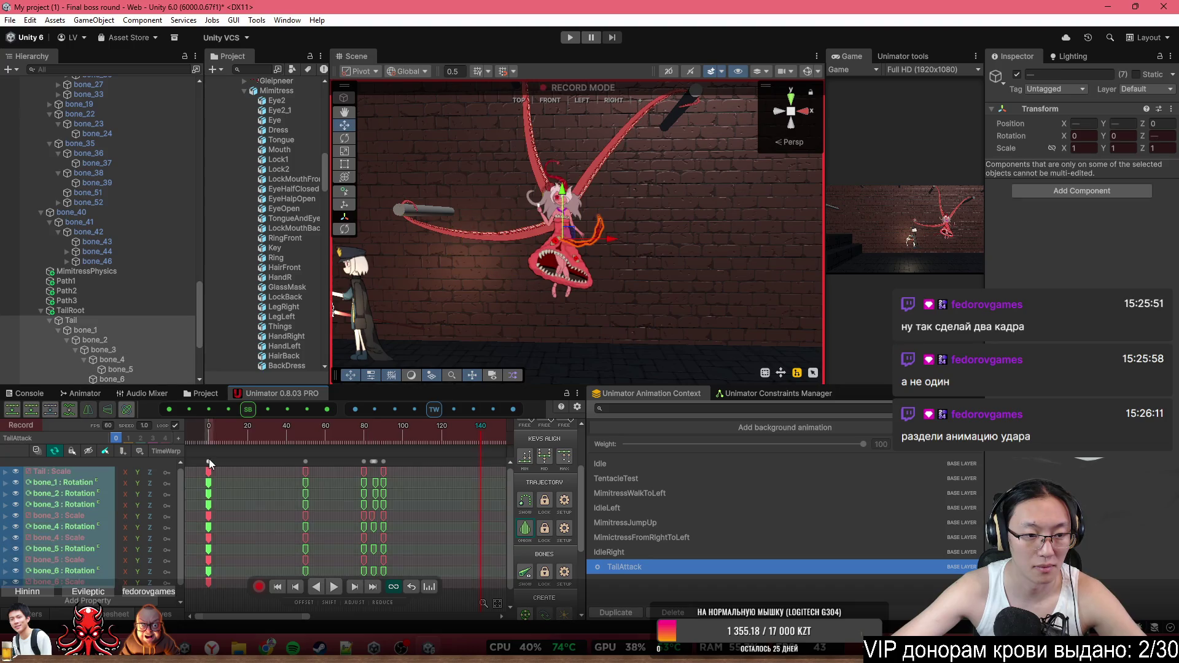
key("ctrl+c")
left_click(441, 440)
key("ctrl+v")
key("space")
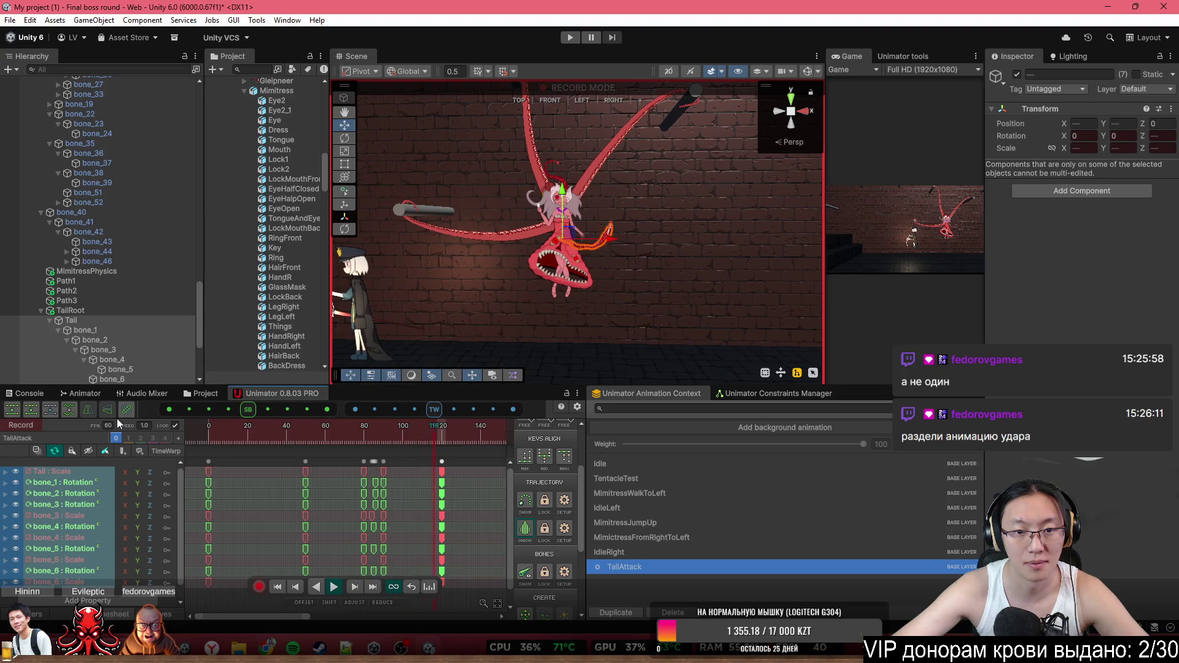
left_click_drag(278, 432, 413, 437)
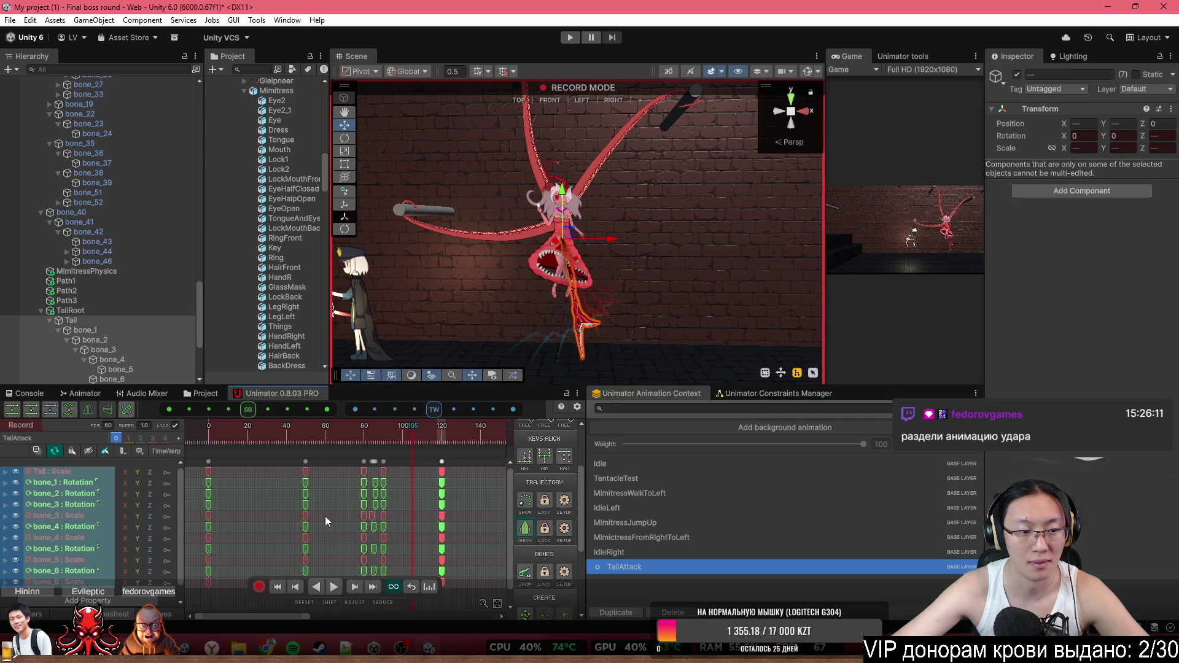
Turn off the onion-skin trail, show the coloured tail bones, and orbit to a 3D angle
scroll(602, 310, "up", 5)
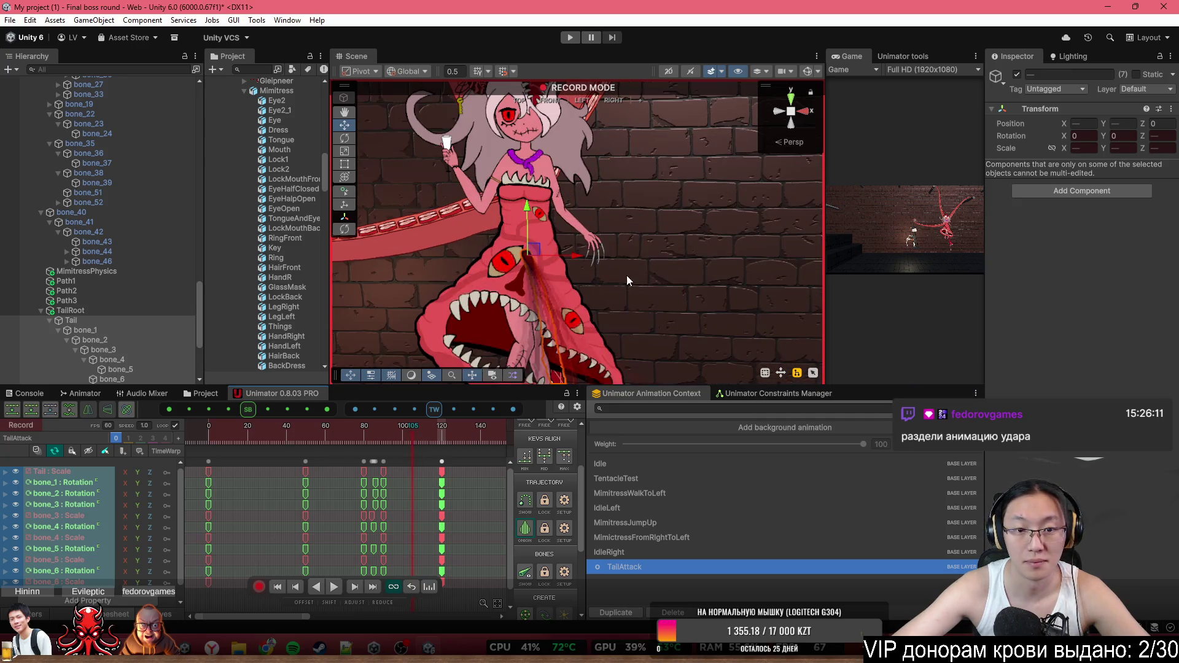
left_click(522, 538)
scroll(651, 315, "down", 5)
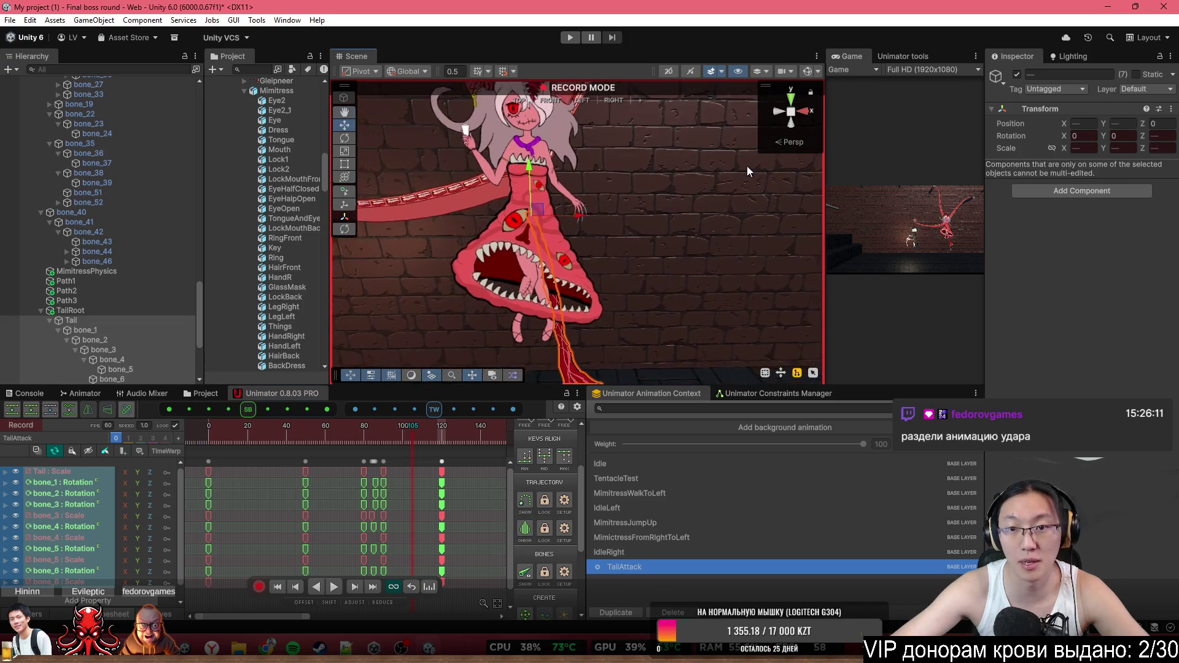
left_click(807, 74)
mouse_move(615, 203)
left_mouse_down()
mouse_move(682, 141)
mouse_move(651, 194)
mouse_move(619, 186)
mouse_move(620, 172)
left_mouse_up()
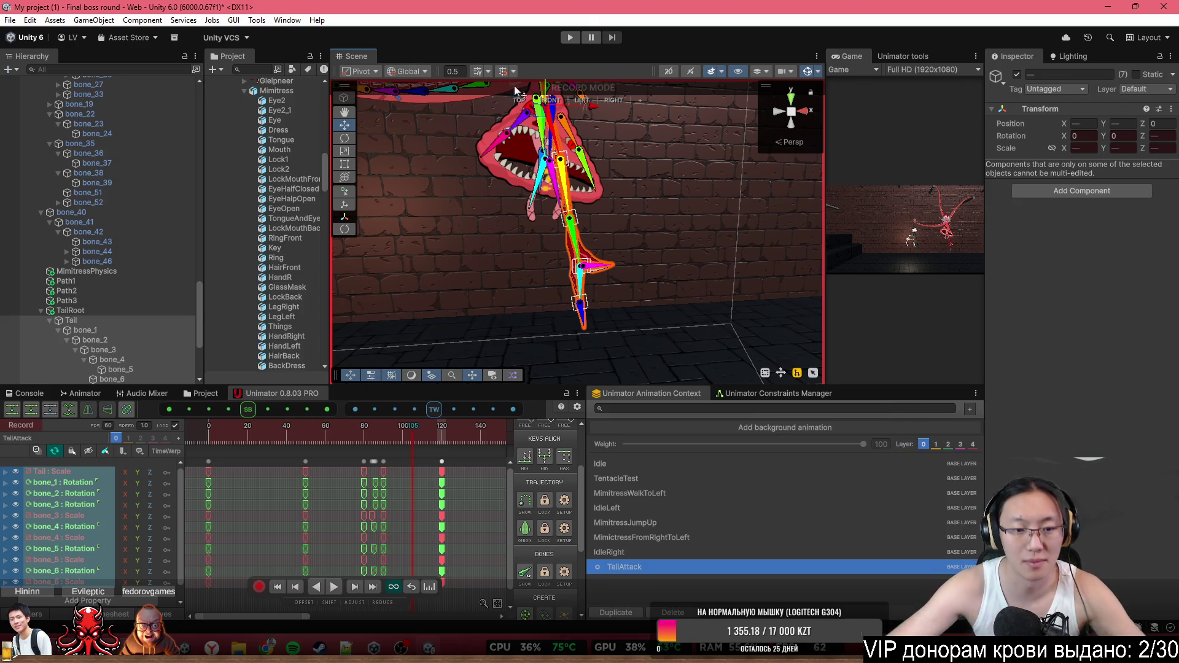
At about frame 103, select bone_1 and rotate the tail bones into a new pose keyed at frame 105
mouse_move(402, 427)
left_mouse_down()
mouse_move(390, 438)
mouse_move(411, 448)
left_mouse_up()
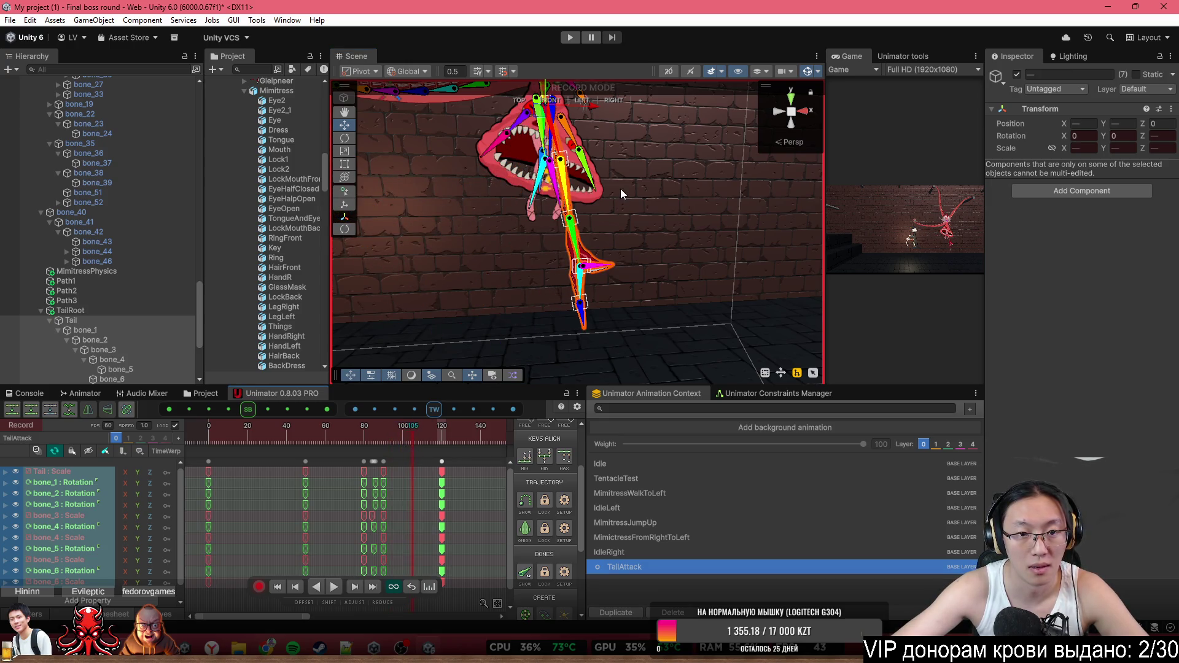
left_click(563, 153)
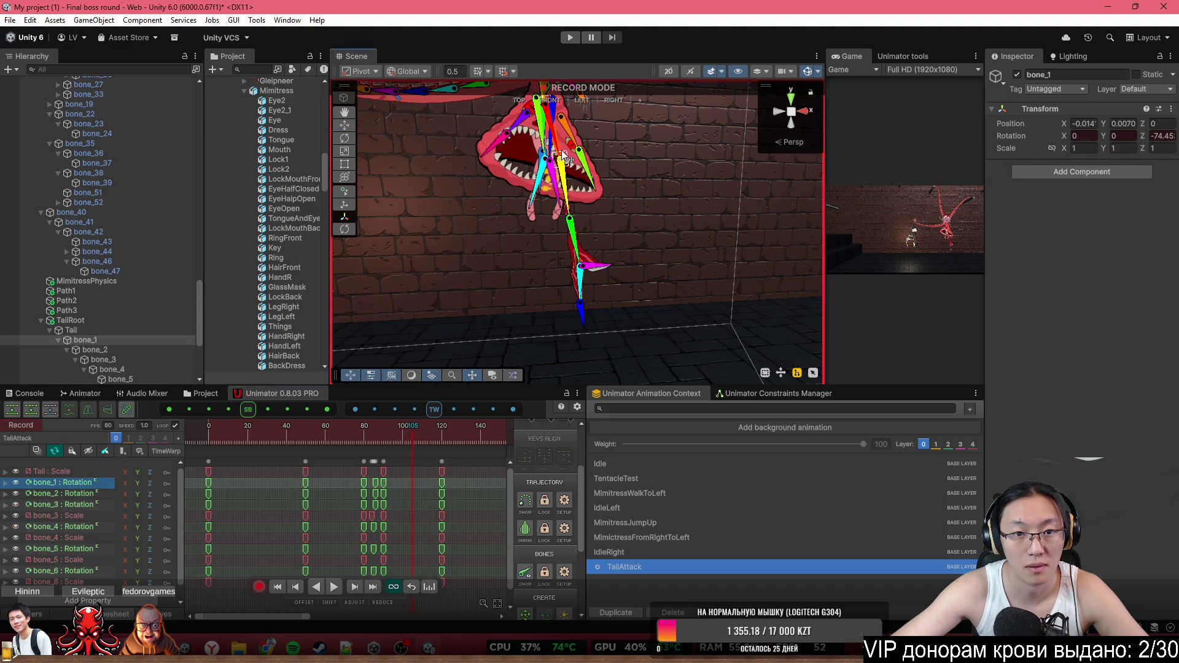
mouse_move(563, 154)
left_mouse_down()
mouse_move(625, 231)
mouse_move(594, 261)
mouse_move(605, 253)
left_mouse_up()
mouse_move(396, 430)
left_mouse_down()
mouse_move(385, 430)
mouse_move(437, 444)
mouse_move(349, 441)
mouse_move(429, 449)
mouse_move(412, 456)
left_mouse_up()
Rotate bone_4 left, rotate and key bone_6, lift bone_2 upward, and scrub frames 92–95 to review
scroll(590, 276, "up", 3)
mouse_move(599, 307)
left_mouse_down()
mouse_move(565, 319)
mouse_move(522, 294)
left_mouse_up()
mouse_move(639, 288)
left_mouse_down()
mouse_move(657, 305)
mouse_move(607, 308)
mouse_move(629, 315)
left_mouse_up()
scroll(629, 265, "down", 3)
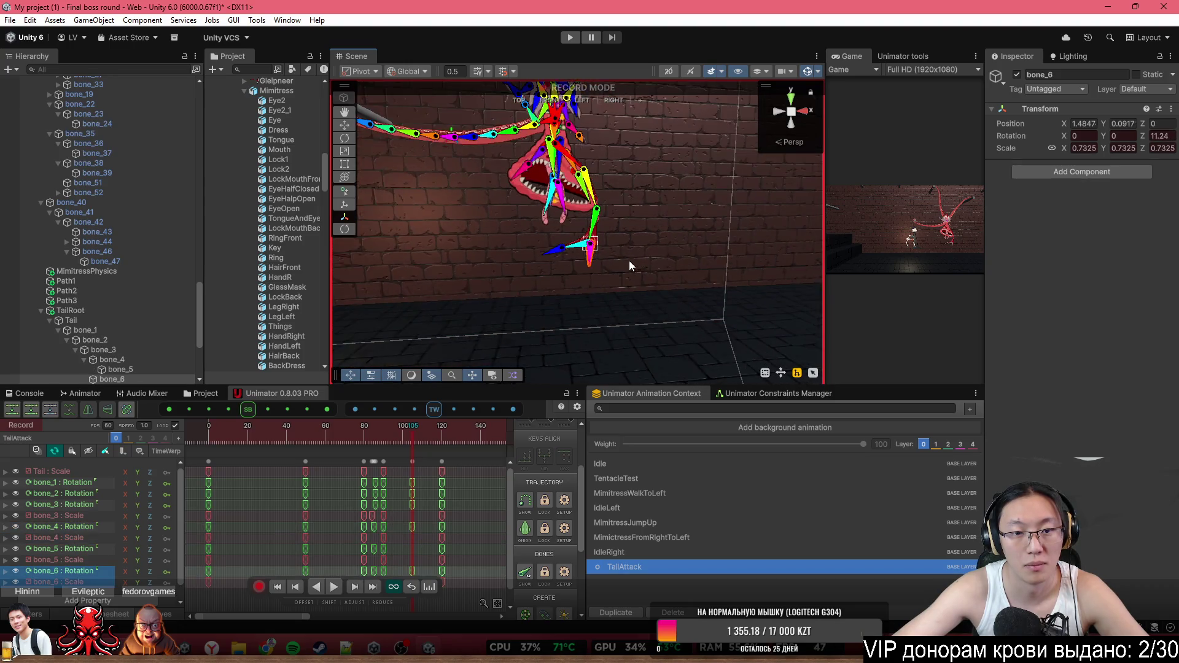
scroll(629, 266, "up", 2)
left_click_drag(387, 429, 414, 430)
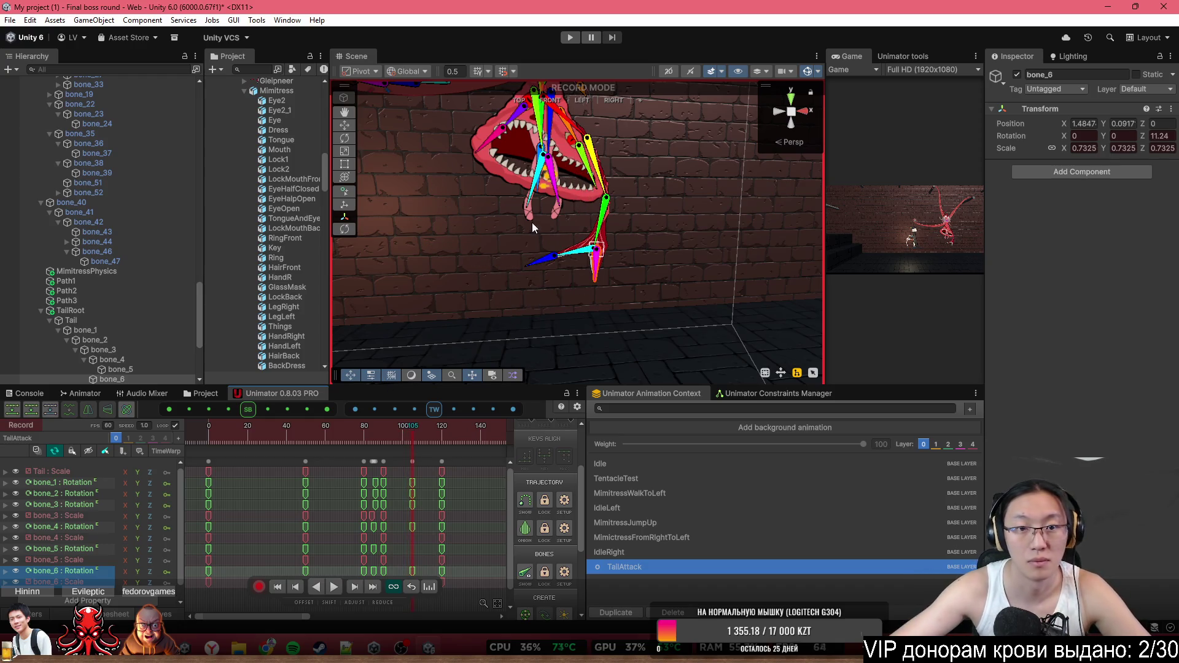
left_click_drag(605, 224, 589, 175)
left_click_drag(406, 434, 385, 433)
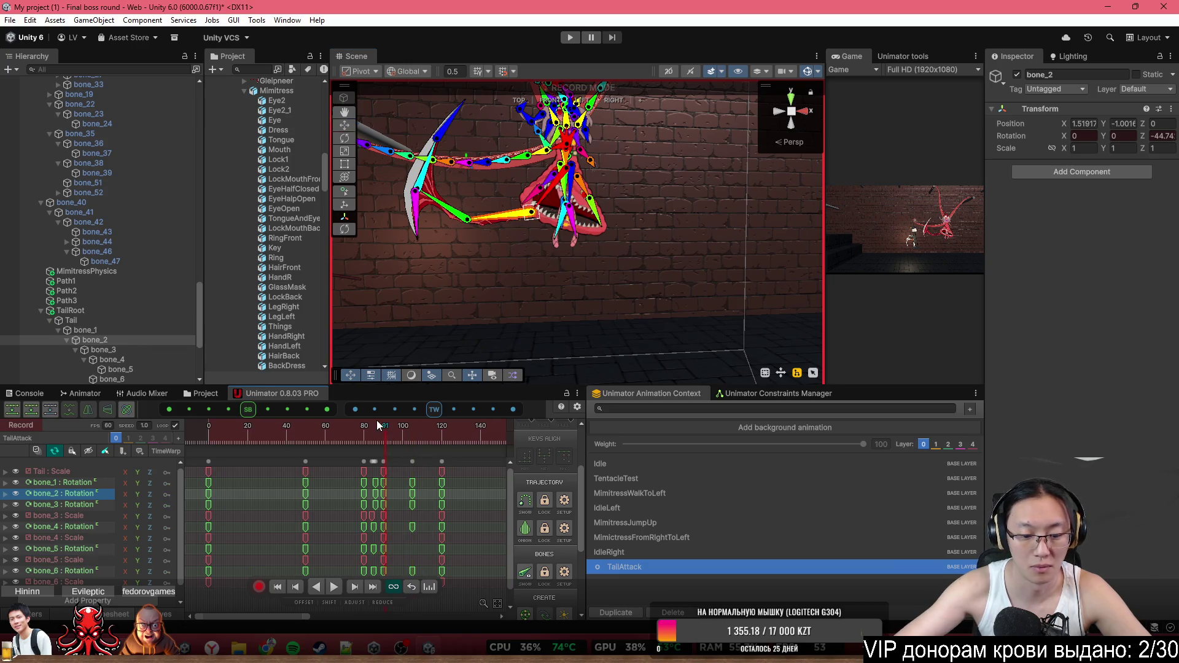
Rewind the TailAttack timeline to frame 0, hide the bone gizmos, and play the tail swing
key("Right")
key("Right")
key("Right")
key("Right")
key("Right")
key("Right")
key("Right")
key("Right")
key("Right")
key("Right")
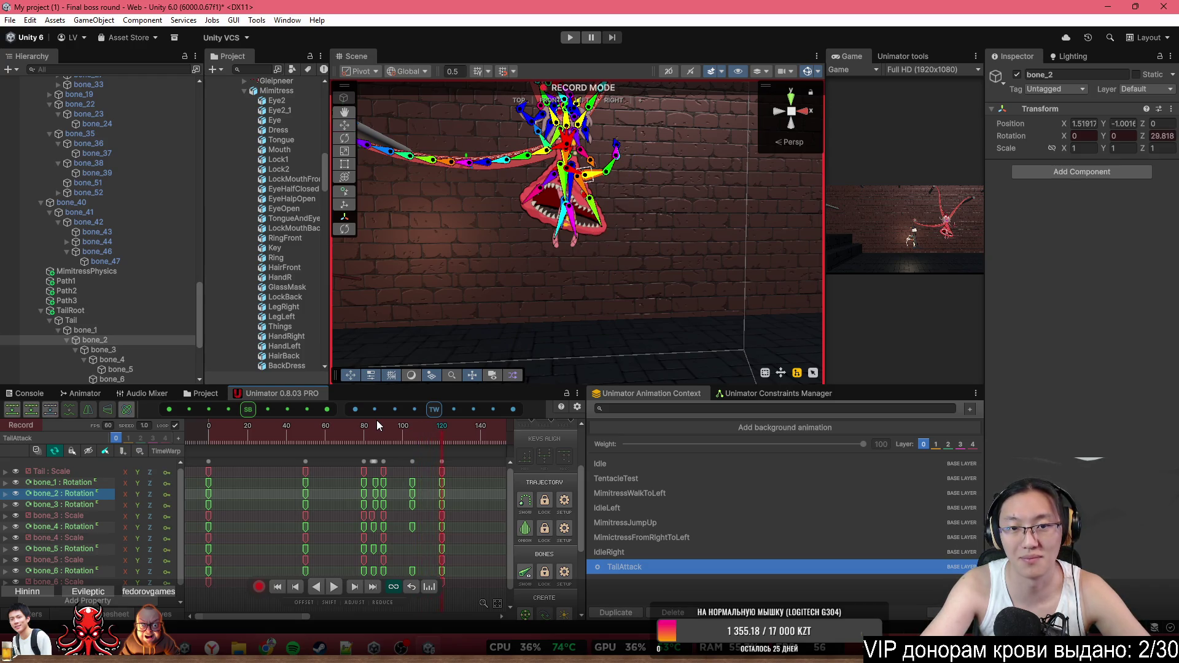
scroll(390, 514, "down", 4)
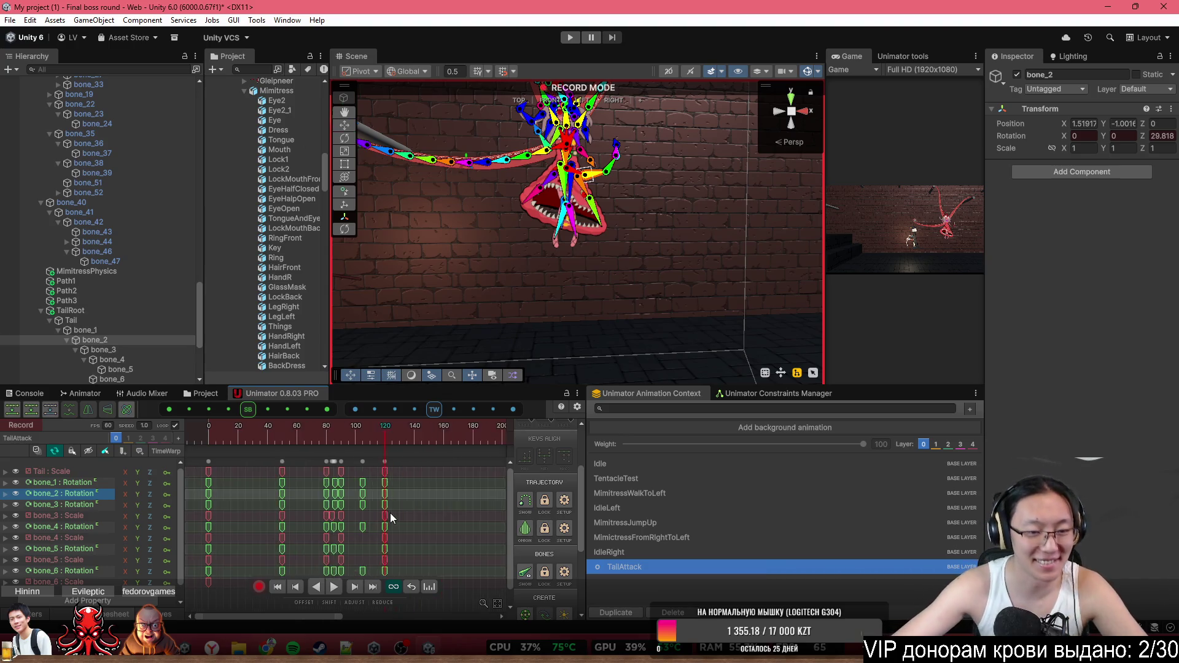
left_click_drag(280, 444, 185, 433)
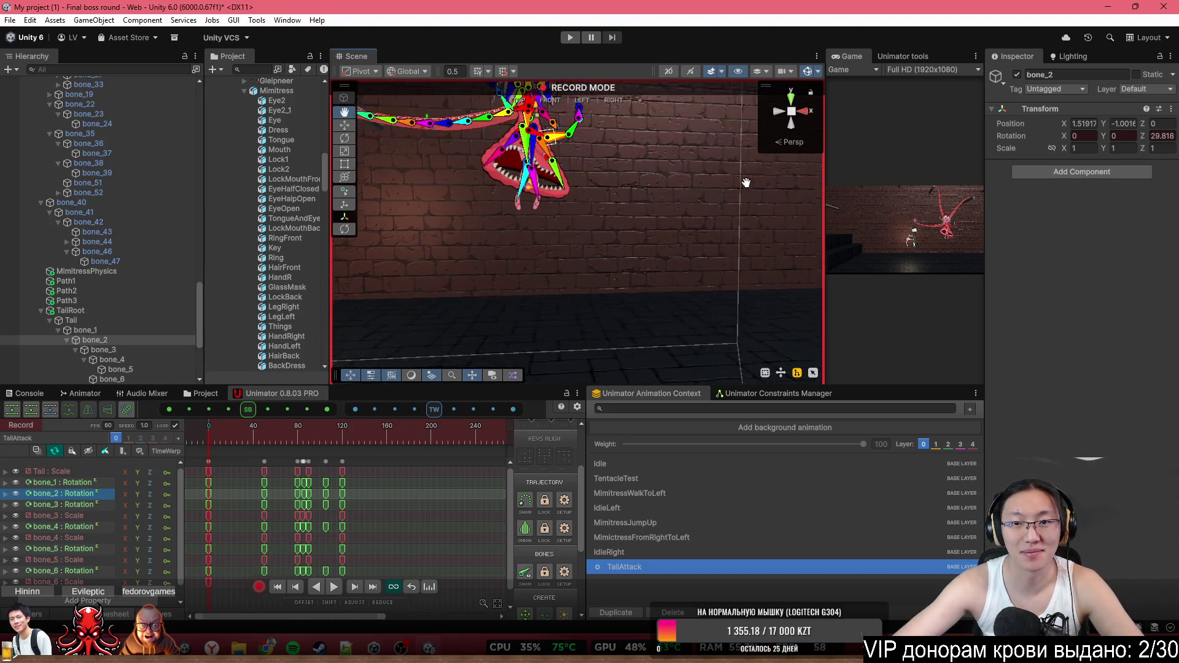
left_click(812, 72)
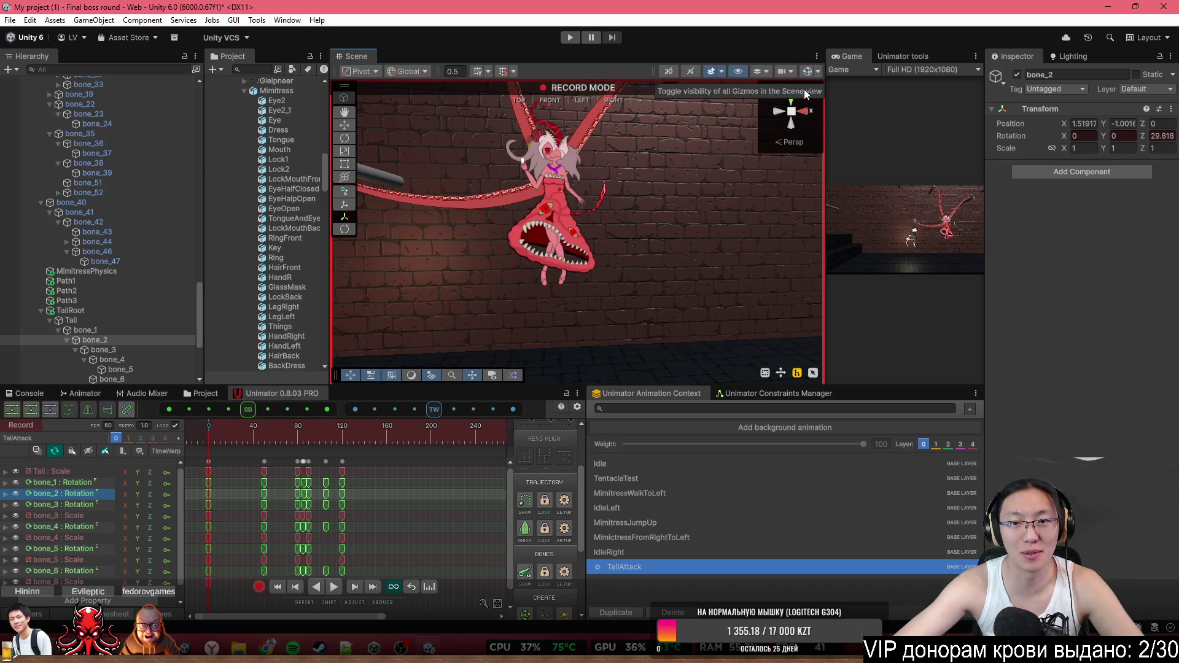
key("space")
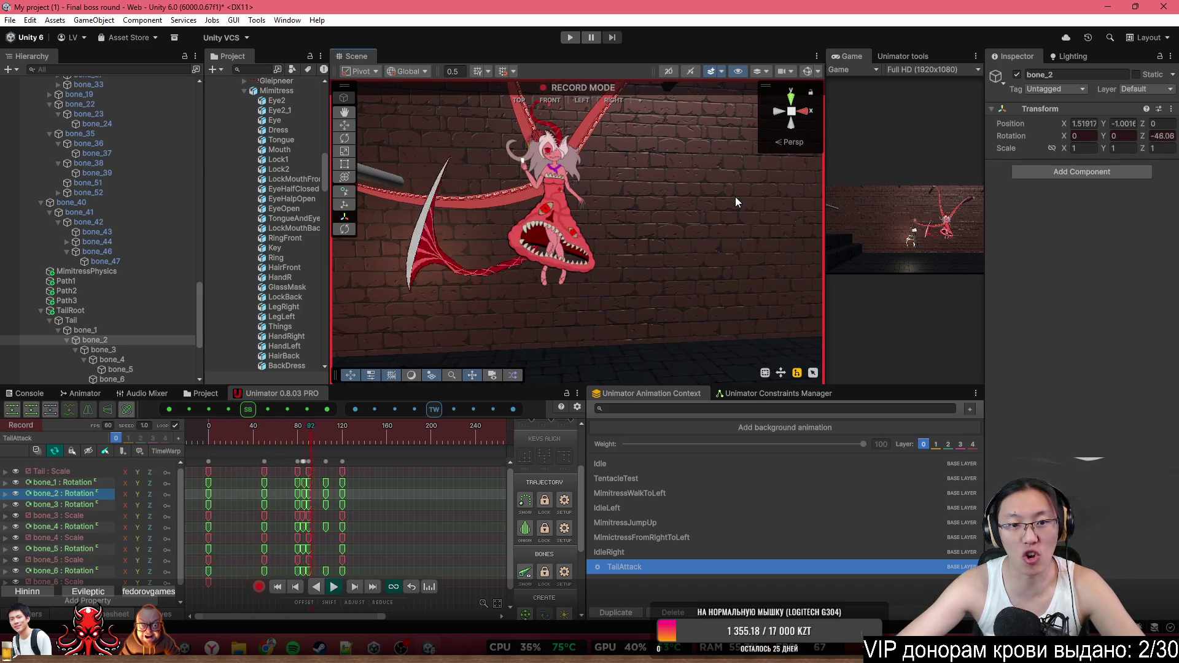
left_click_drag(602, 245, 630, 246)
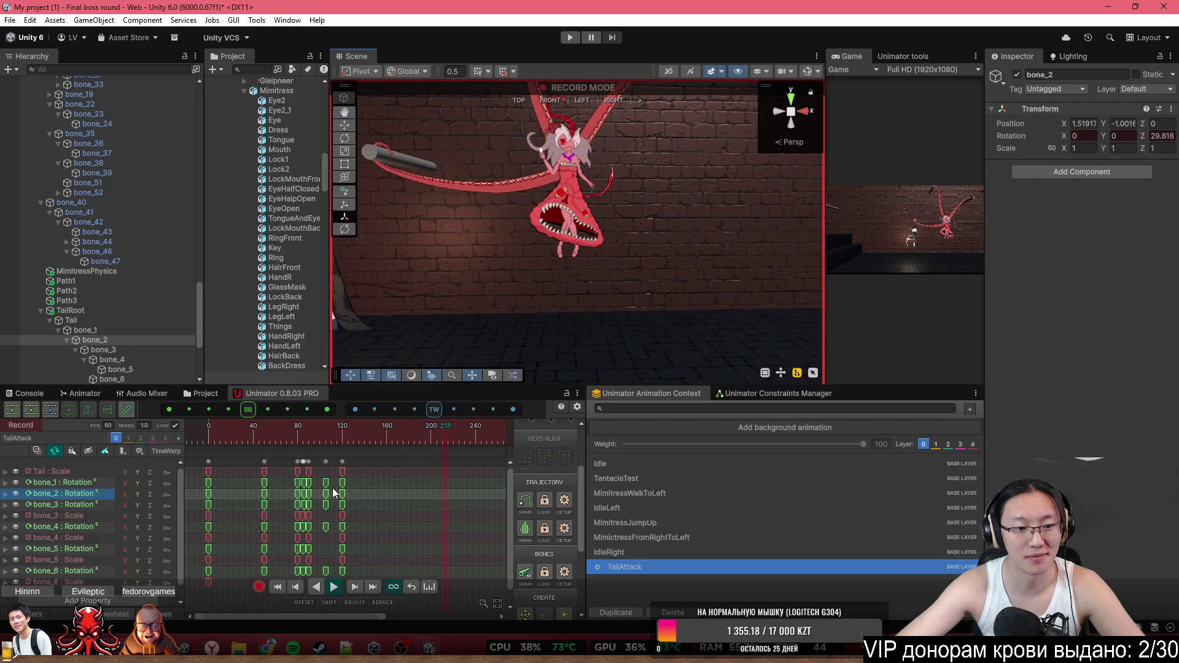
Stretch the keys from frames 90–120 so the swing ends at frame 162
left_click(308, 462)
mouse_move(346, 480)
left_mouse_down()
mouse_move(405, 480)
mouse_move(391, 480)
left_mouse_up()
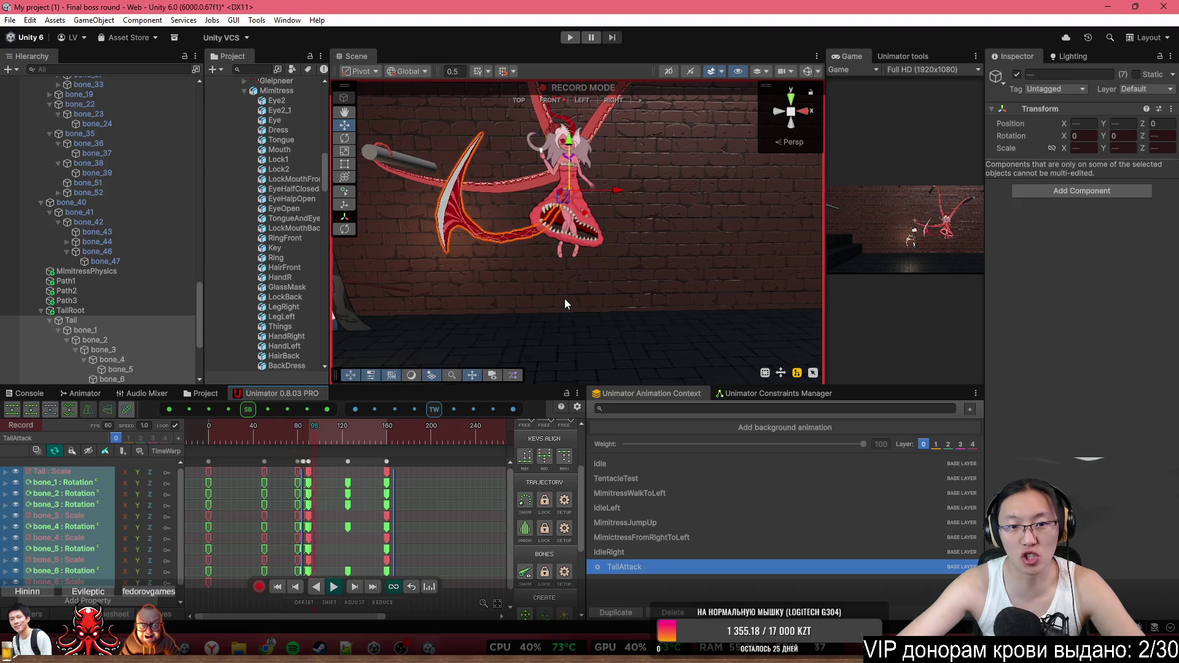
mouse_move(343, 428)
left_mouse_down()
mouse_move(366, 433)
mouse_move(301, 452)
left_mouse_up()
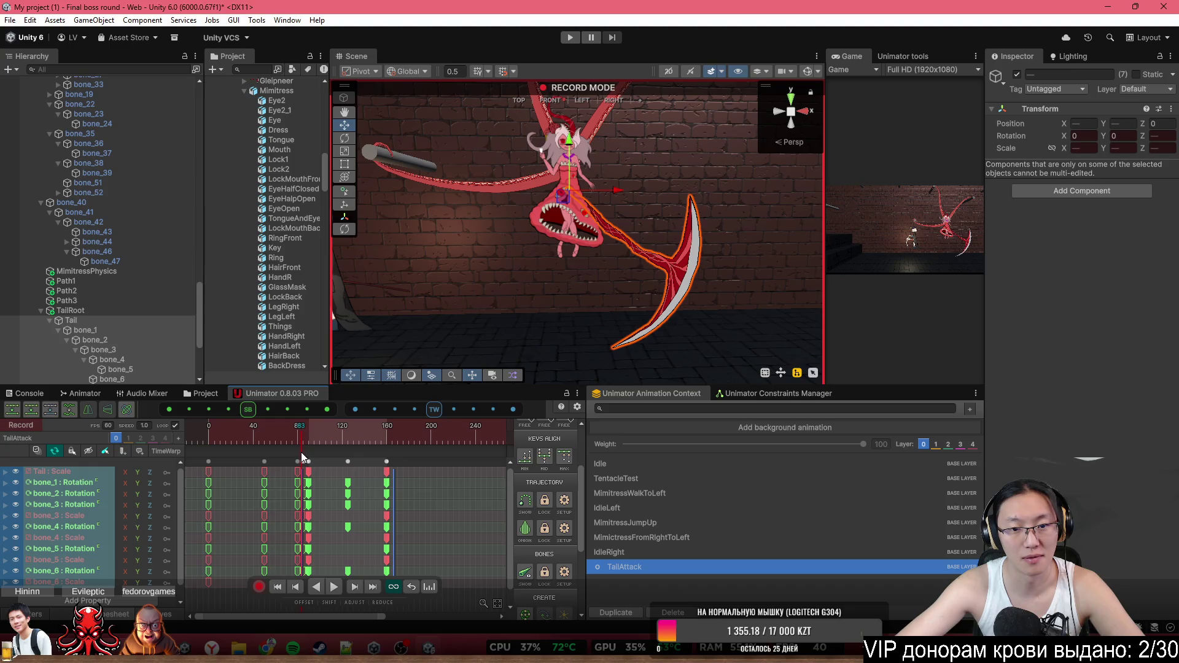
Check the pose around frames 83–84, then switch over to Telegram
scroll(304, 491, "up", 1)
scroll(304, 491, "up", 3)
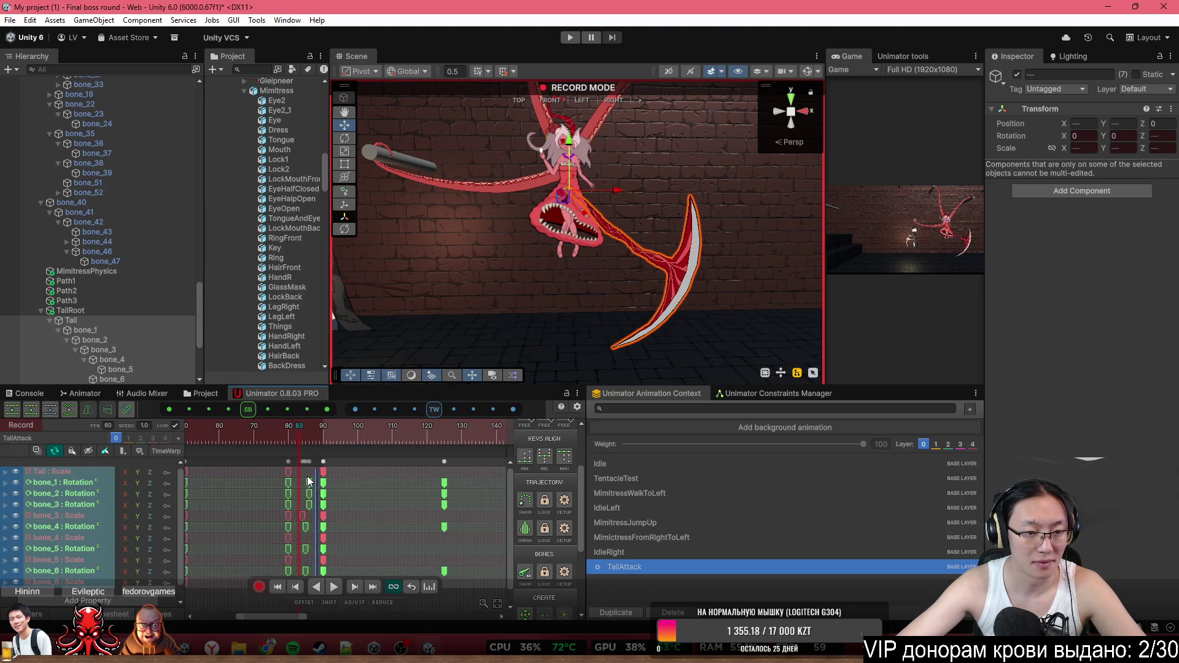
left_click(283, 437)
mouse_move(282, 436)
left_mouse_down()
mouse_move(267, 440)
mouse_move(288, 445)
left_mouse_up()
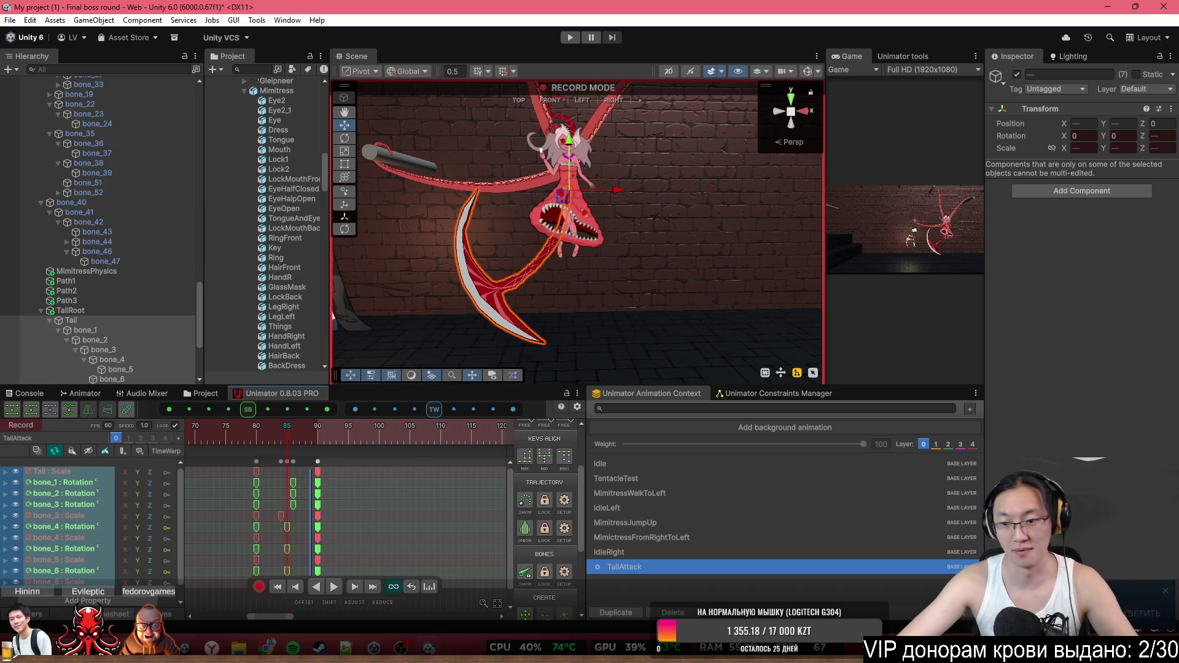
key("alt+Tab")
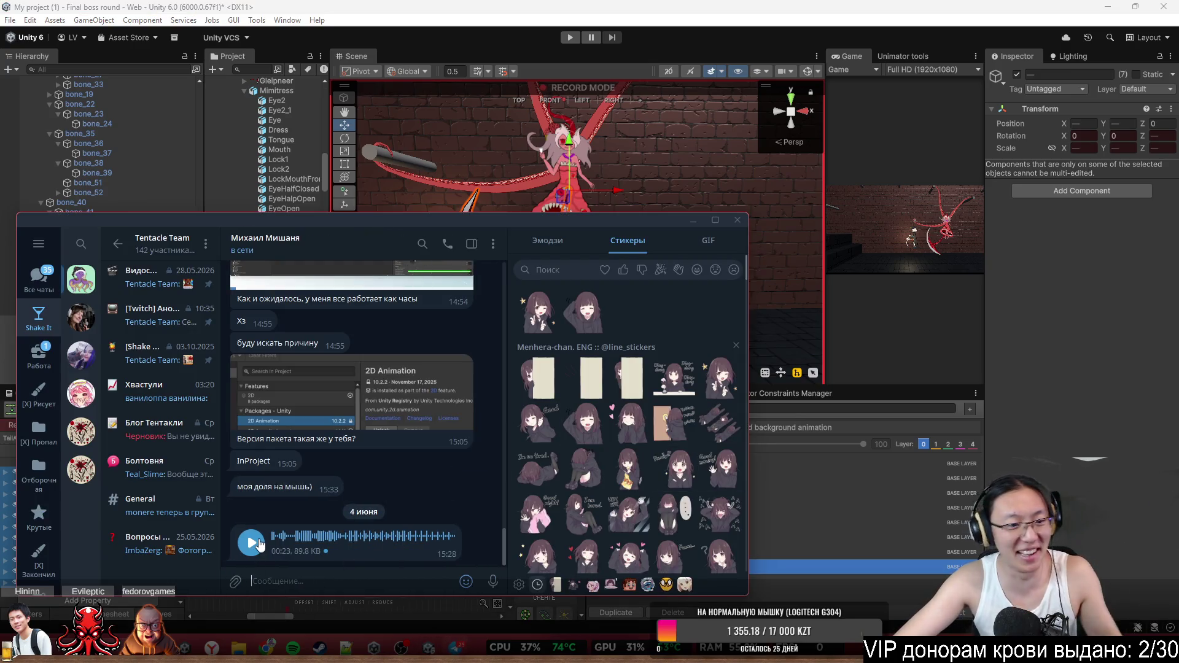
Play the 23-second voice message in the group chat and drag Telegram toward the right edge
left_click(260, 544)
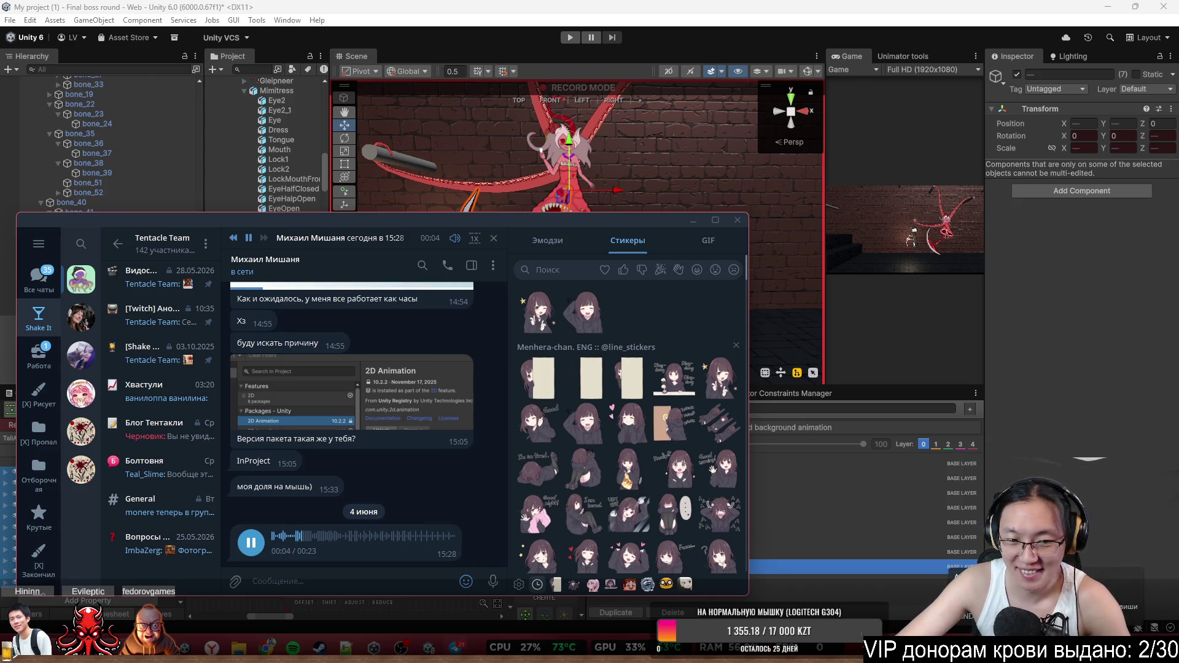
left_click_drag(610, 229, 1167, 221)
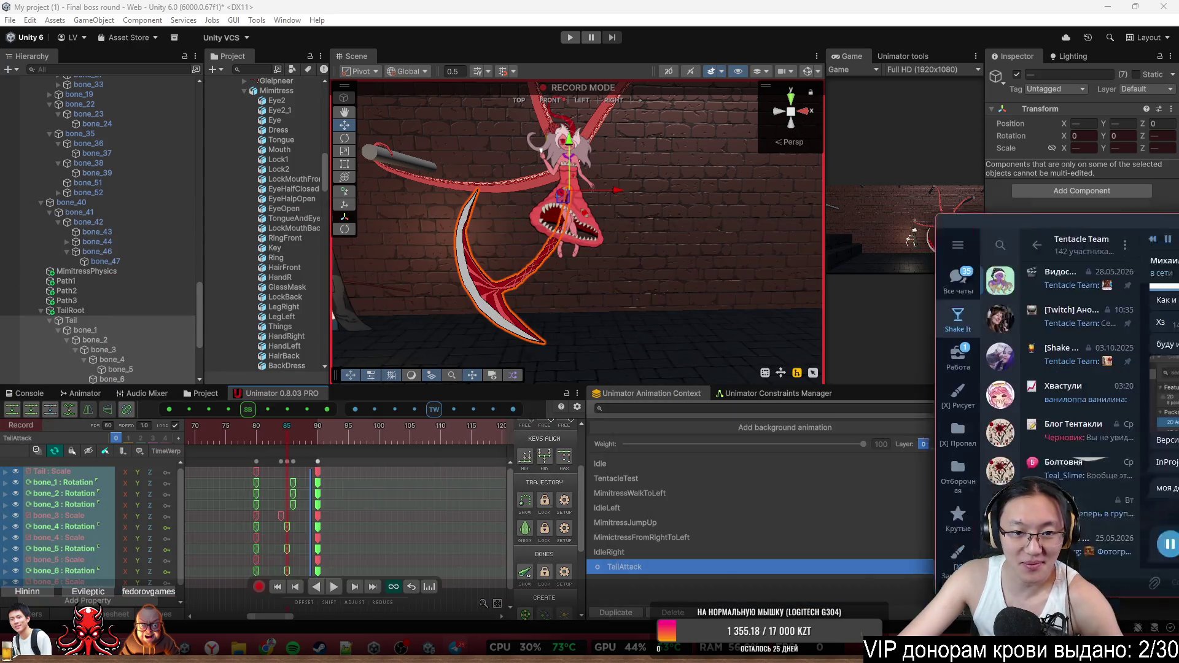
Push the Telegram window off the right edge and zoom out the Unimator timeline
left_click_drag(1142, 161, 1178, 172)
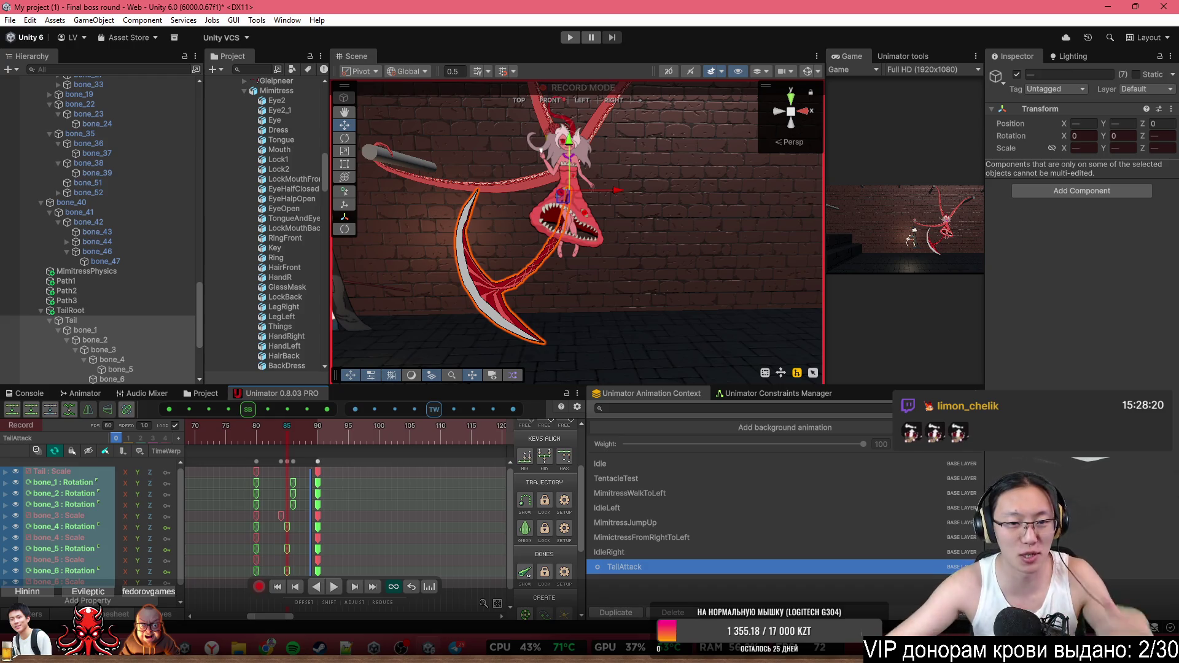
scroll(395, 506, "down", 5)
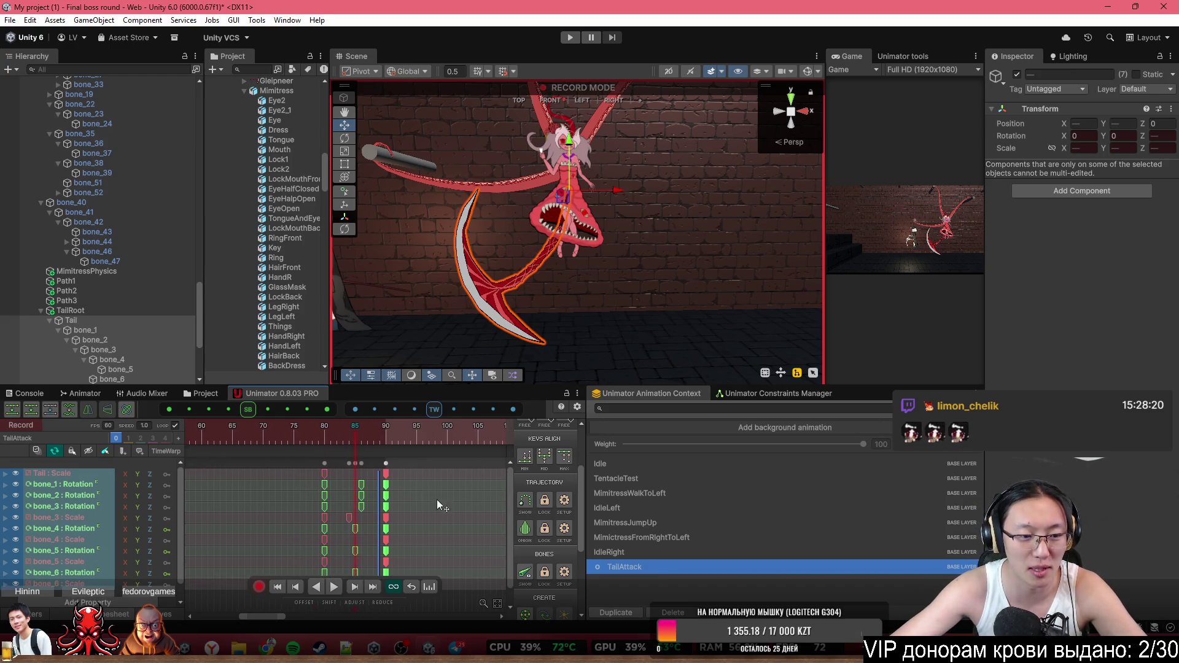
scroll(401, 515, "down", 3)
mouse_move(326, 433)
left_mouse_down()
mouse_move(304, 431)
mouse_move(248, 469)
mouse_move(175, 440)
mouse_move(232, 431)
left_mouse_up()
scroll(356, 489, "down", 2)
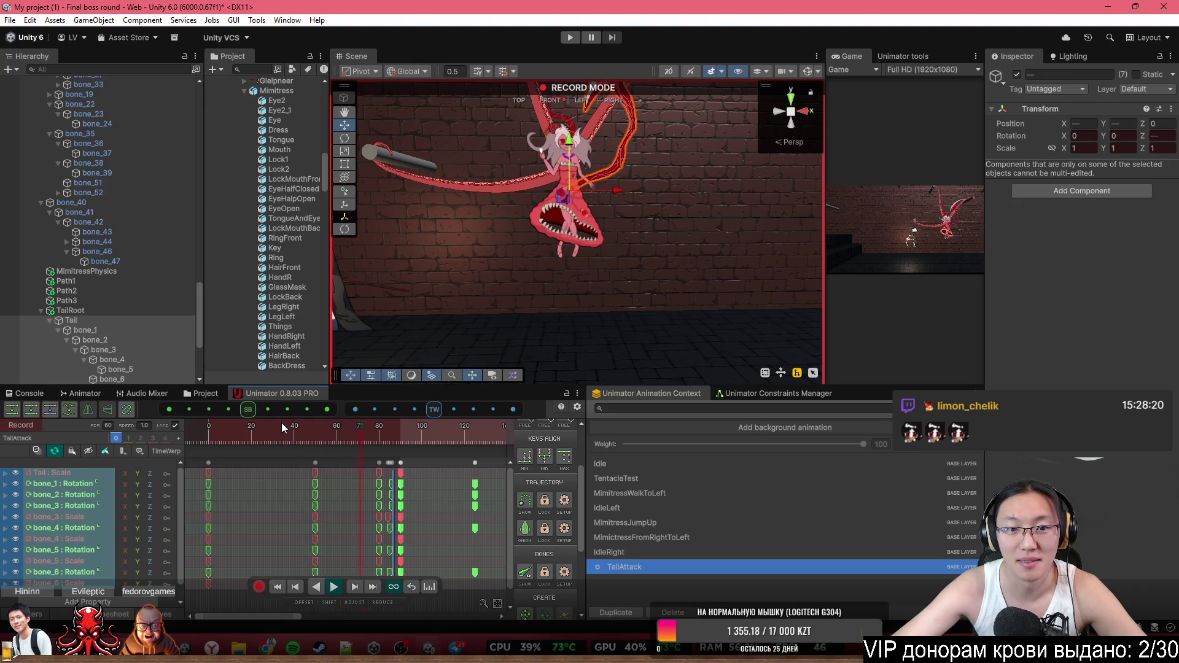
left_click(209, 431)
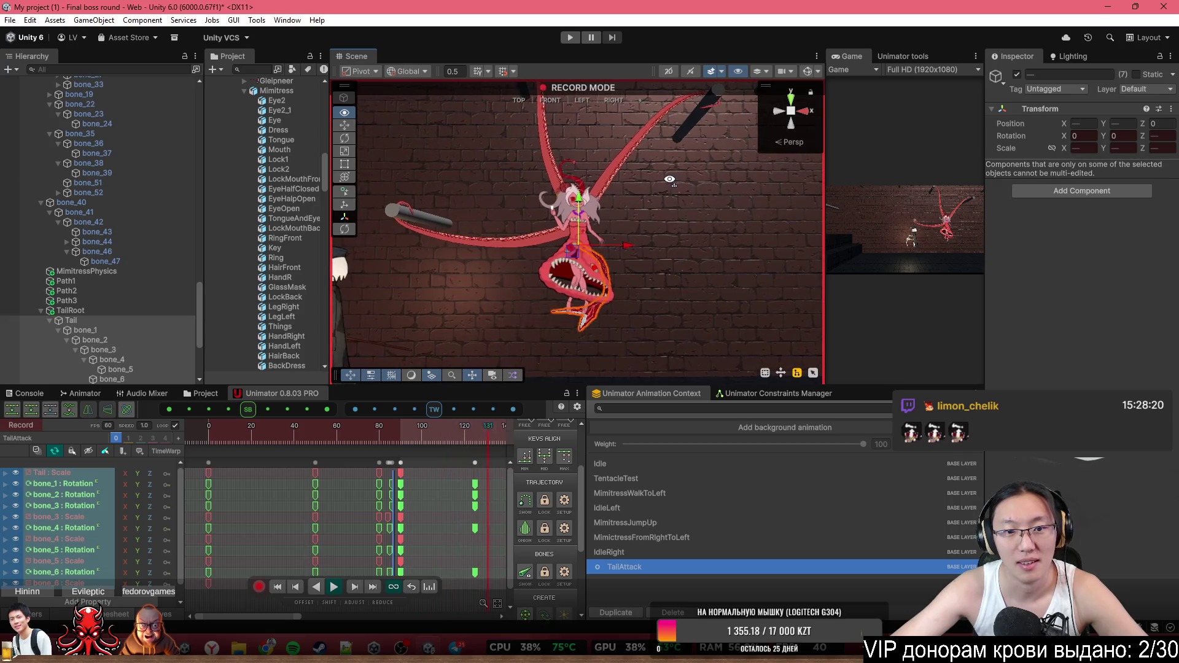
left_click(271, 435)
left_click(211, 433)
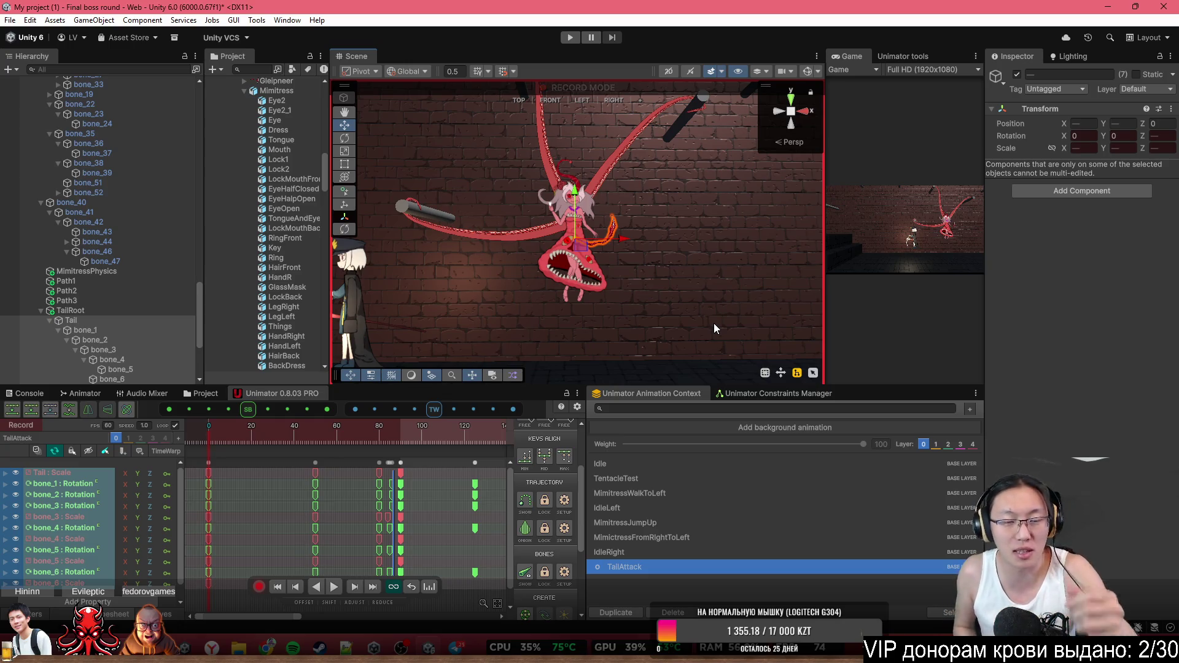
key("space")
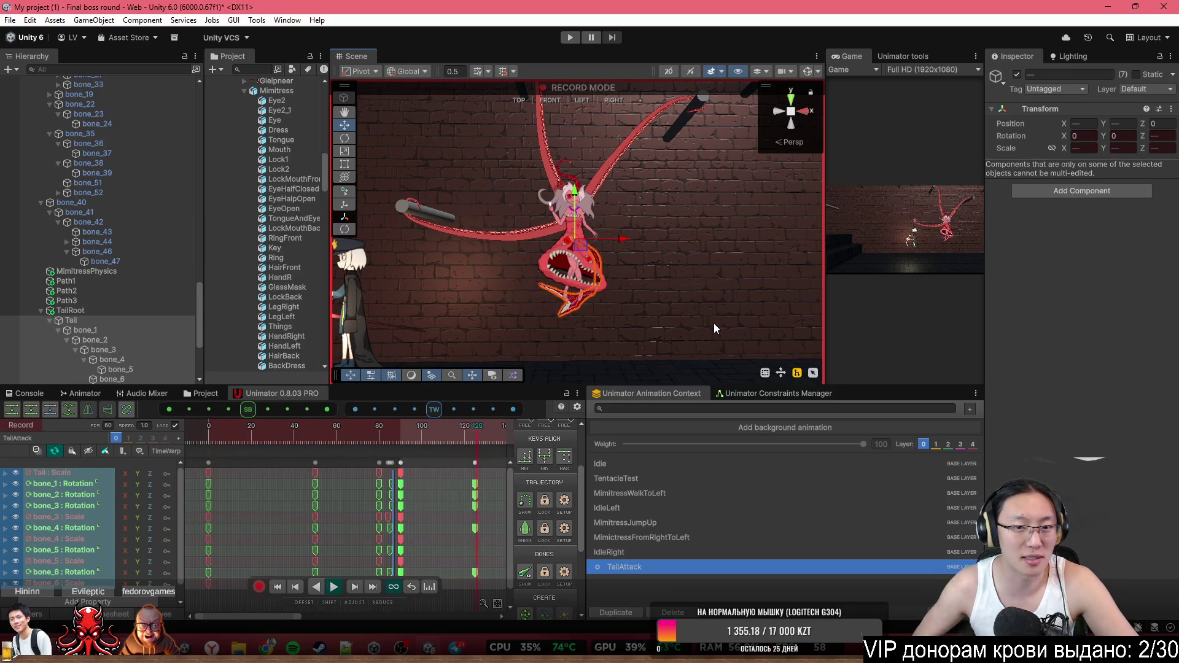
key("space")
left_click(207, 427)
key("space")
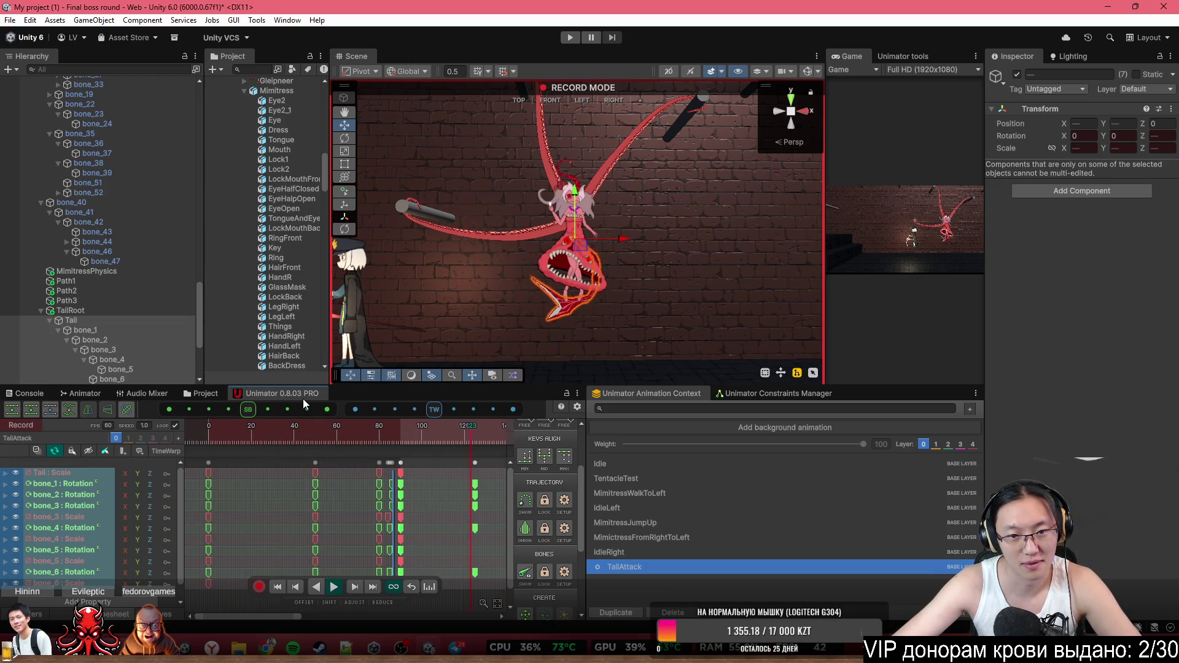
left_click(391, 451)
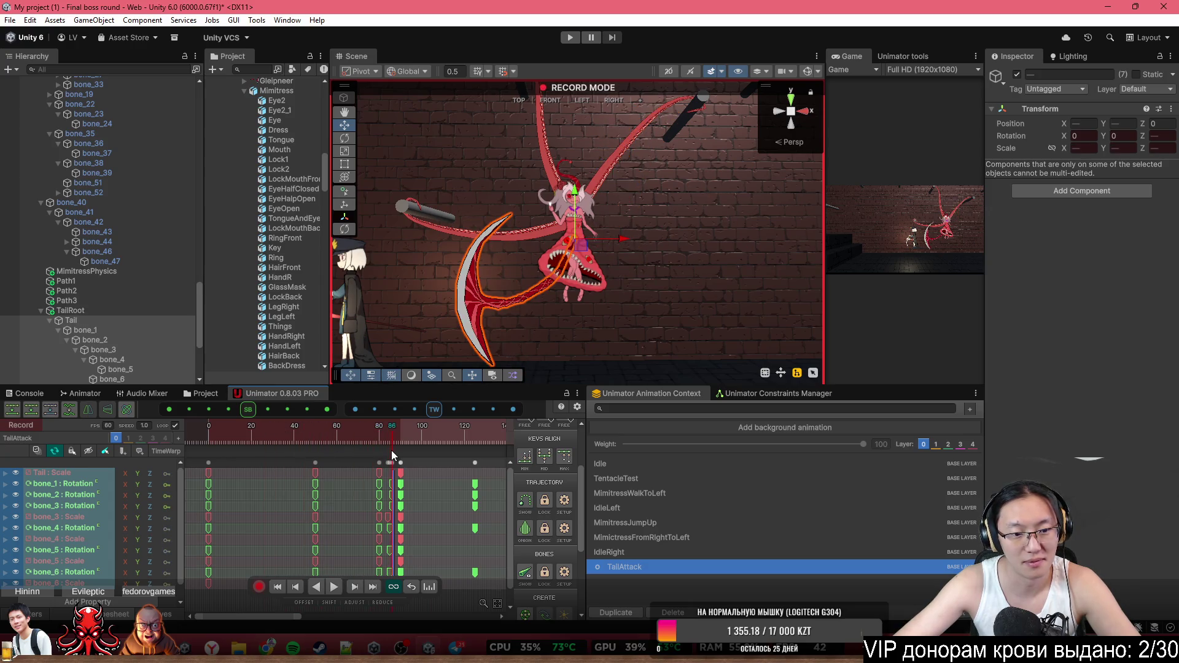
left_click(525, 529)
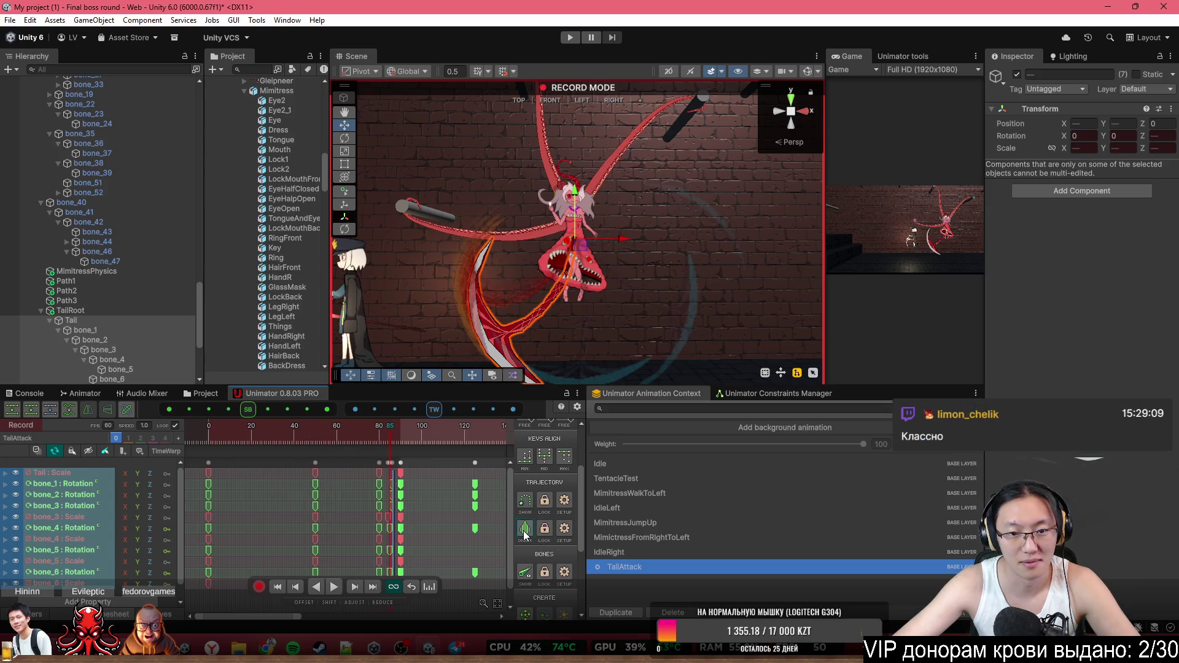
Zoom into the timeline, go to frame 82 of TailAttack, and show the bone gizmos
scroll(734, 284, "up", 2)
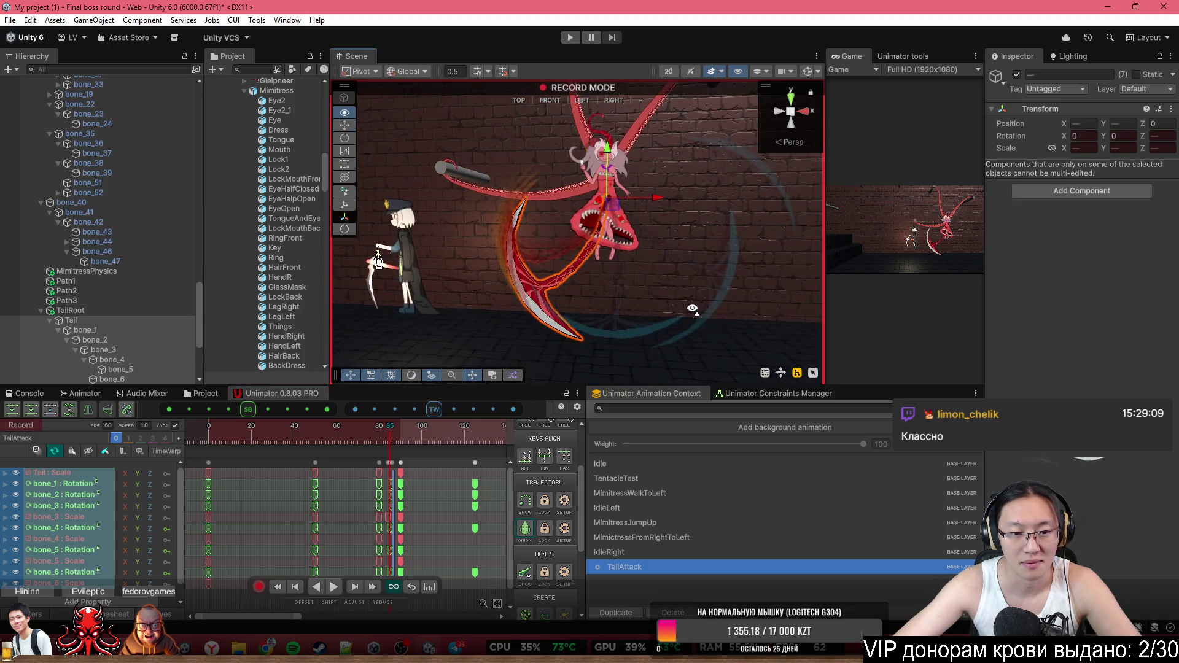
scroll(374, 493, "up", 3)
scroll(386, 521, "up", 2)
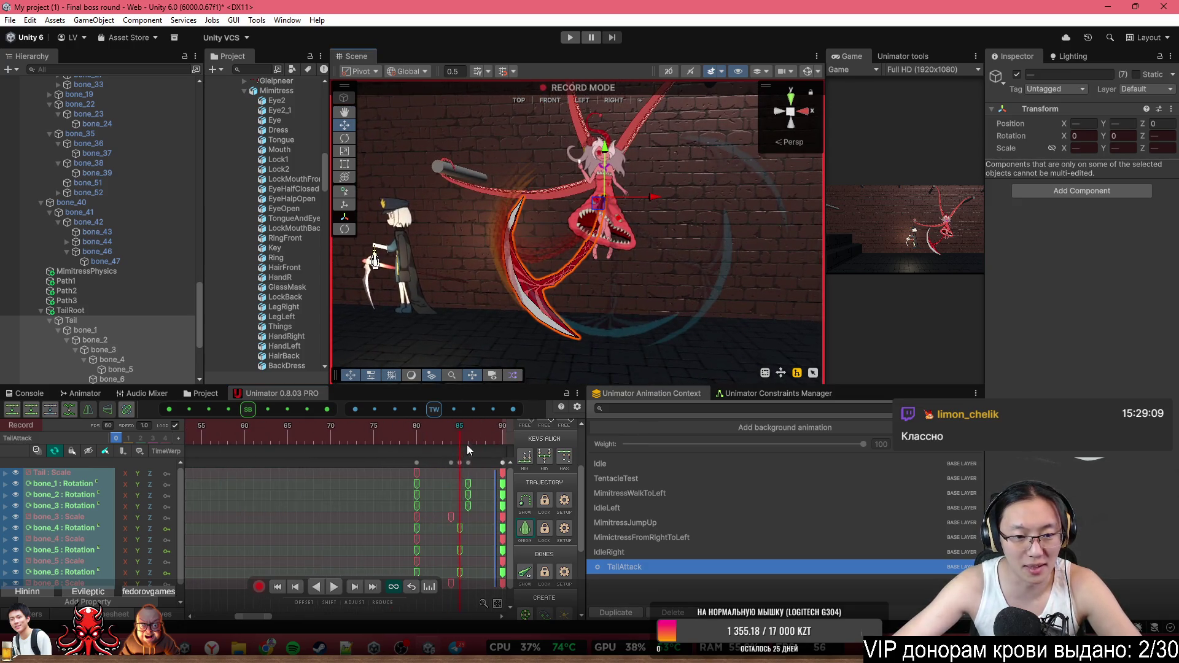
left_click(374, 438)
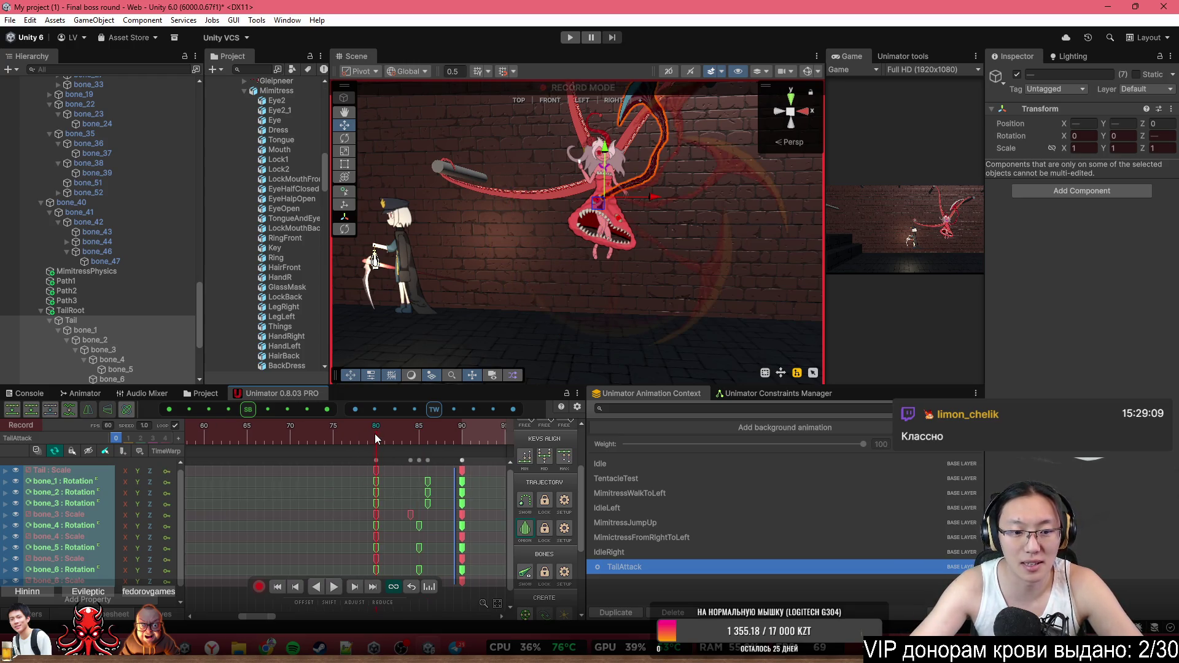
key("space")
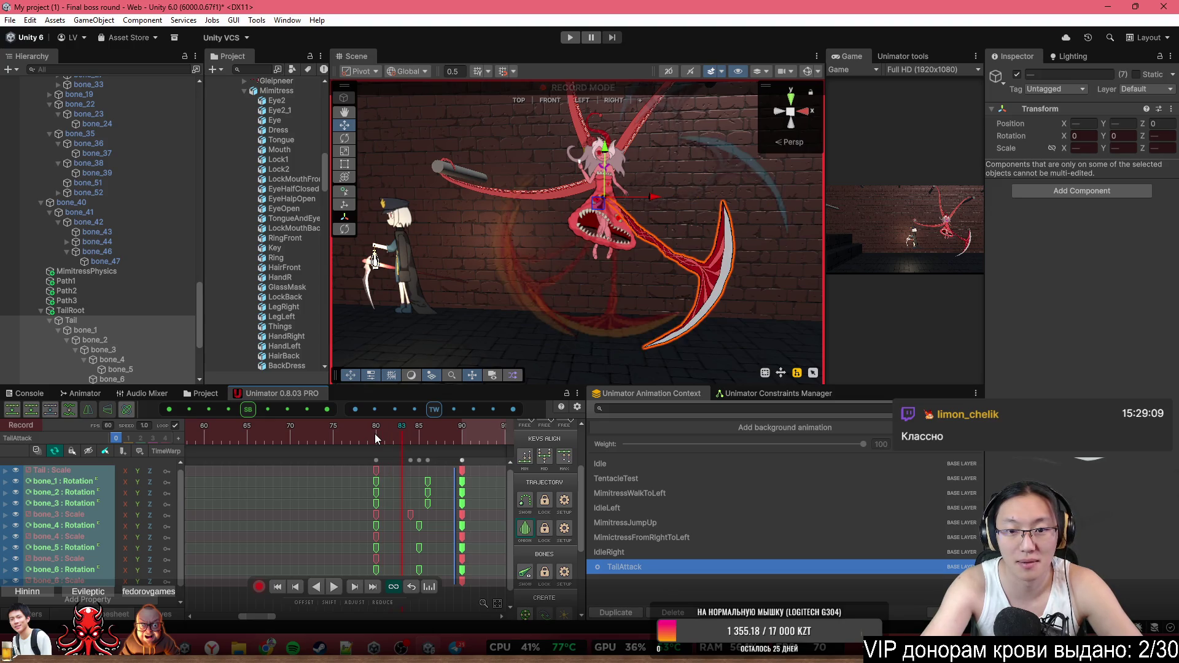
key("comma")
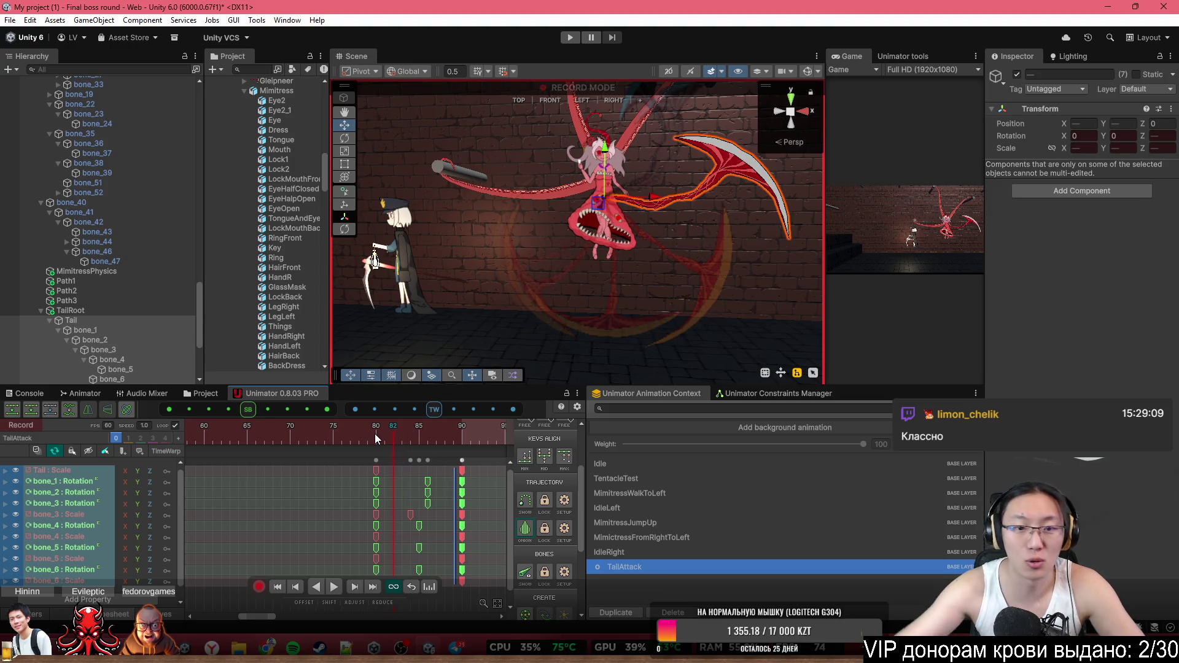
left_click(807, 71)
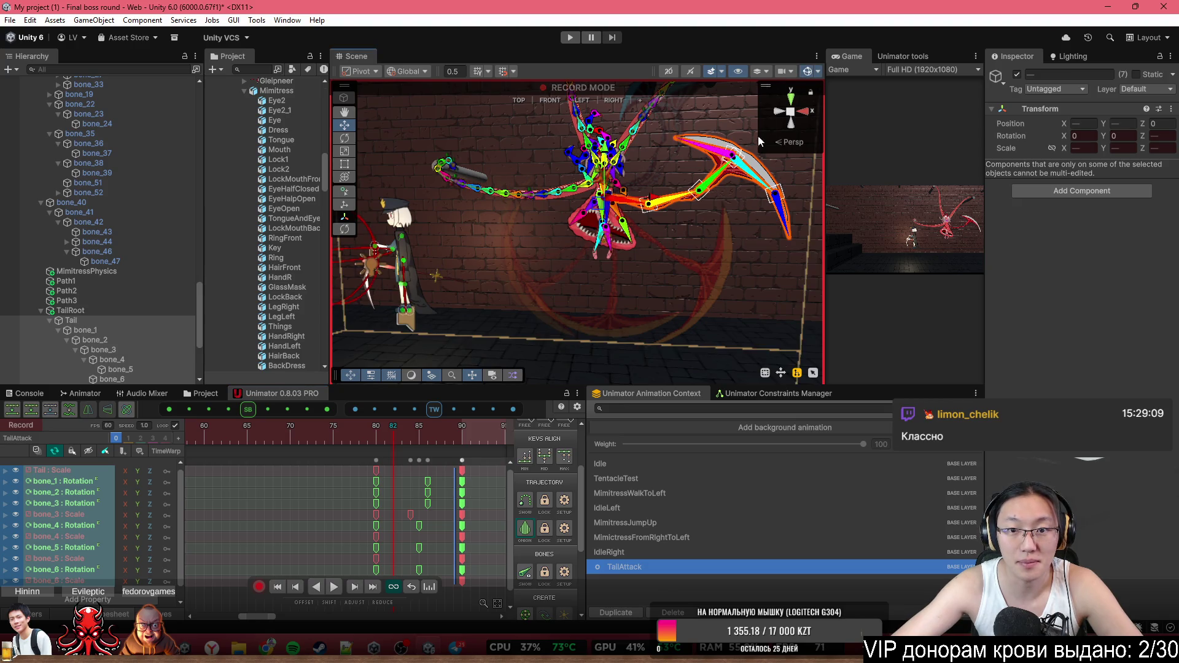
Rotate bone_4 and scythe bone_6 to key a new pose at frame 82, comparing with frame 83
left_click_drag(765, 184, 748, 191)
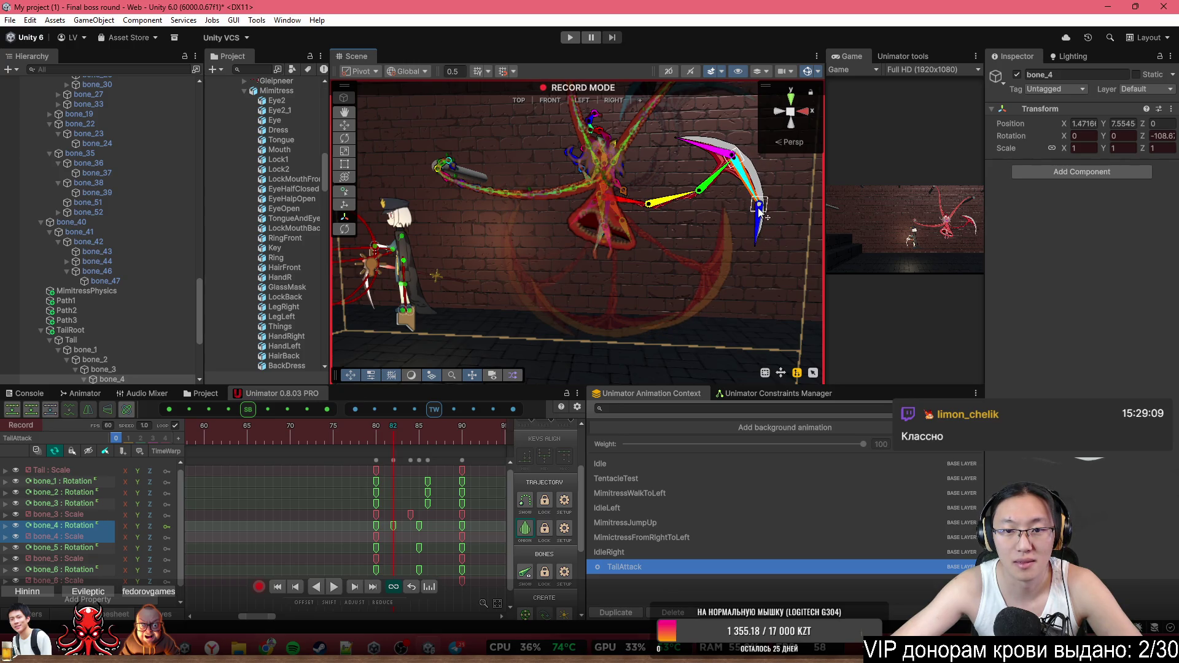
left_click_drag(714, 150, 716, 135)
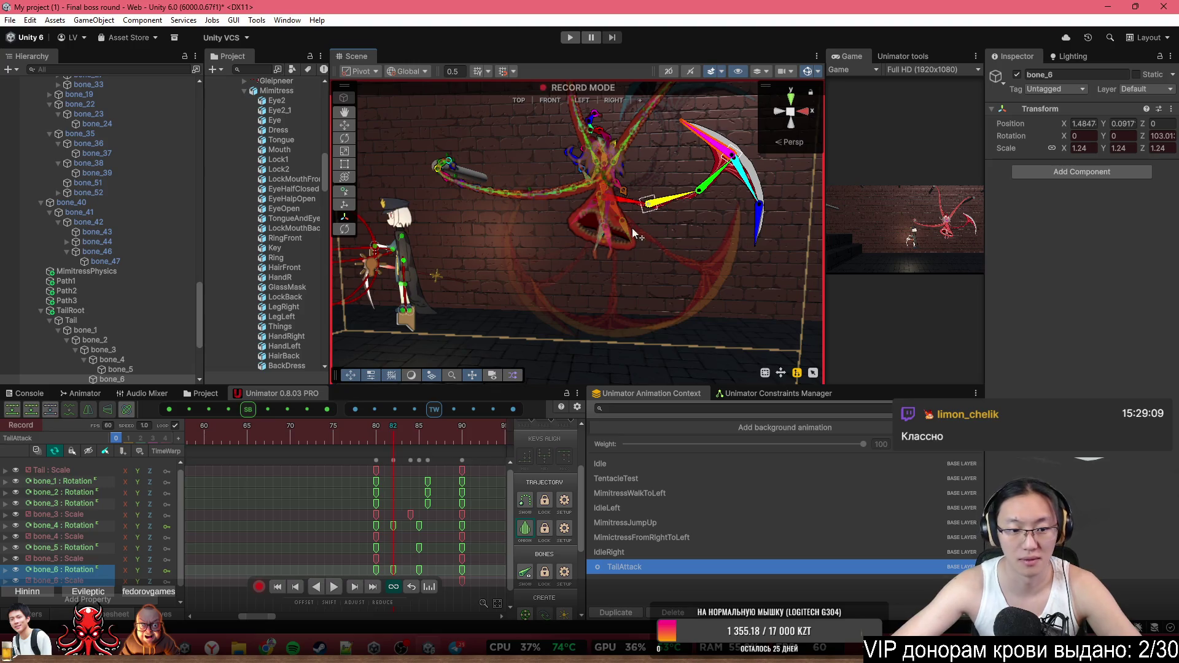
key("period")
key("comma")
key("period")
key("comma")
key("period")
key("comma")
Step through frames 84–91, inspecting tail bones bone_4 and bone_5
key("period")
key("period")
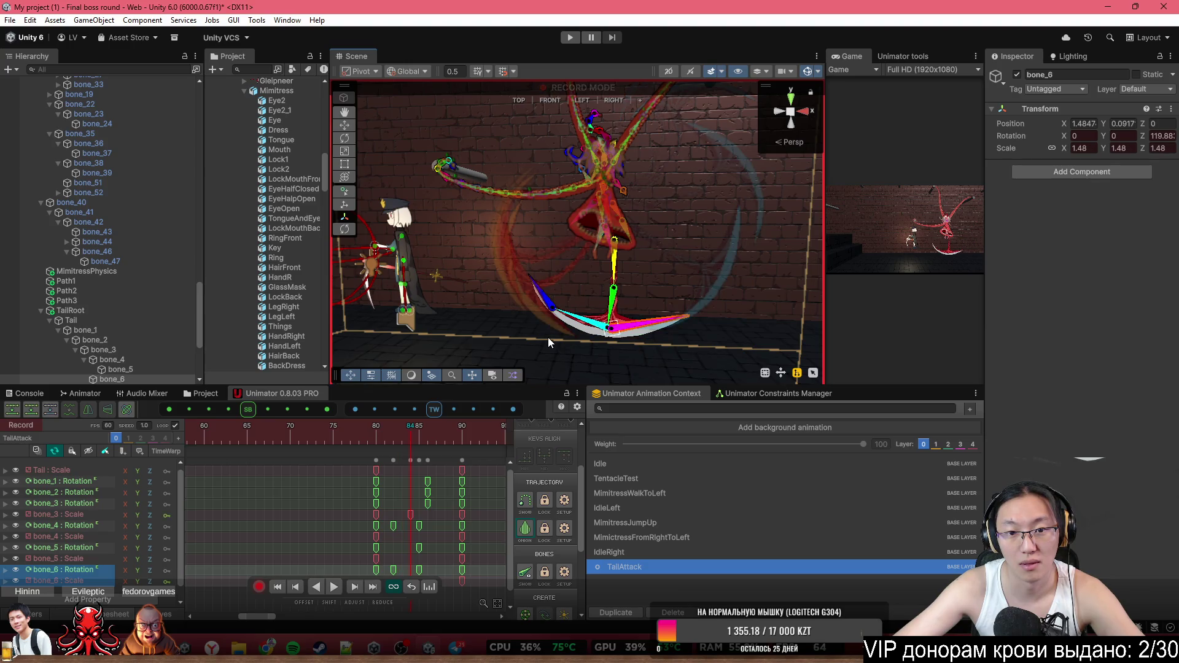
key("period")
key("period")
key("period")
key("period")
key("period")
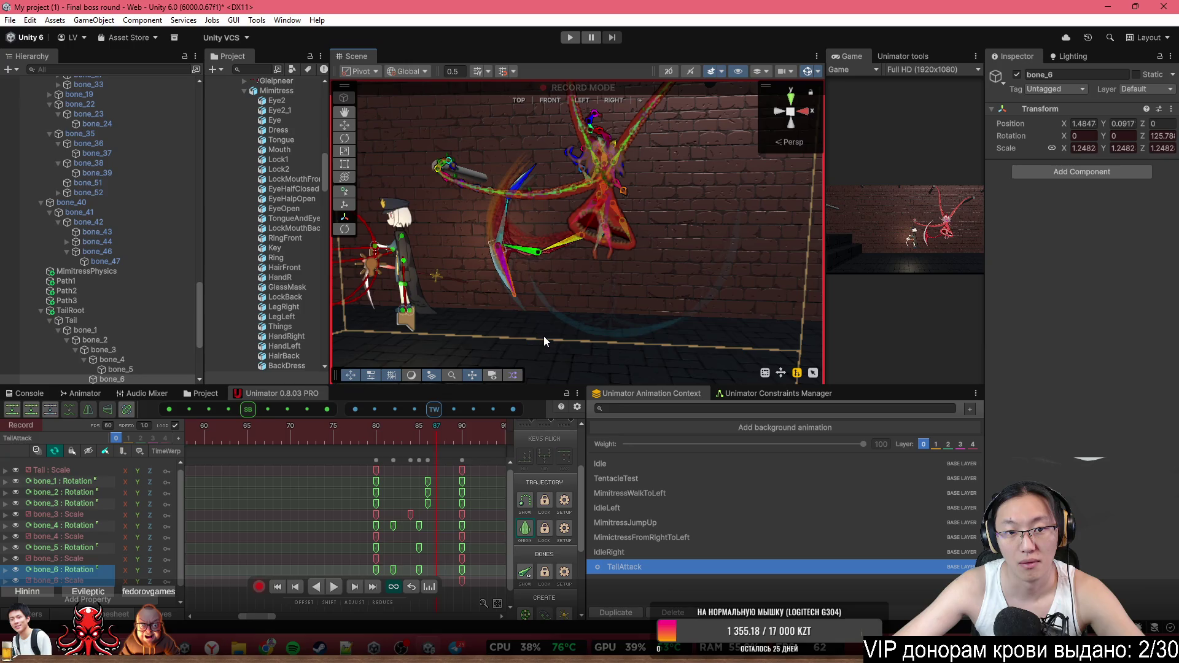
key("comma")
key("comma")
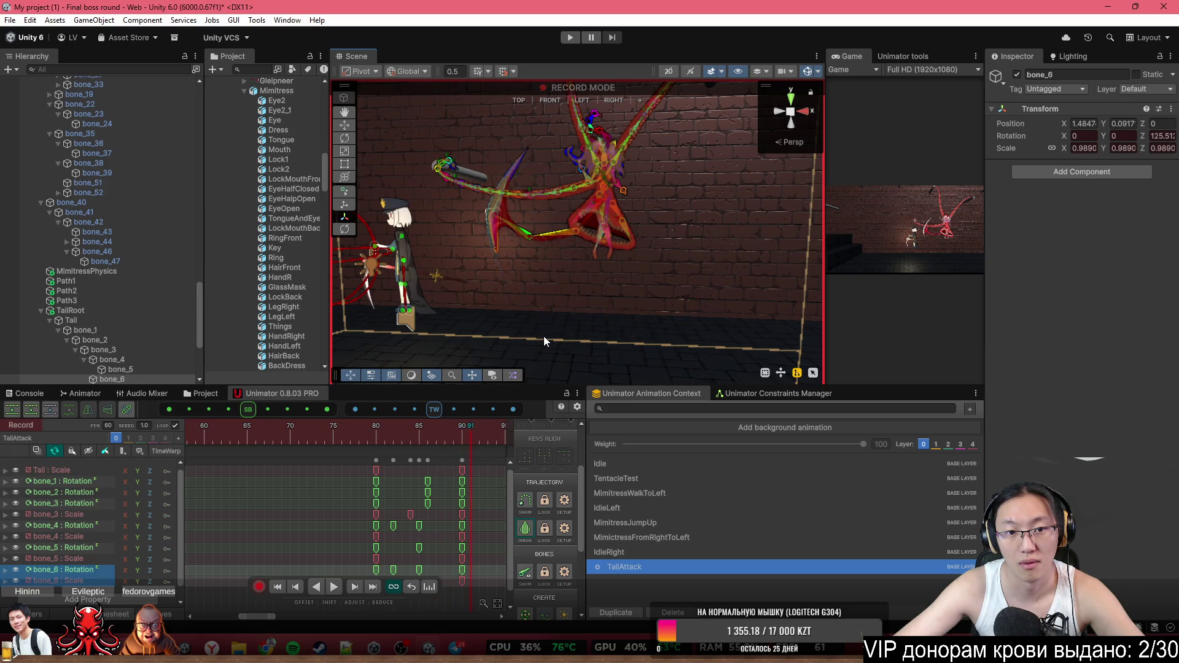
key("comma")
key("comma")
key("comma")
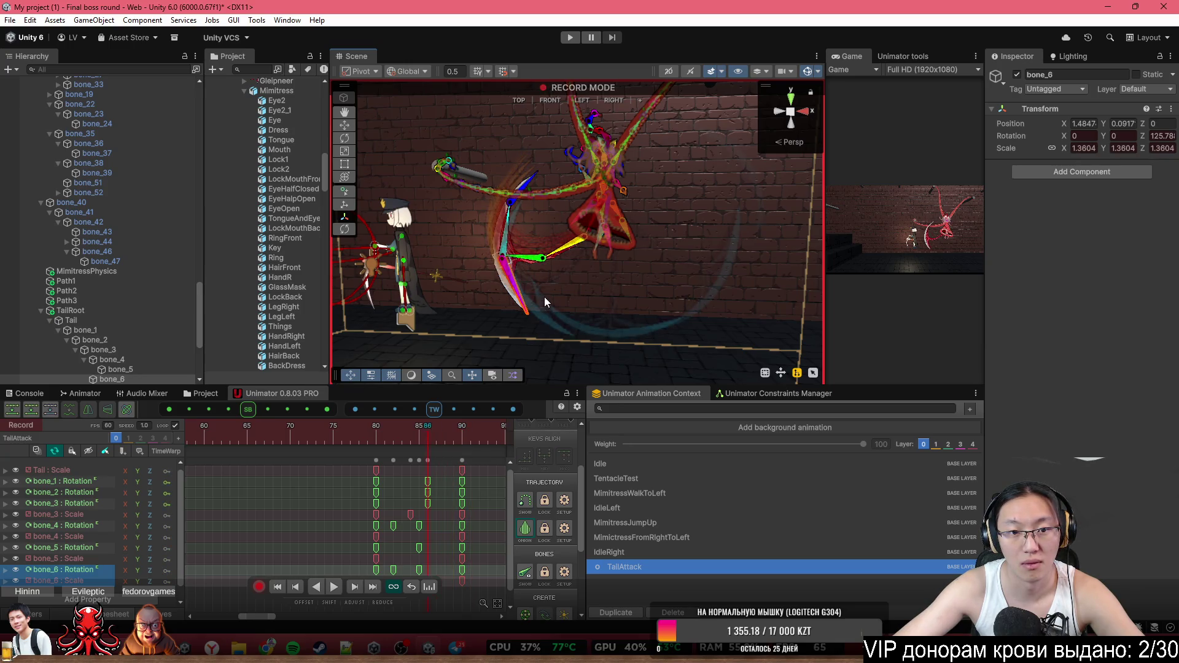
scroll(484, 219, "up", 2)
key("comma")
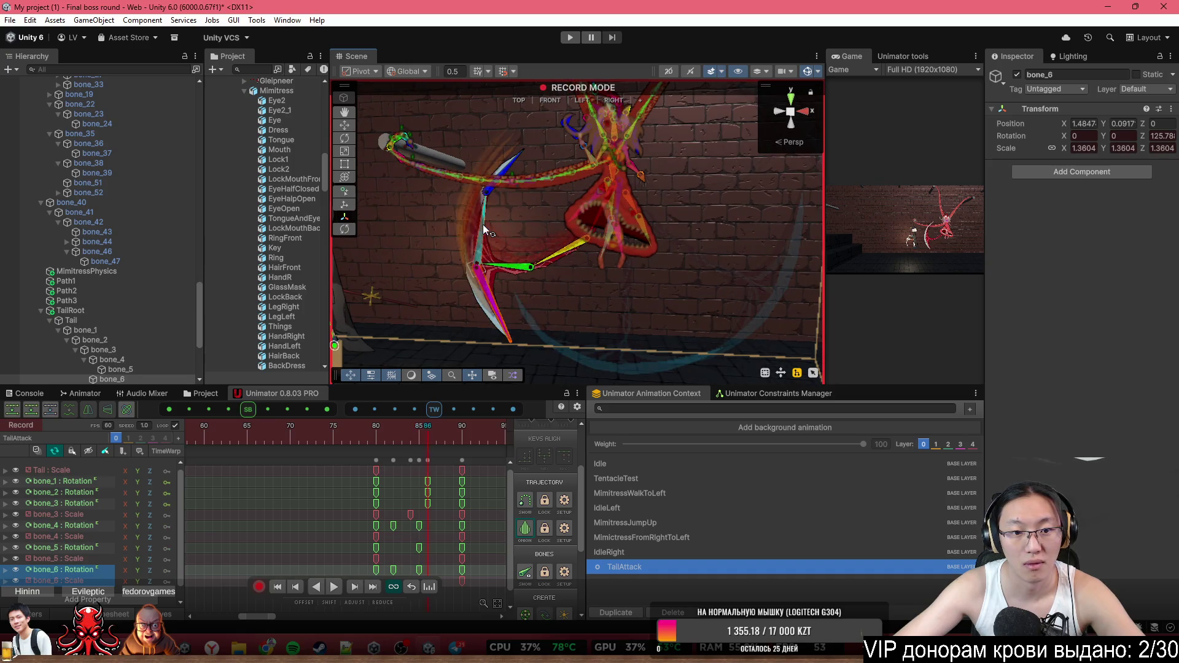
key("period")
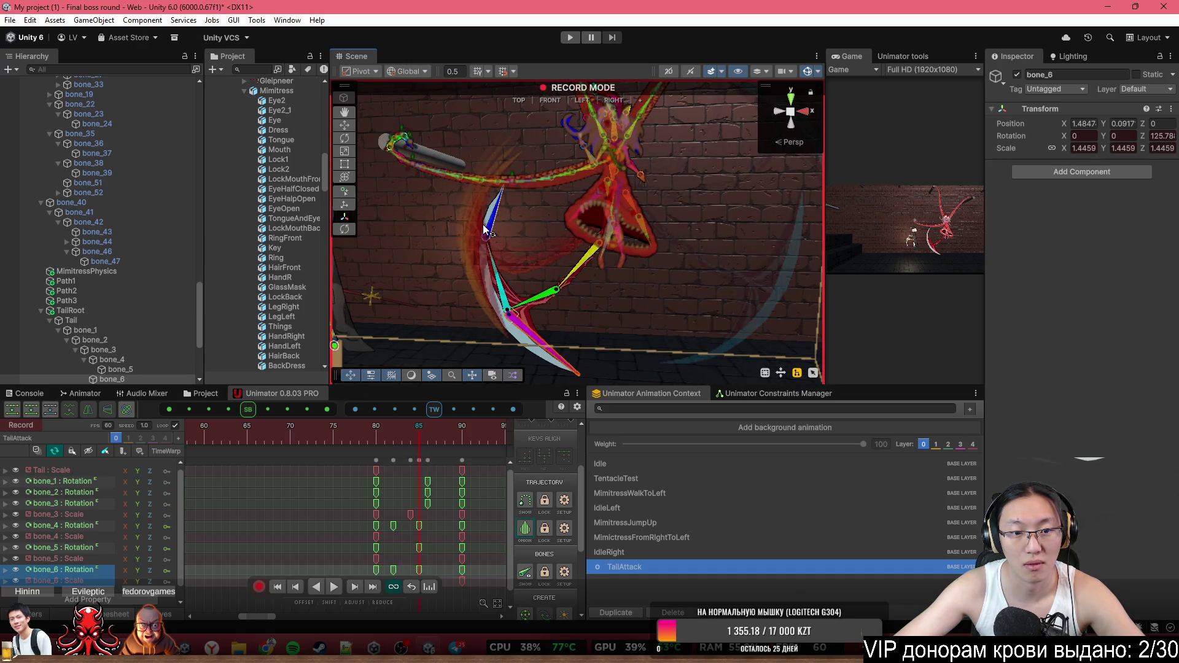
scroll(503, 258, "up", 1)
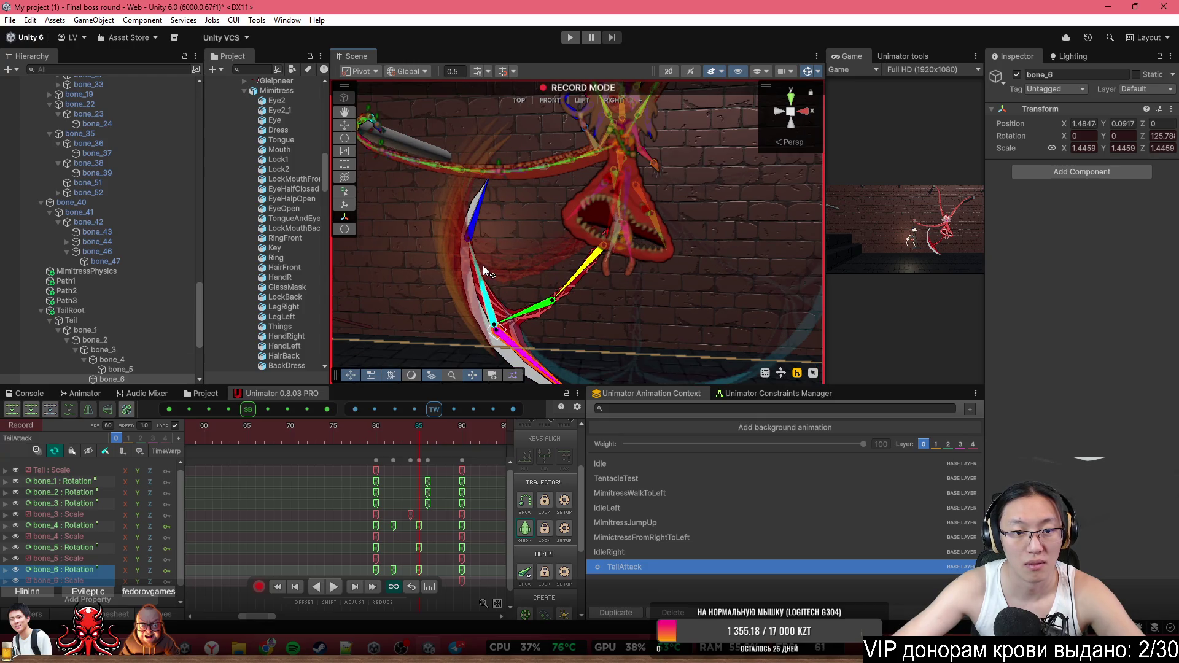
left_click(477, 263)
left_click(469, 205)
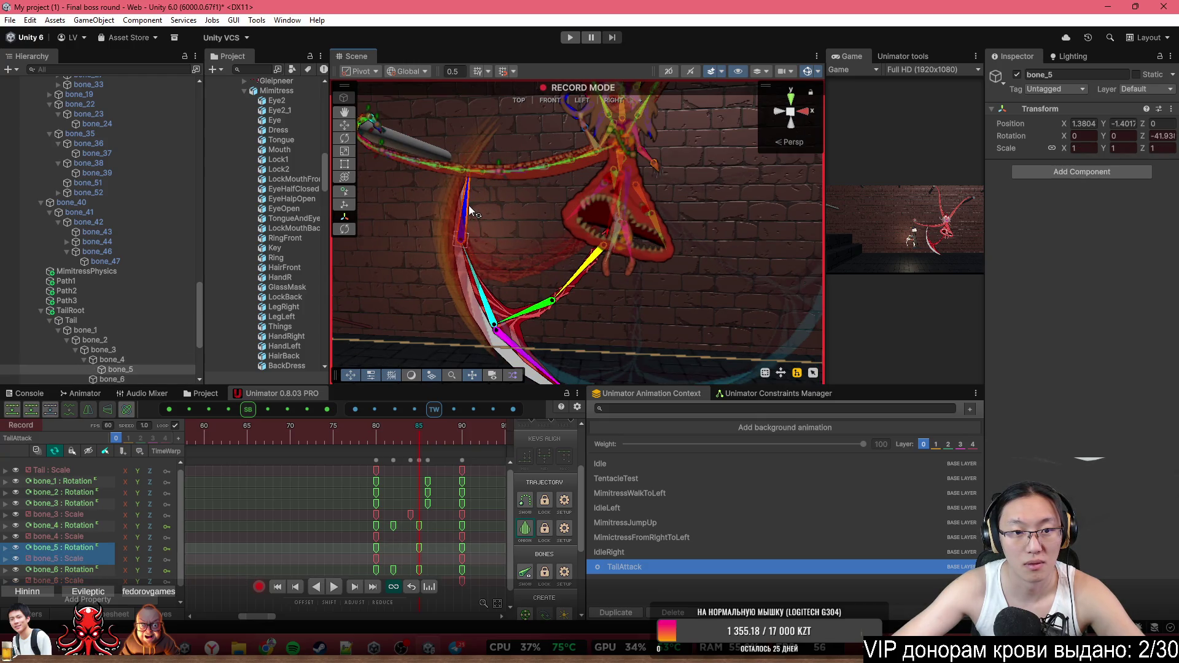
key("period")
key("period")
key("period")
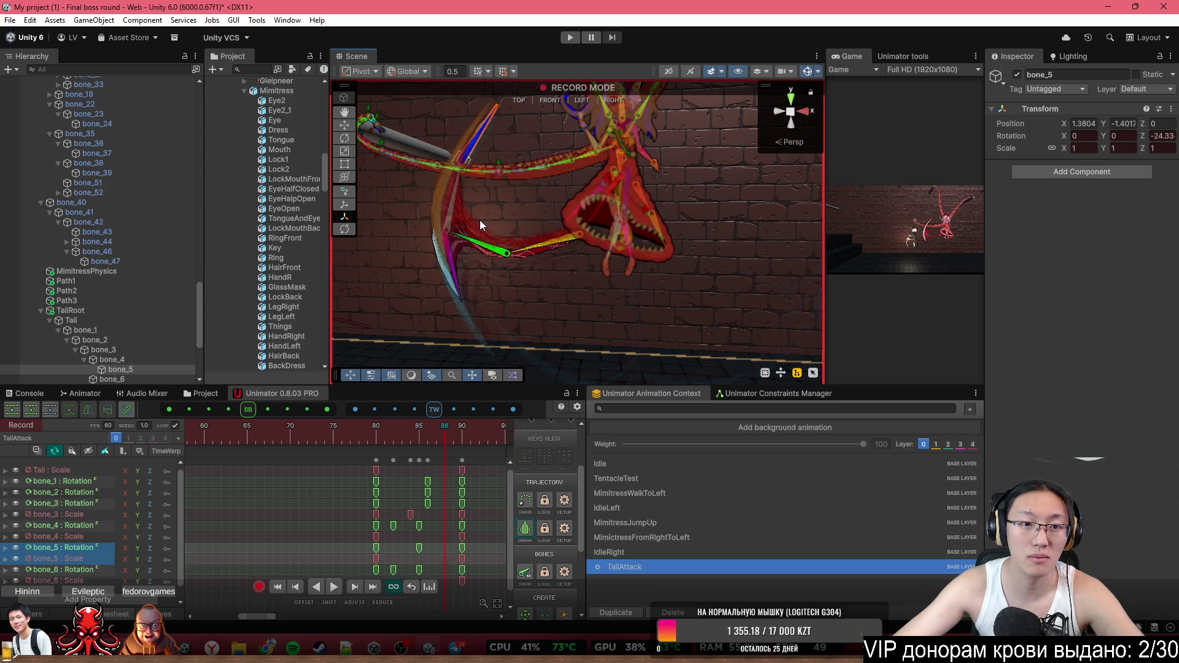
scroll(508, 215, "down", 5)
key("period")
key("period")
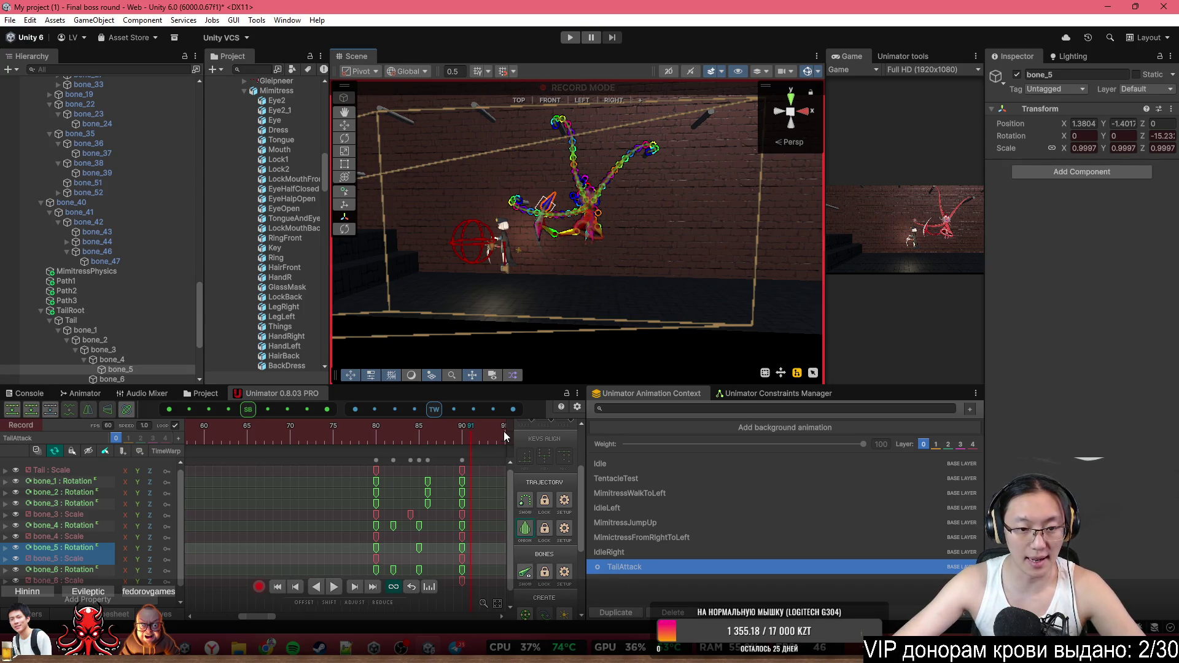
Hide the onion-skin trails and bone gizmos, then scrub back to review the swing
left_click(526, 530)
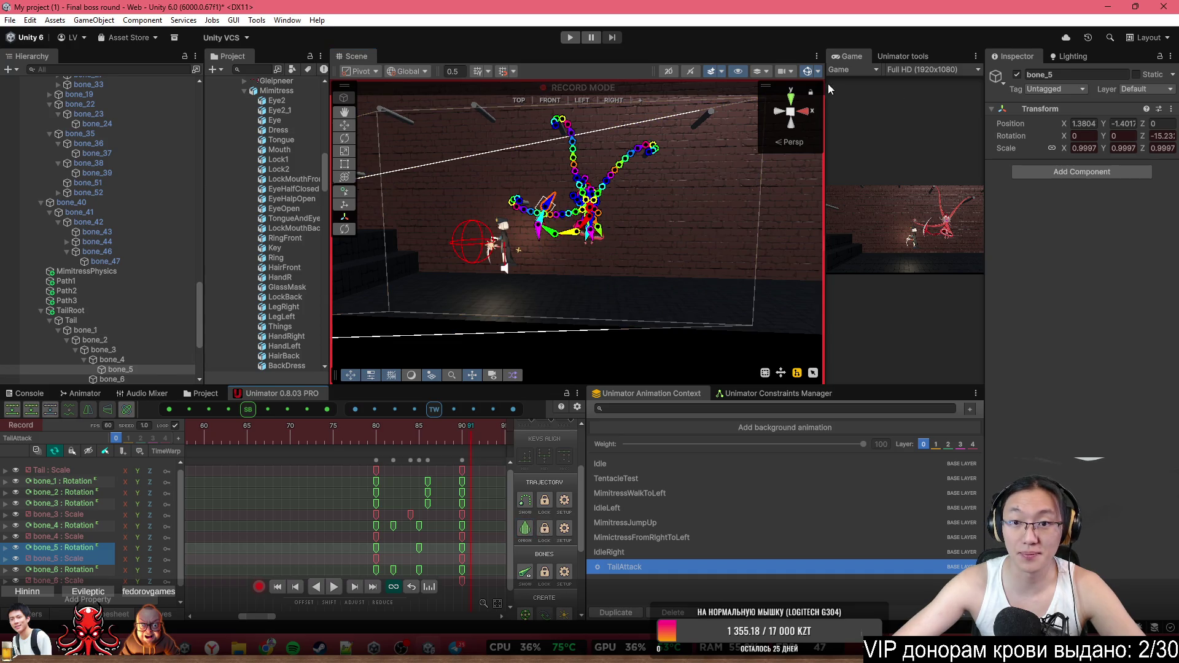
left_click(808, 71)
mouse_move(300, 436)
left_mouse_down()
mouse_move(177, 441)
mouse_move(237, 445)
left_mouse_up()
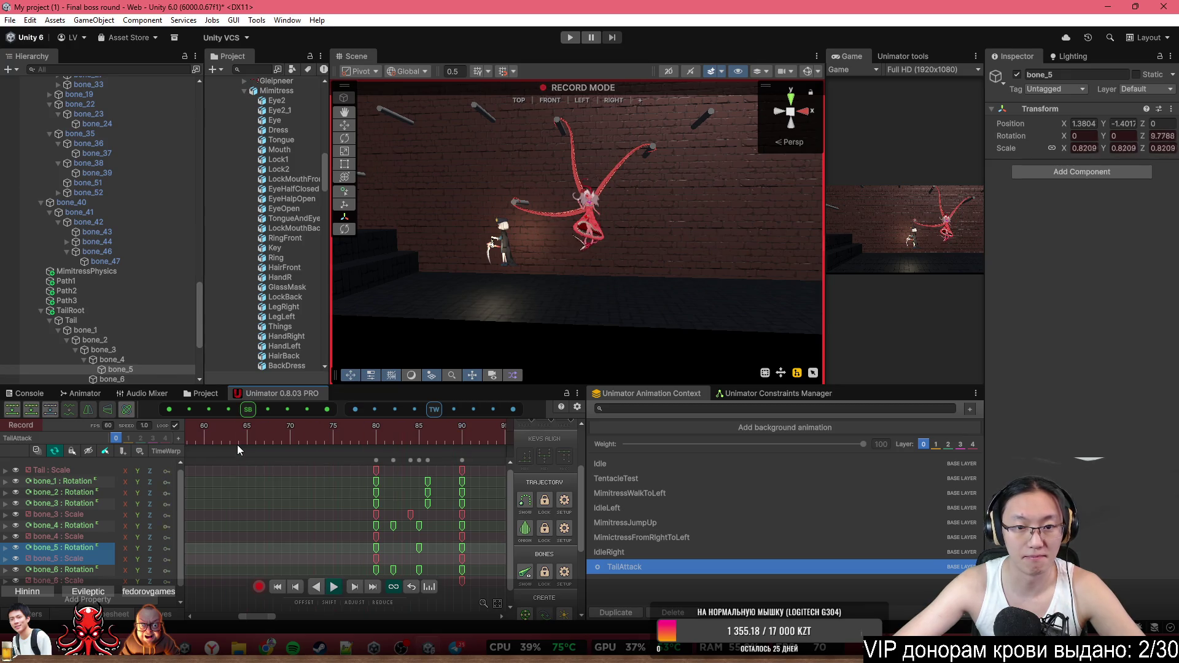
scroll(312, 496, "down", 5)
scroll(322, 483, "down", 4)
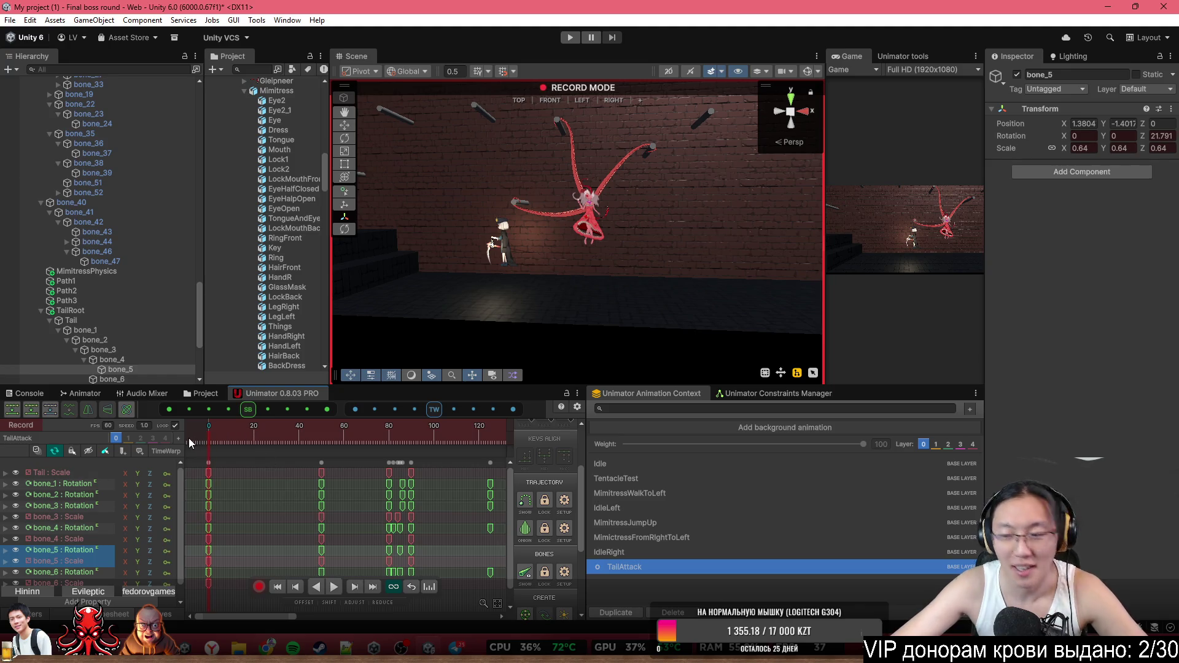
Rewind to frame 0, play TailAttack, then stop playback and keyframe recording
scroll(525, 234, "up", 4)
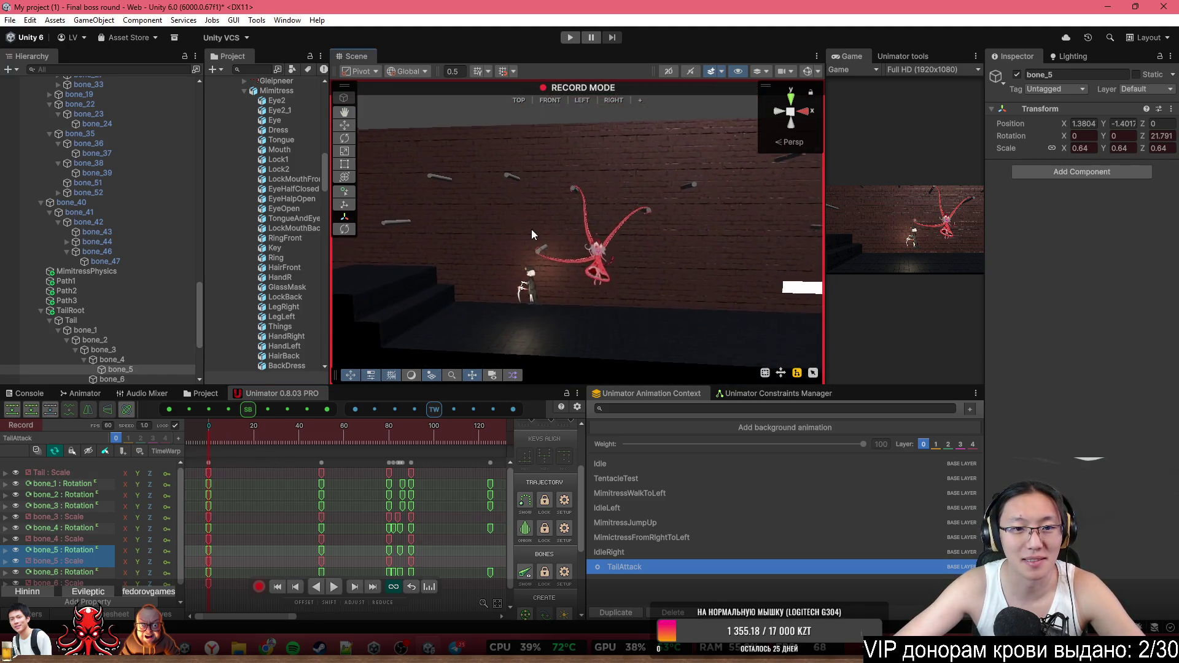
scroll(532, 230, "up", 3)
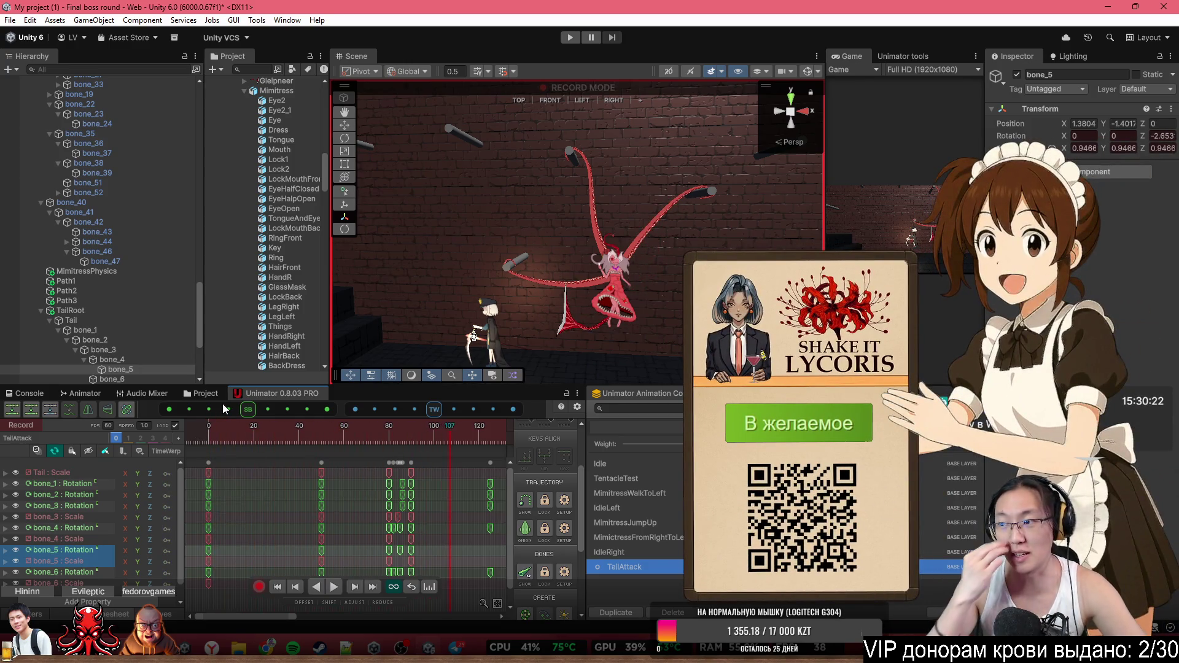
mouse_move(335, 443)
left_mouse_down()
mouse_move(211, 448)
mouse_move(187, 435)
left_mouse_up()
key("space")
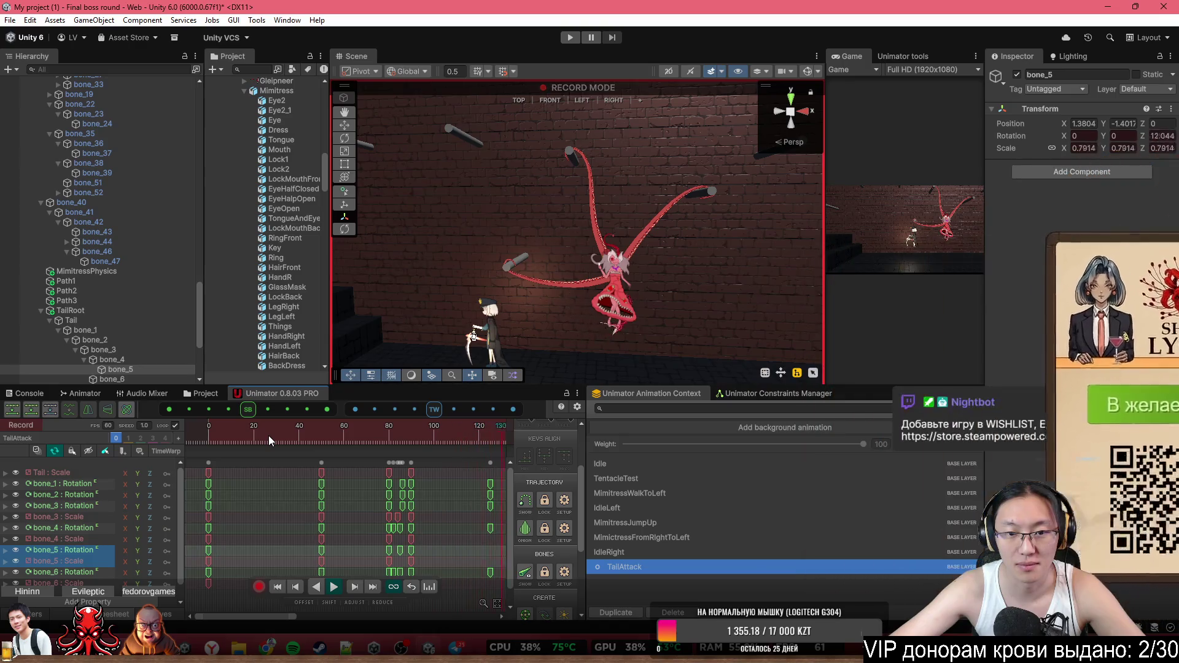
left_click(275, 590)
left_click(259, 587)
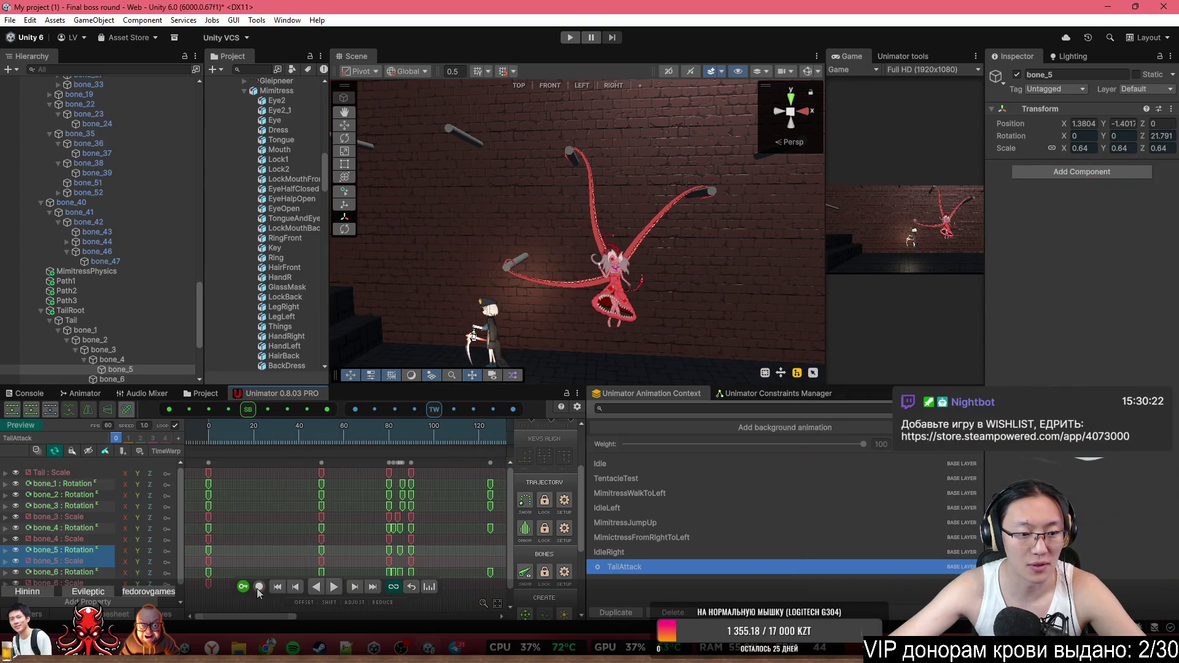
In Setup, try turning TailRoot, reset its Z rotation to 0, then return to Preview
left_click(20, 425)
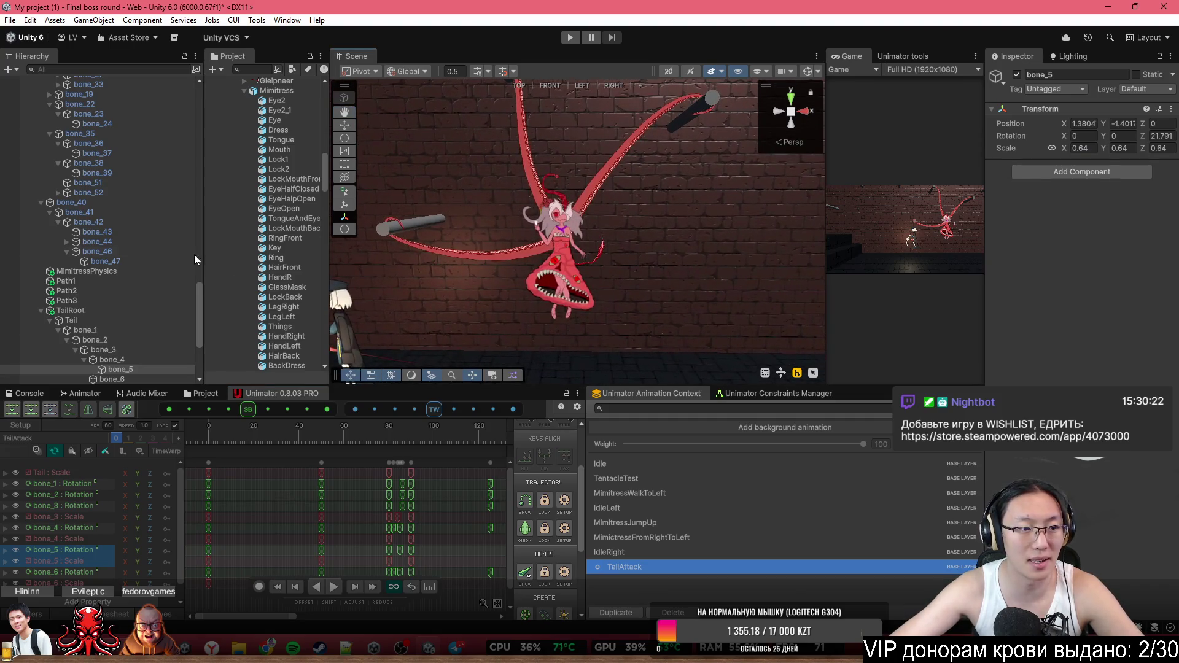
left_click(120, 312)
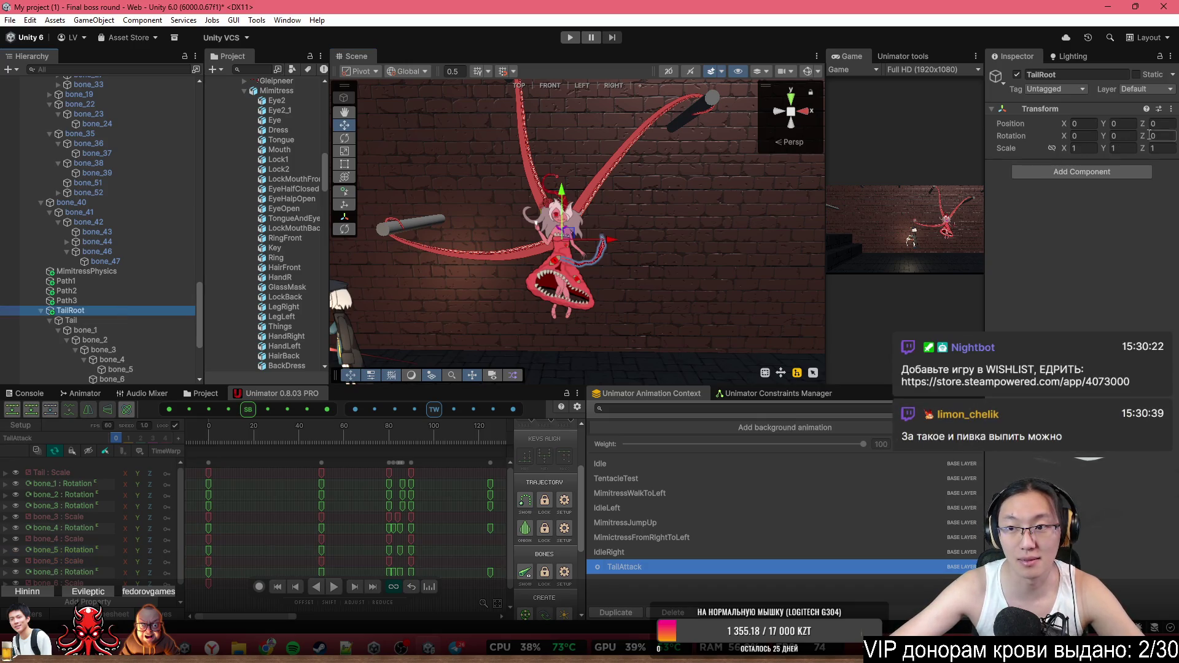
left_click_drag(1145, 137, 1082, 187)
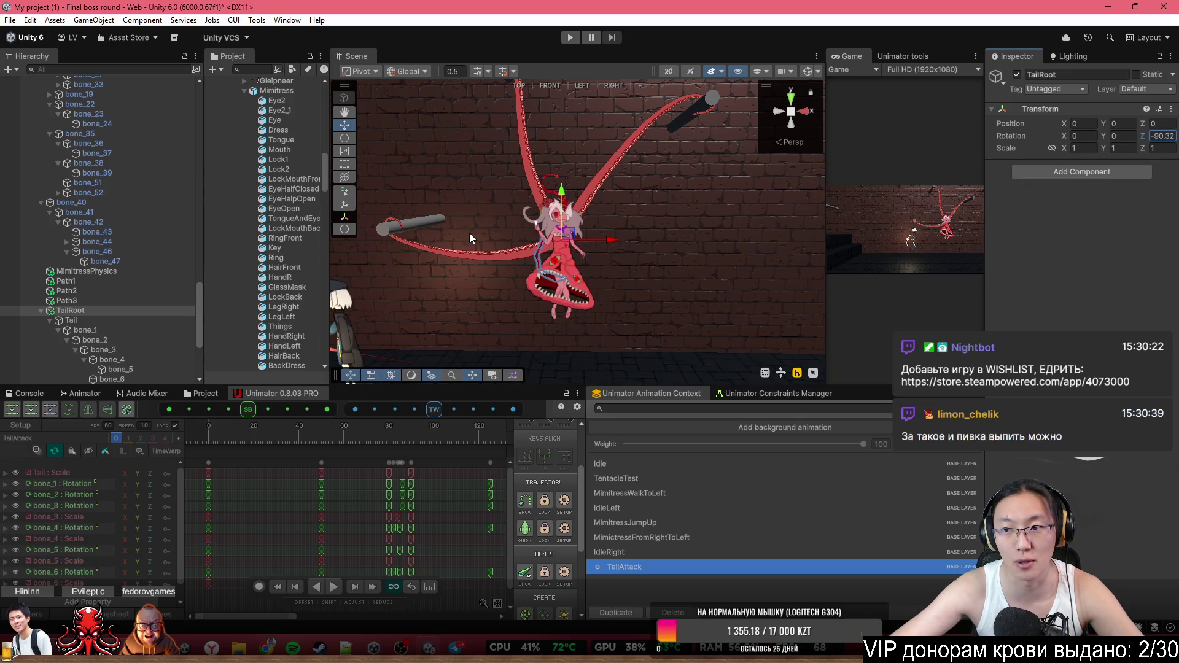
mouse_move(477, 233)
left_mouse_down()
mouse_move(1167, 264)
mouse_move(105, 285)
mouse_move(780, 316)
left_mouse_up()
type("0")
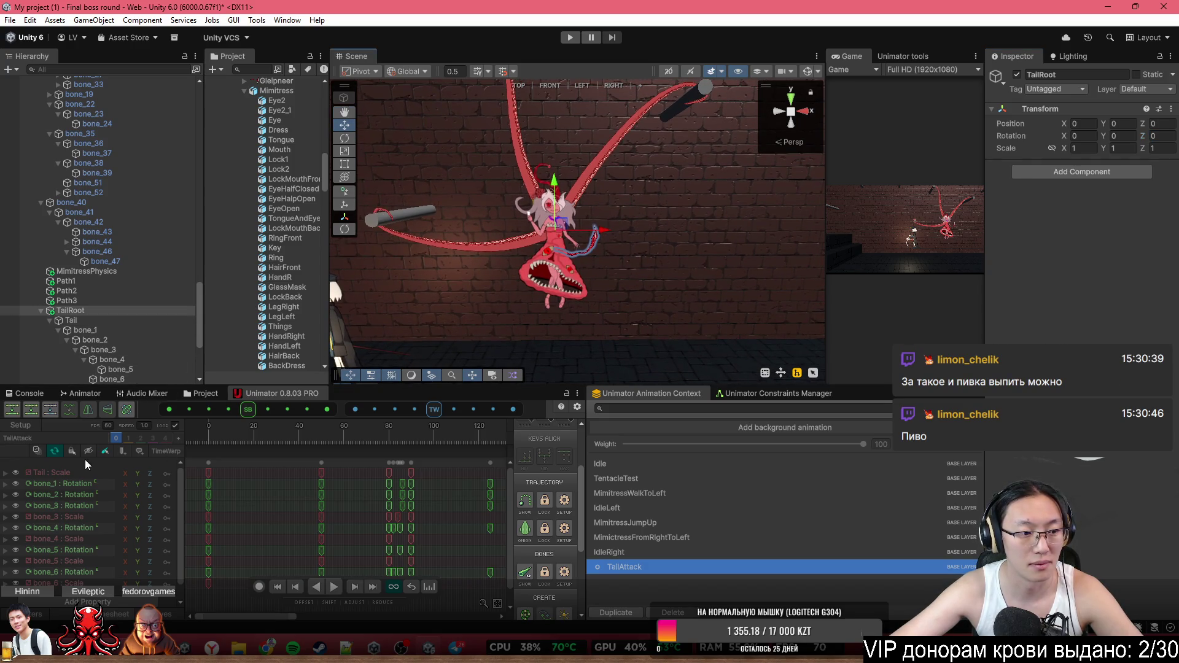
left_click(201, 432)
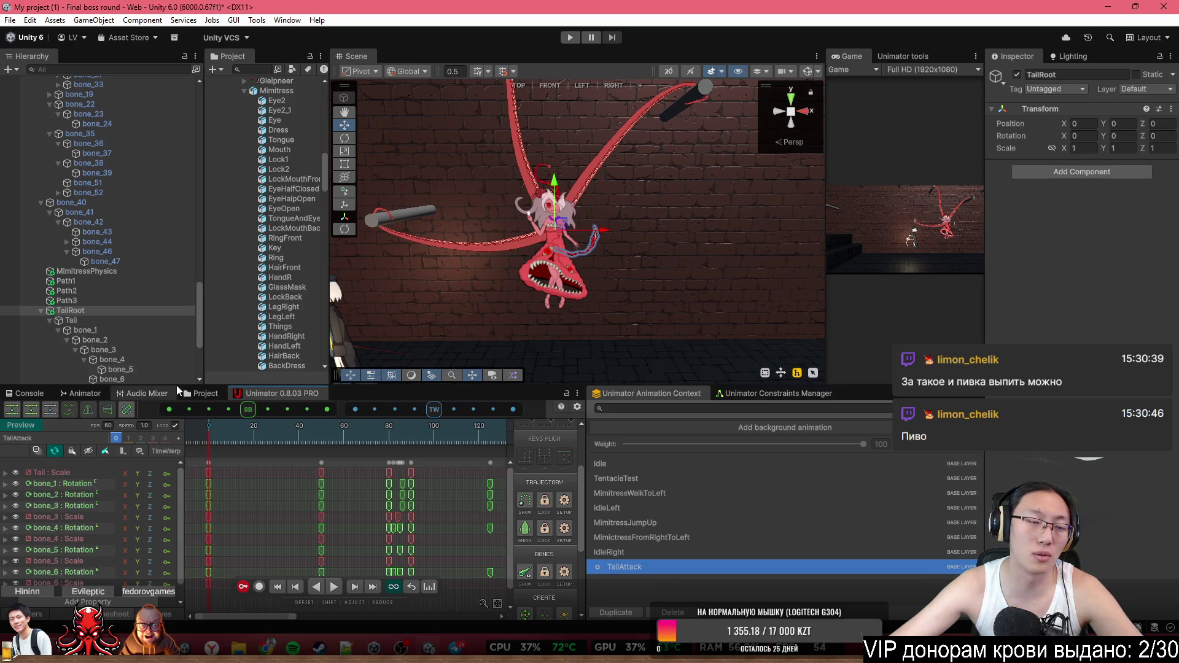
left_click(98, 322)
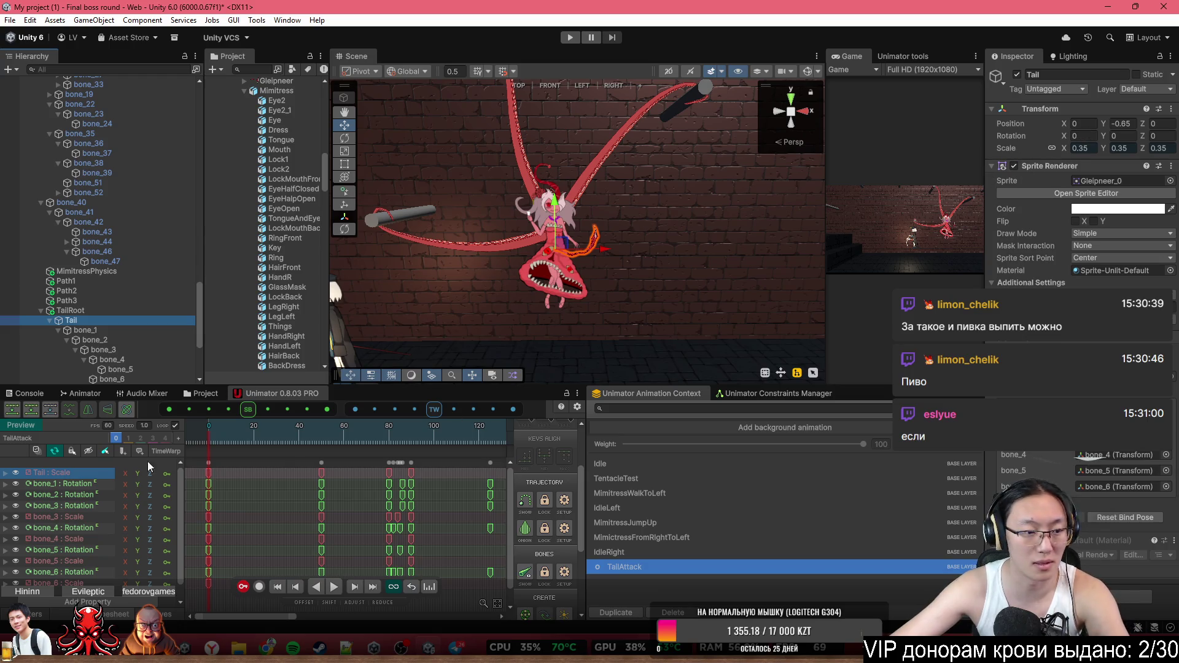
In Setup, lower TailRoot to Y -0.69, set its Z rotation to 90, then scrub the preview
left_click(24, 426)
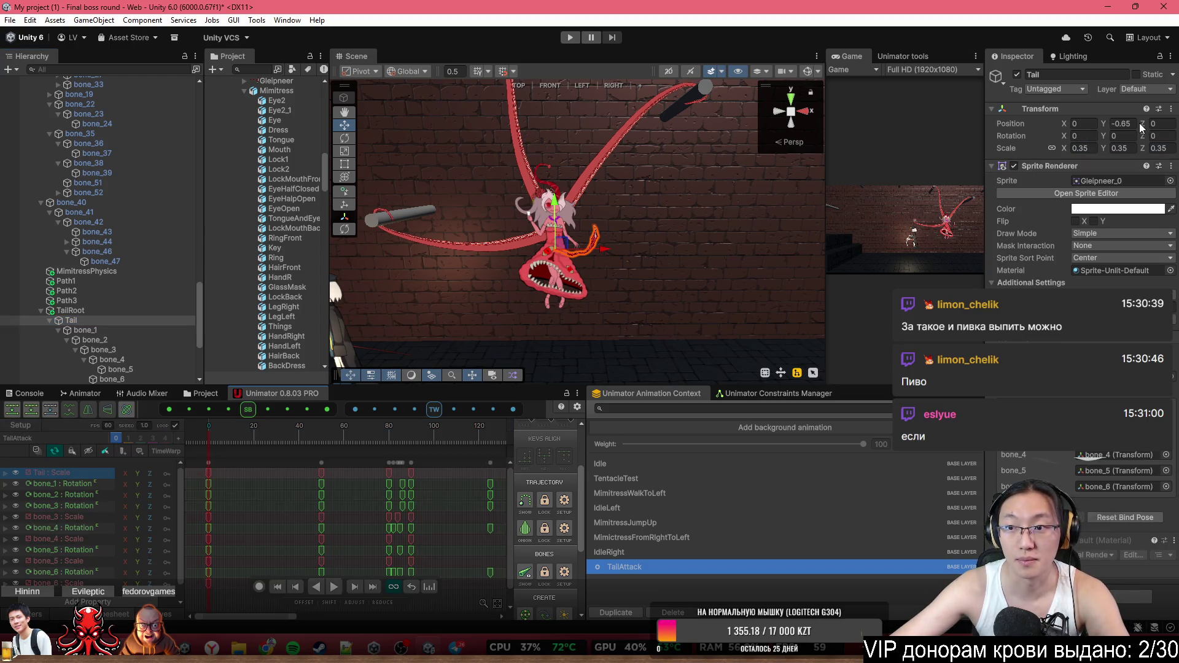
type("0")
left_click(84, 312)
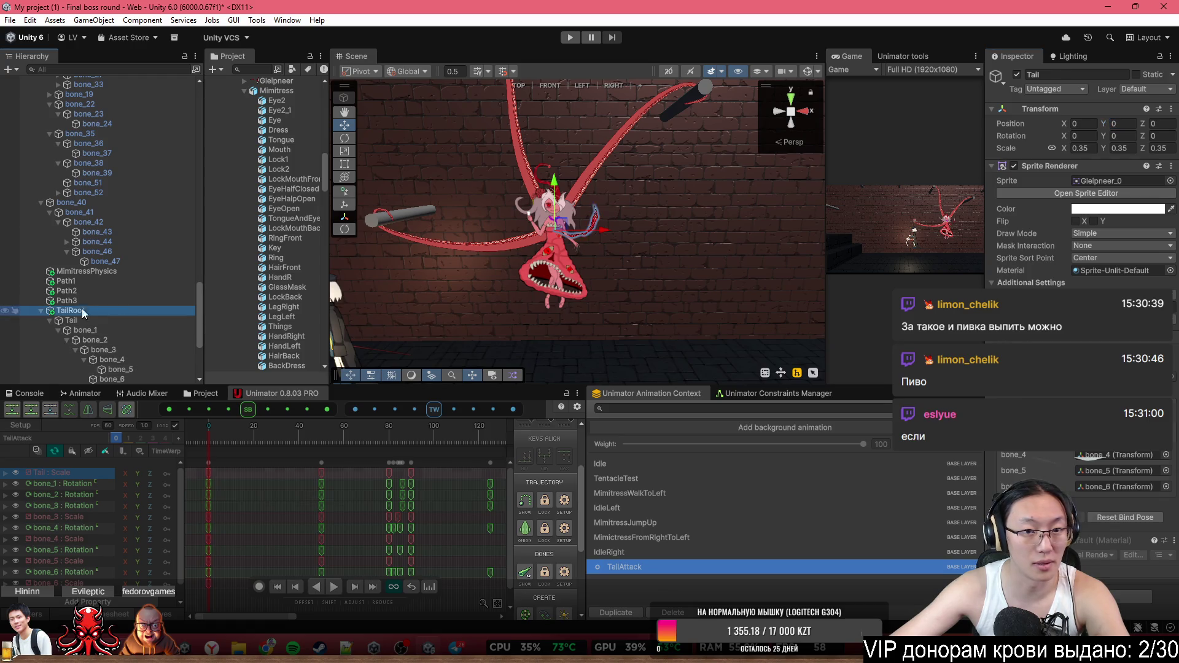
left_click_drag(568, 197, 569, 203)
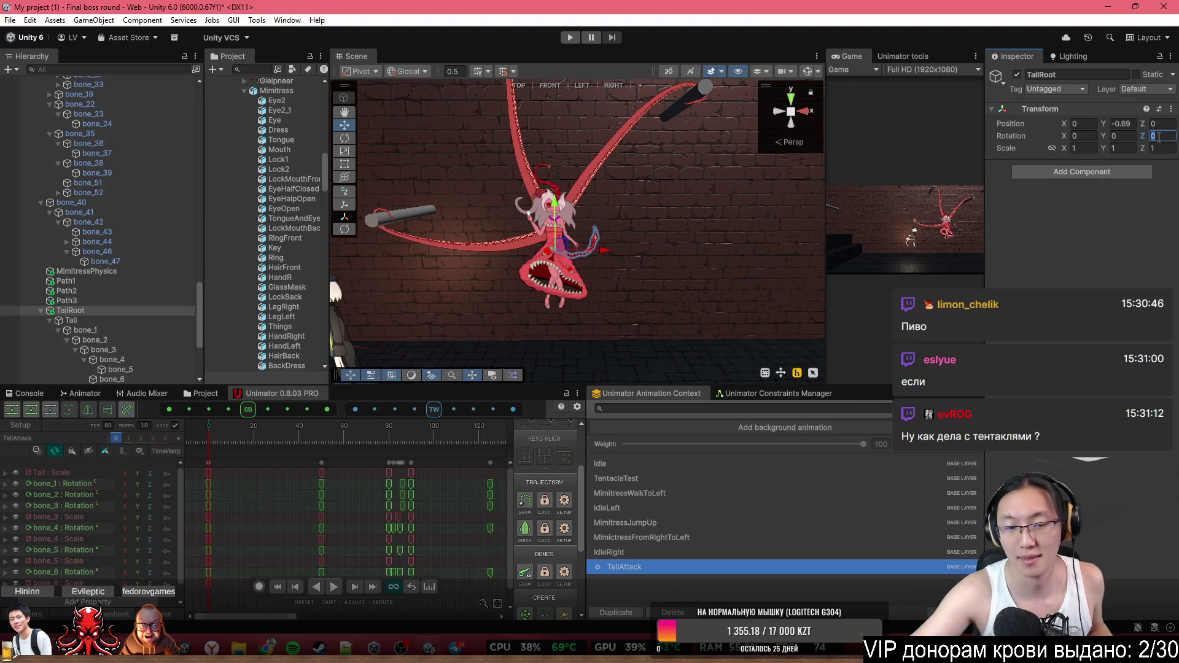
type("90")
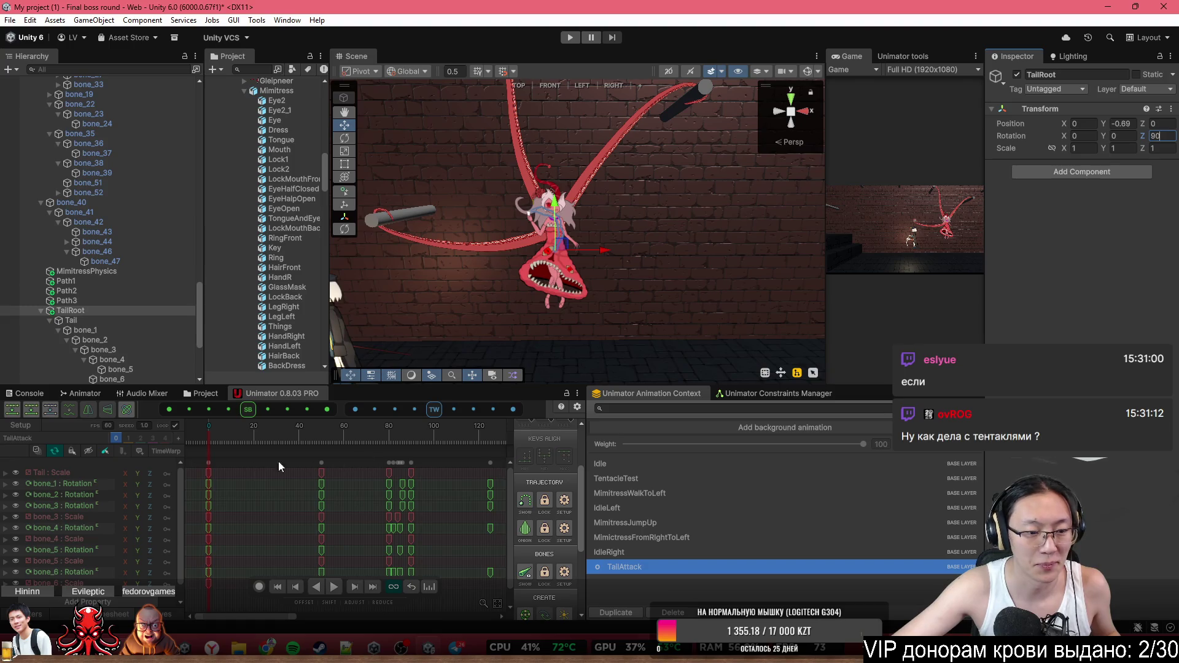
mouse_move(219, 437)
left_mouse_down()
mouse_move(494, 435)
mouse_move(521, 426)
mouse_move(522, 408)
left_mouse_up()
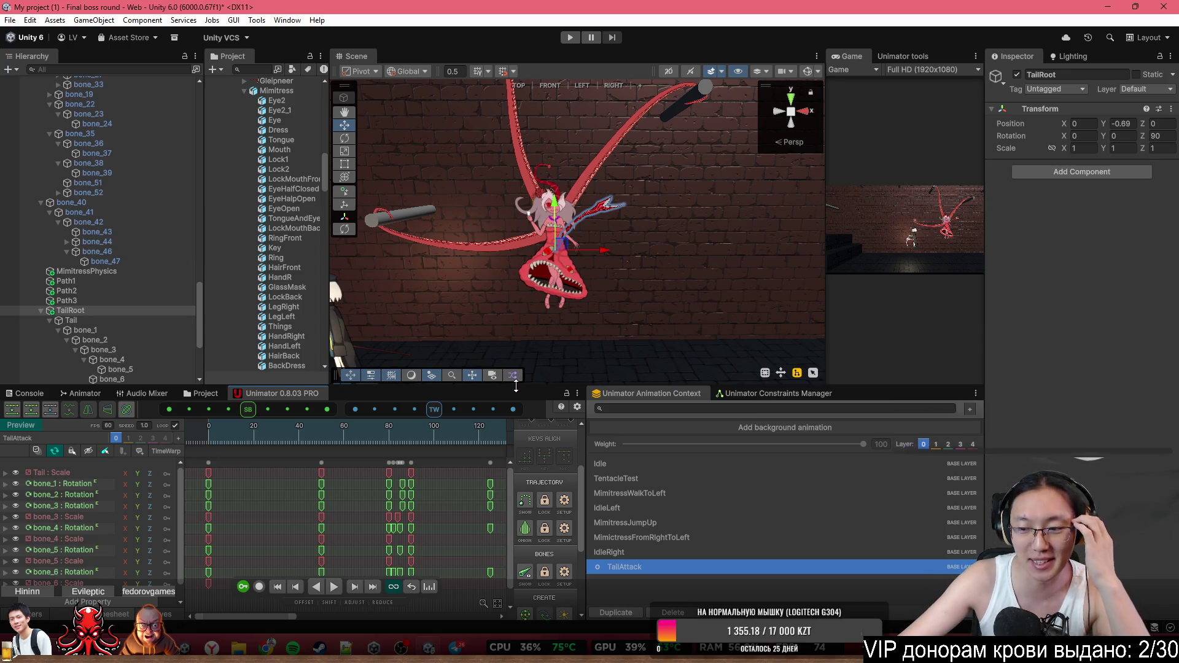
mouse_move(576, 311)
left_mouse_down()
mouse_move(617, 252)
mouse_move(602, 264)
left_mouse_up()
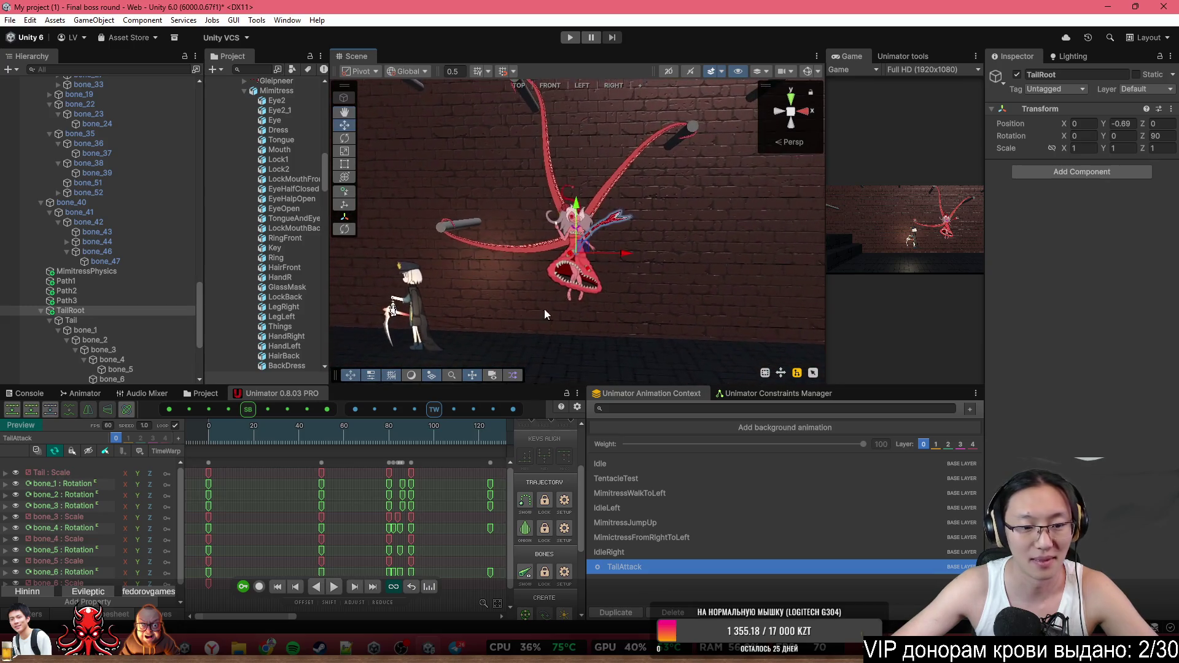
left_click_drag(235, 430, 440, 442)
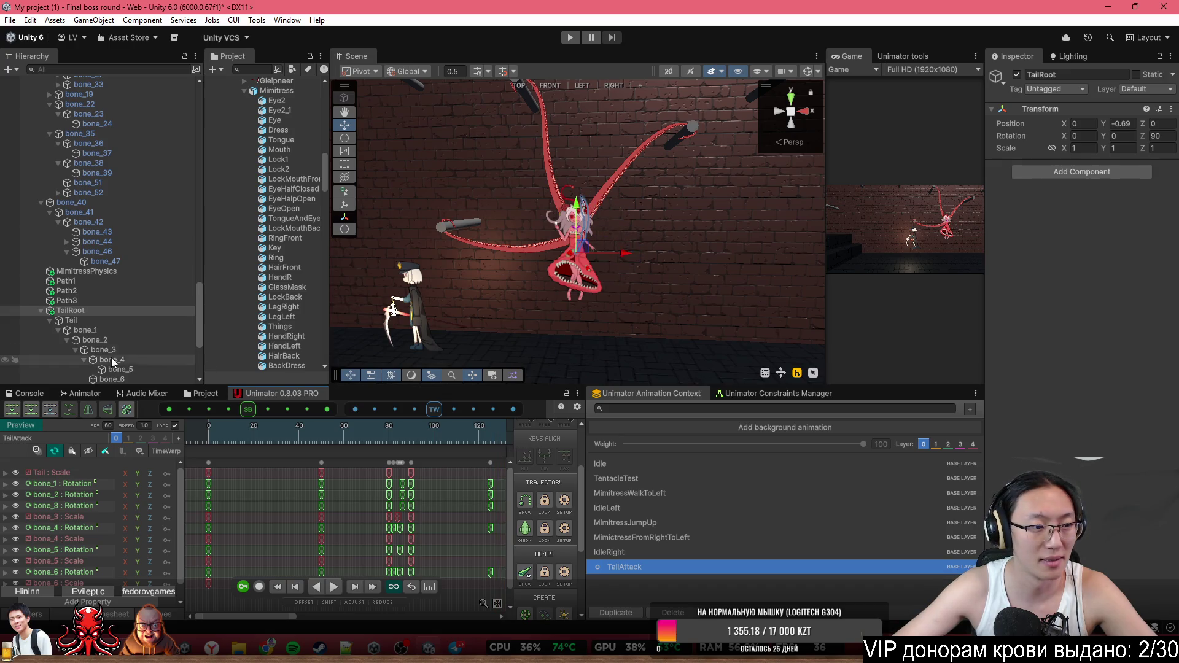
scroll(324, 482, "down", 5)
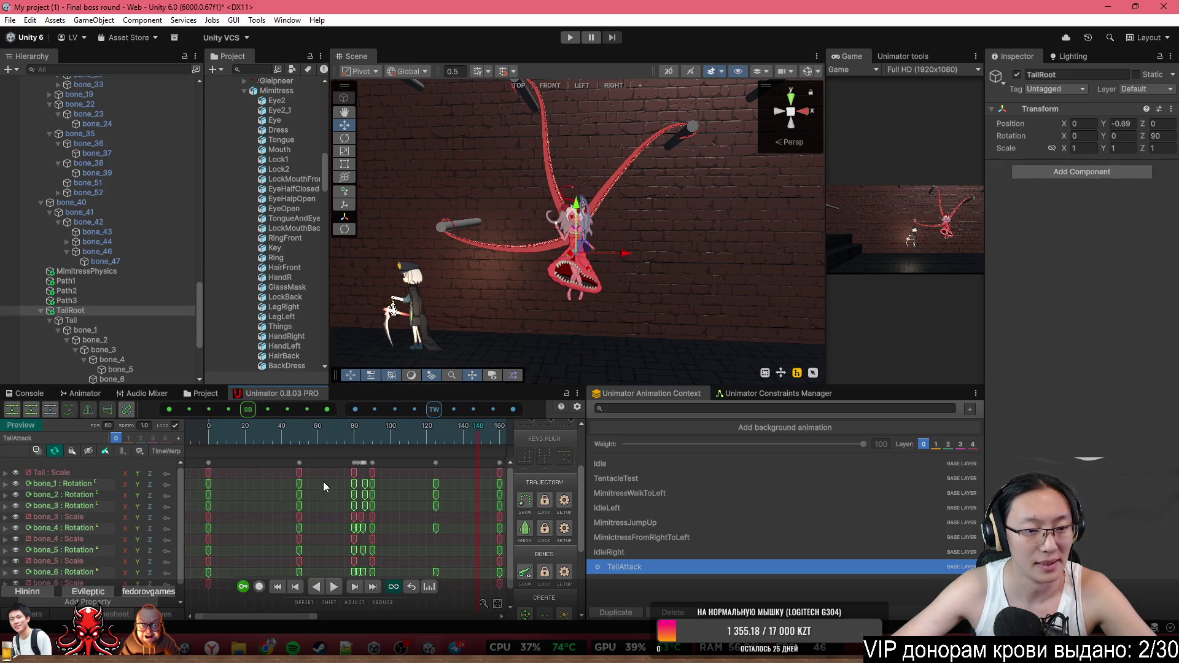
left_click(265, 459)
mouse_move(267, 442)
left_mouse_down()
mouse_move(332, 438)
mouse_move(303, 438)
left_mouse_up()
left_click(440, 485)
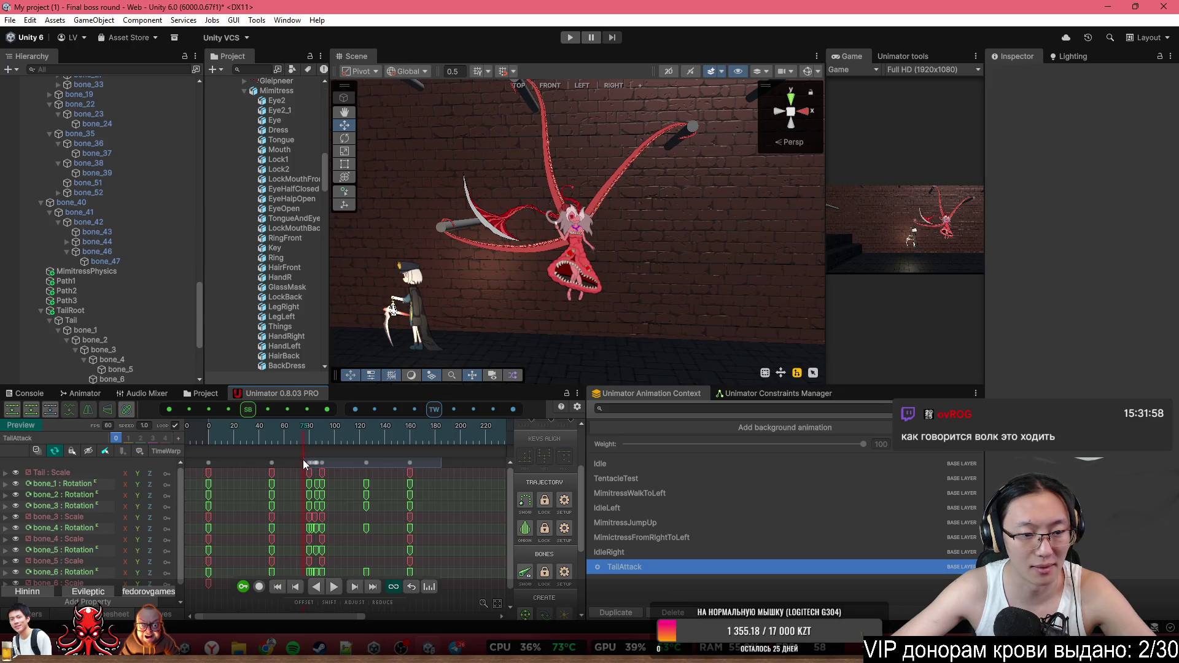
Shift the block of later keyframes so they span frames 101–181
left_click_drag(217, 460, 417, 465)
left_click(332, 467)
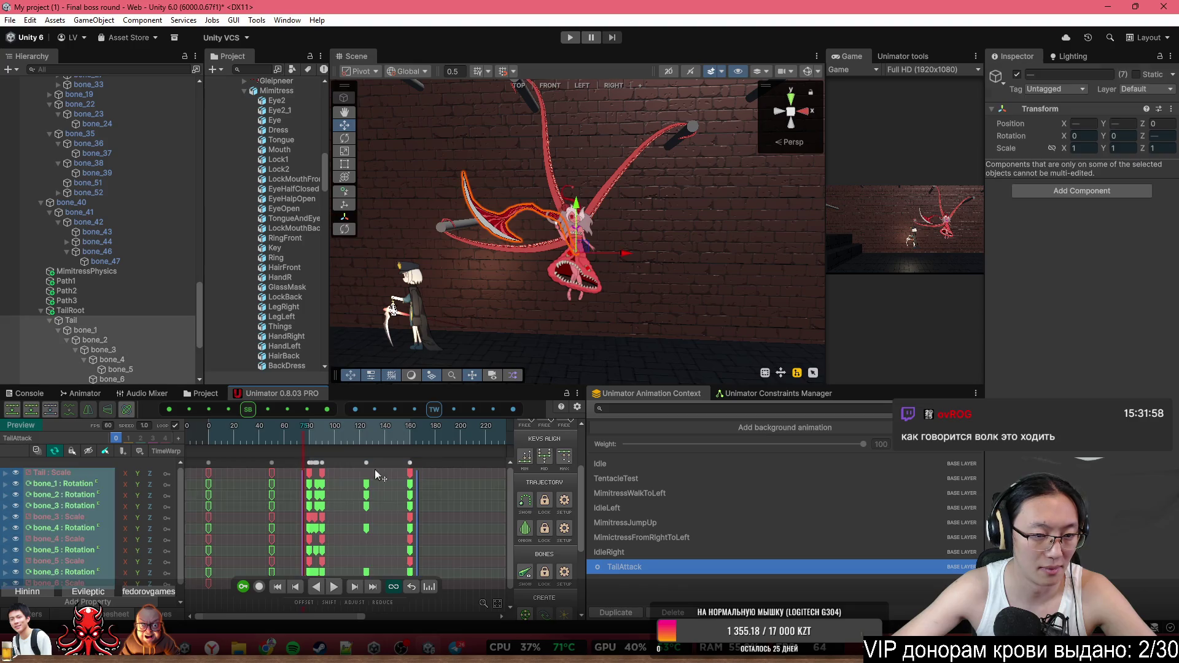
left_click_drag(317, 465, 358, 470)
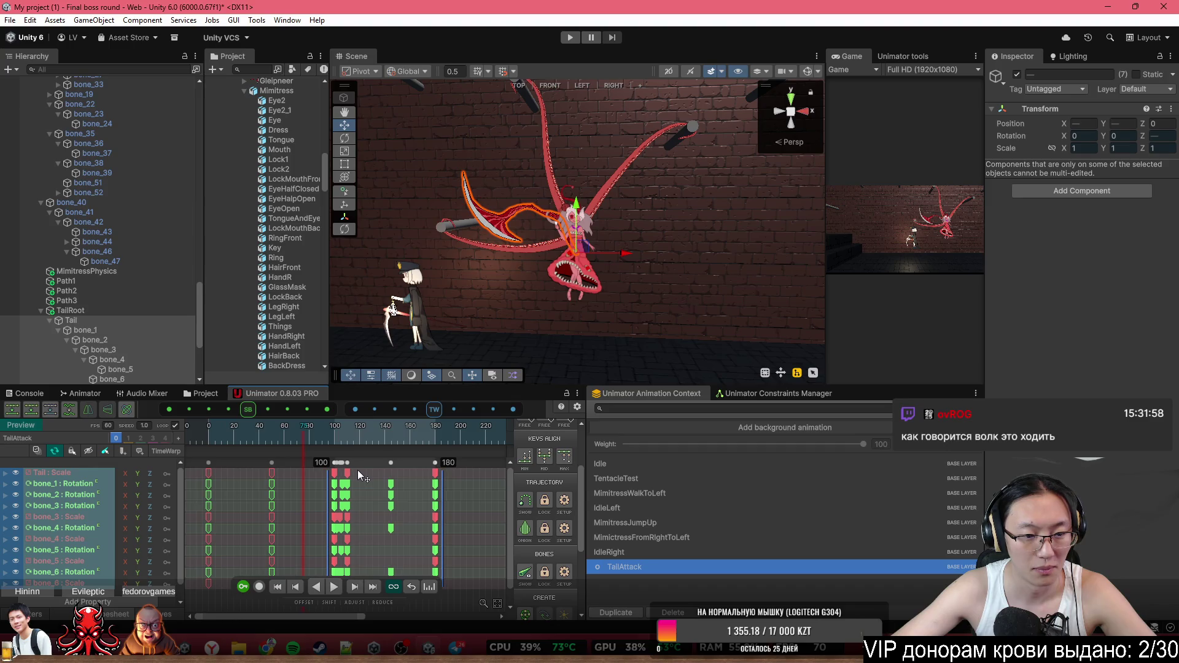
left_click(455, 481)
Move a key column to about frame 67 and play the animation to check timing
left_click_drag(272, 463, 292, 463)
key("space")
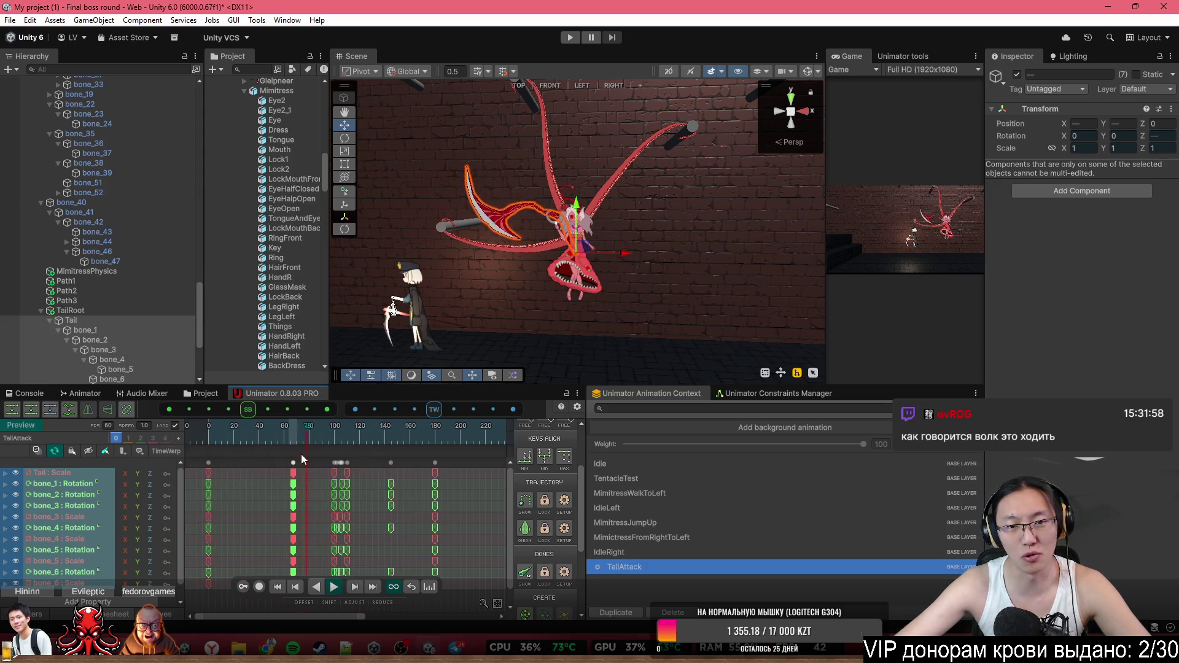
key("space")
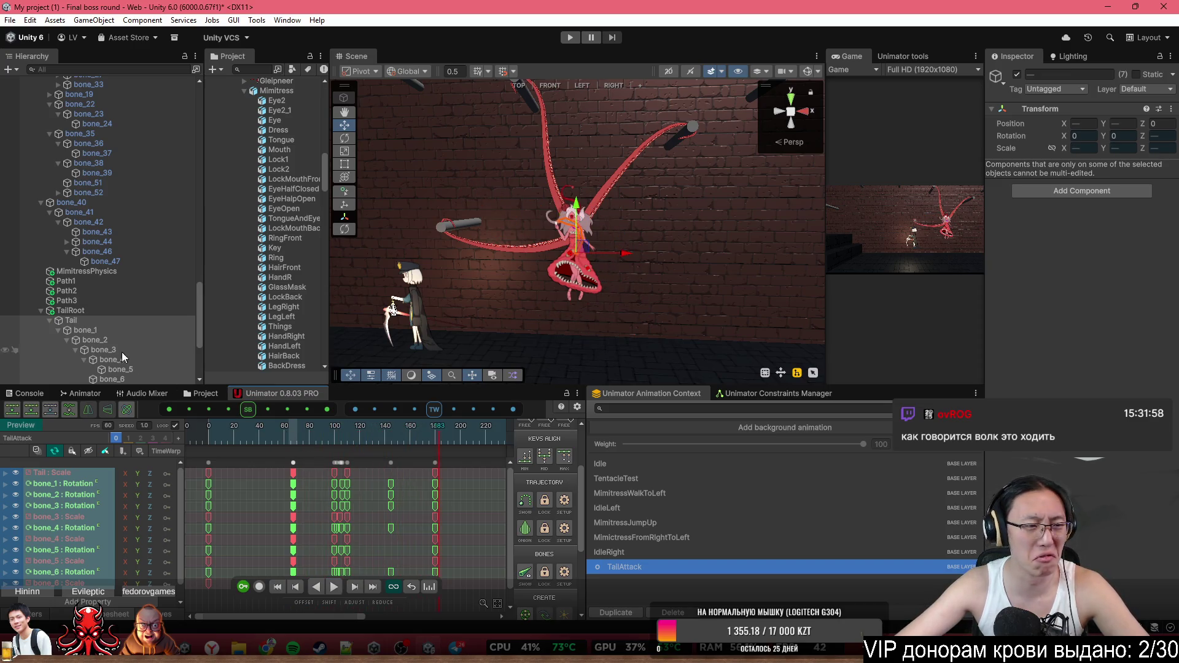
In Setup mode, give TailRoot a Z rotation of 270 and scrub the preview to check the pose
left_click(71, 310)
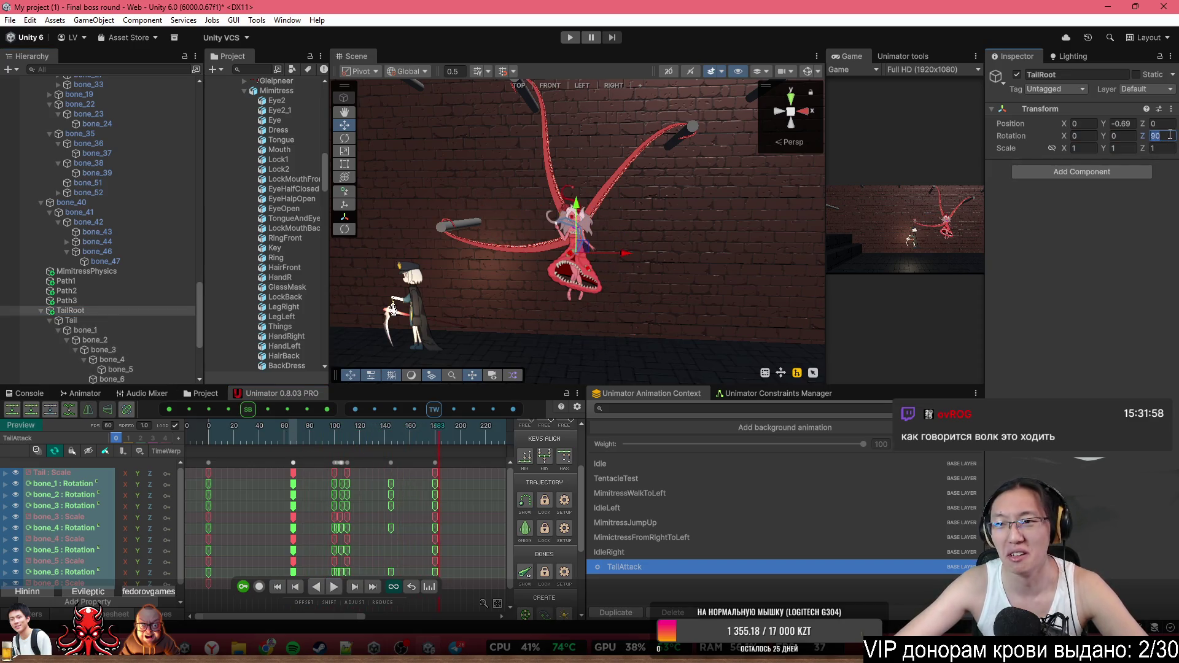
type("270")
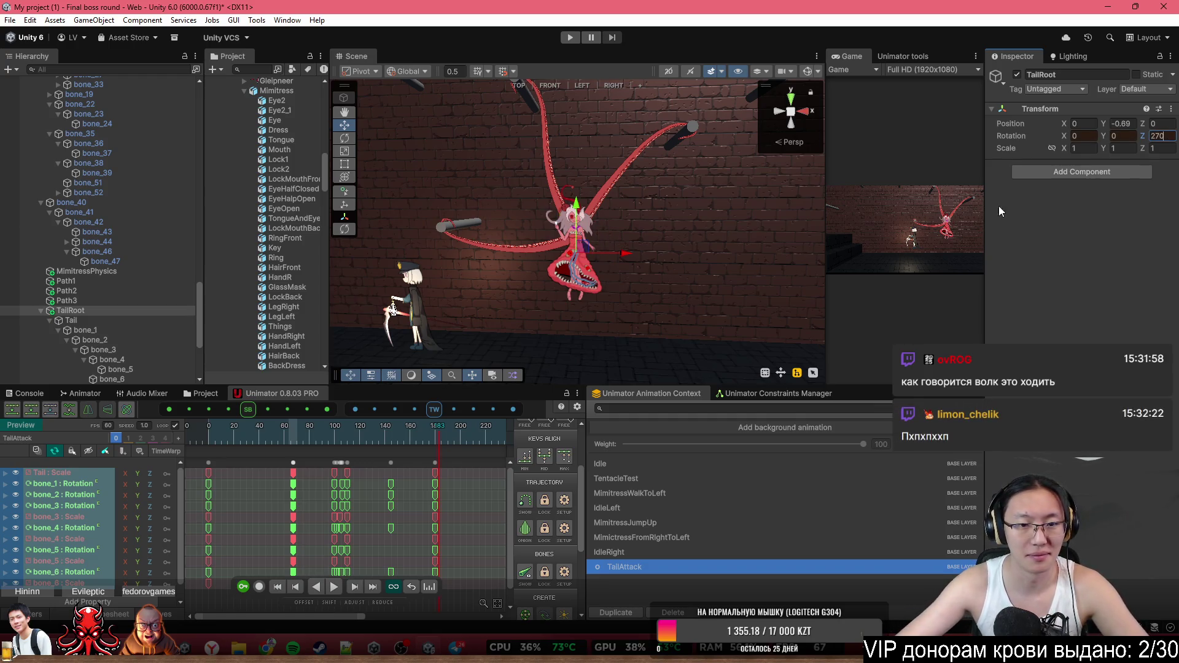
left_click_drag(245, 435, 371, 452)
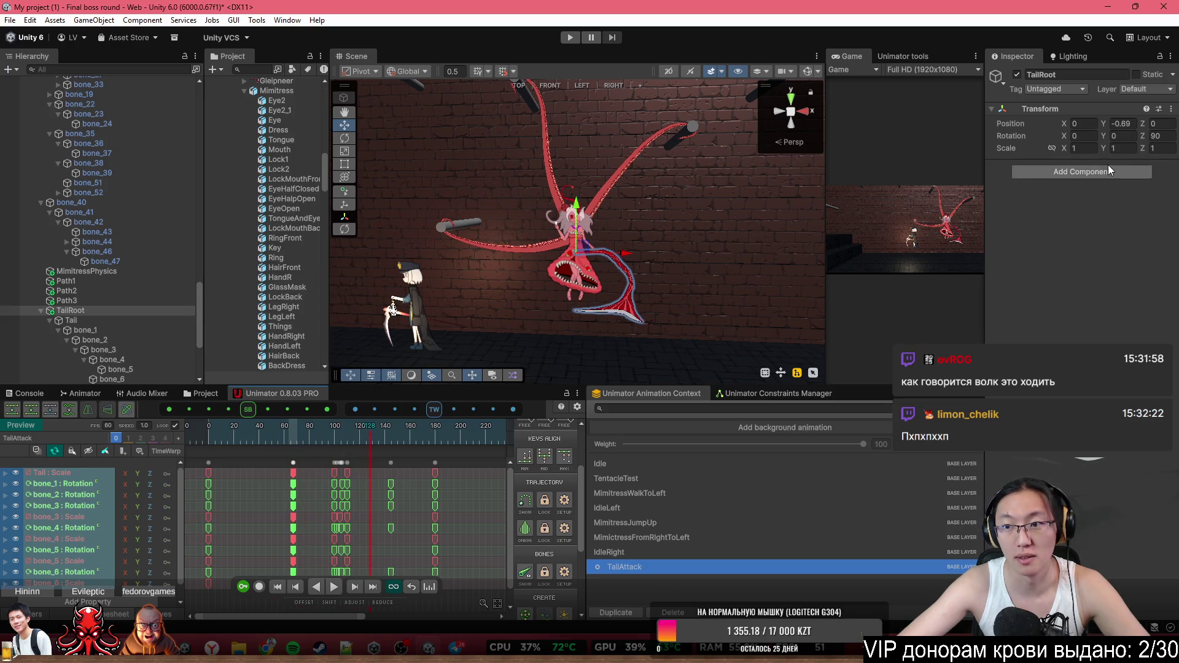
left_click(1125, 149)
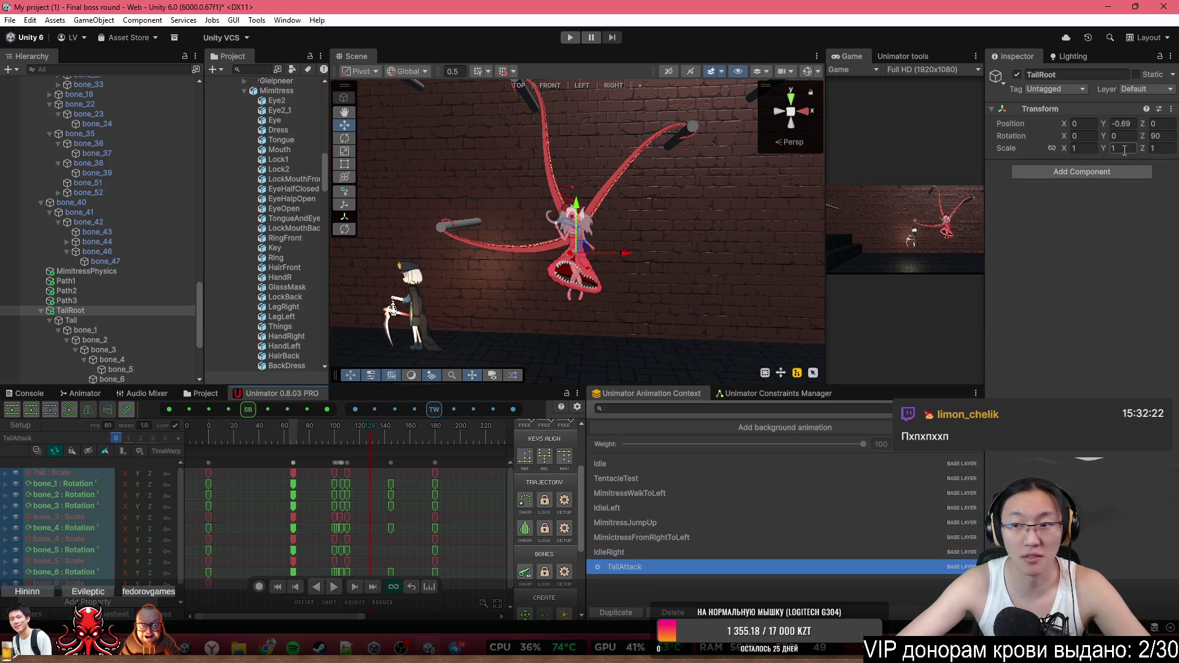
type("270")
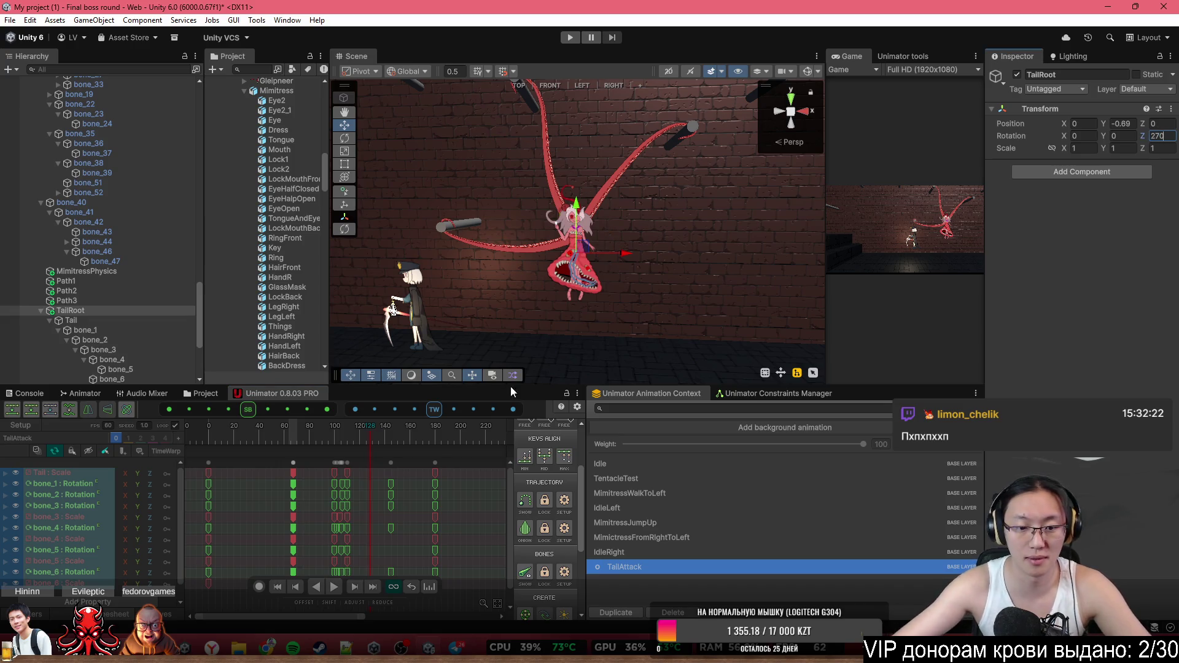
mouse_move(212, 446)
left_mouse_down()
mouse_move(344, 442)
mouse_move(461, 418)
left_mouse_up()
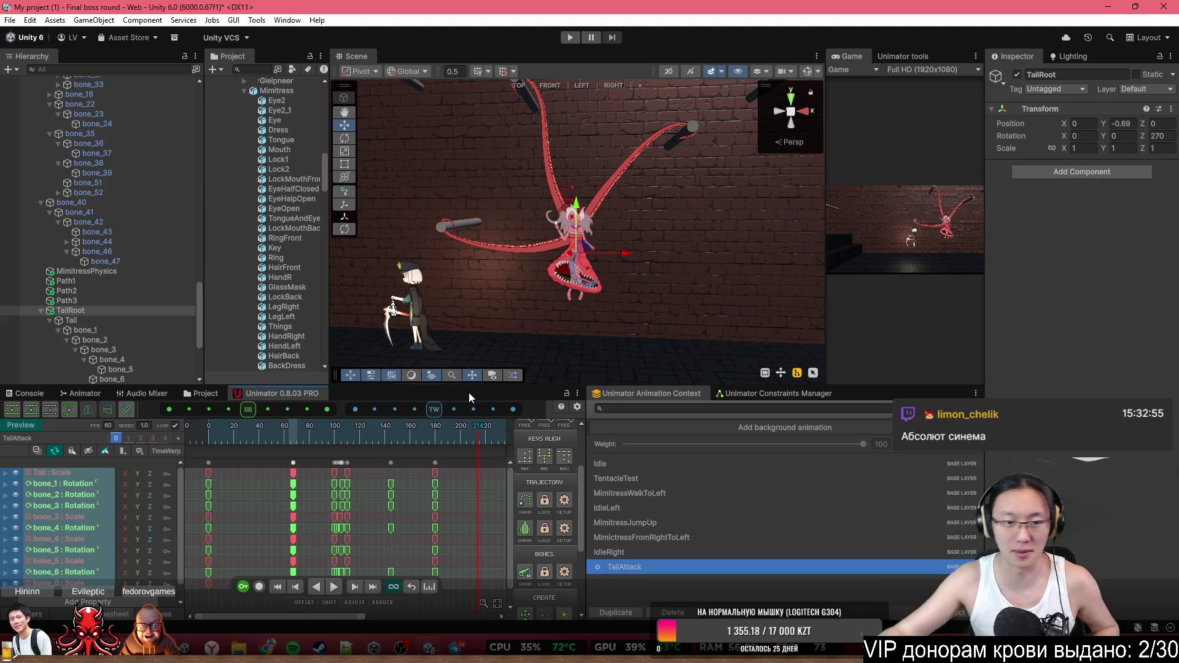
Play TailAttack from frame 0, reframe the character, and scrub to about frame 167
mouse_move(577, 166)
left_mouse_down()
mouse_move(609, 172)
mouse_move(597, 188)
left_mouse_up()
left_click(203, 443)
key("space")
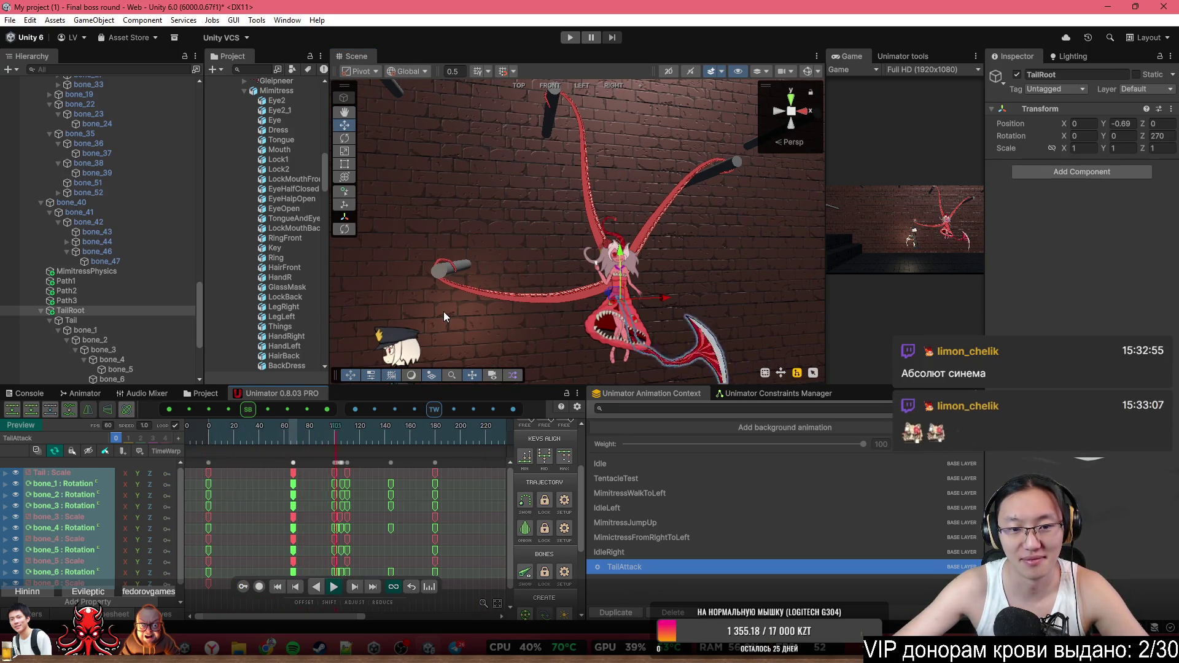
right_click(768, 124)
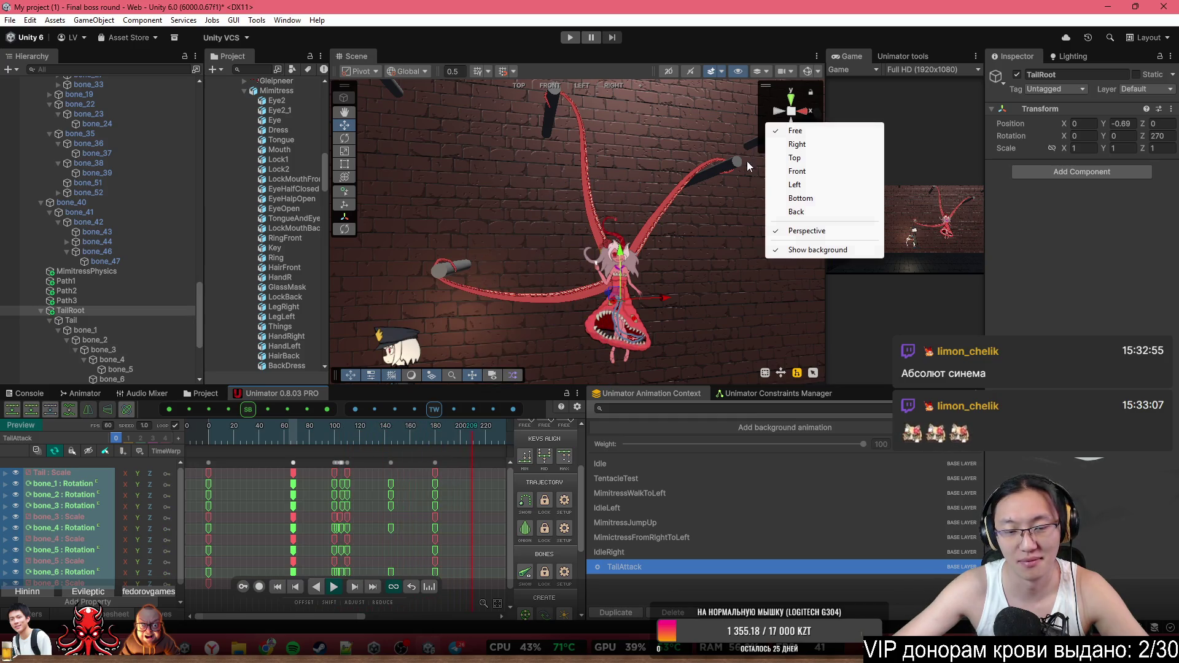
left_click(655, 193)
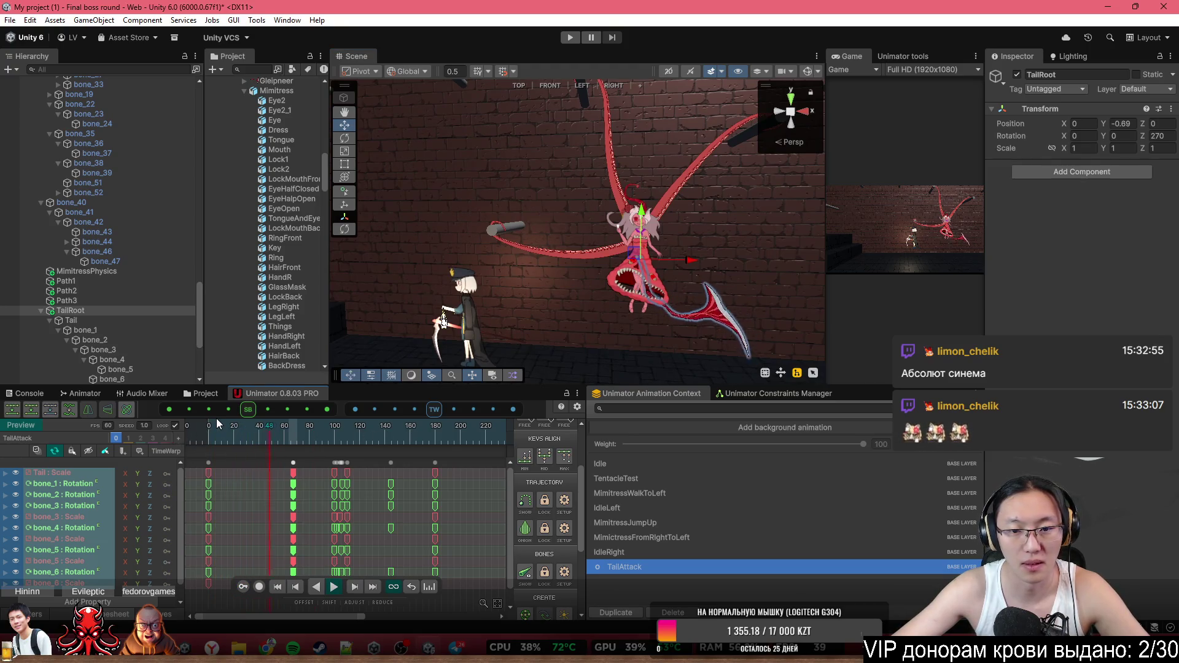
left_click_drag(590, 233, 634, 231)
key("f")
left_click_drag(396, 441, 436, 451)
Copy all frame-180 TailAttack keys and paste them at frame 200
scroll(454, 477, "up", 2)
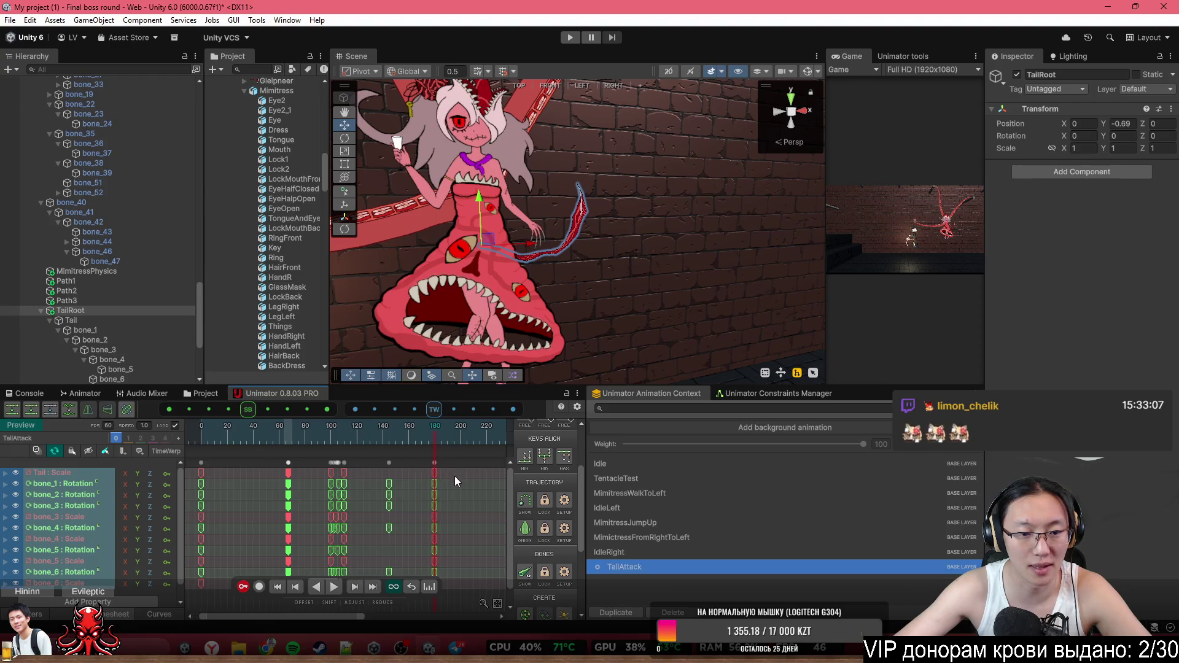
scroll(451, 481, "up", 1)
left_click(419, 463)
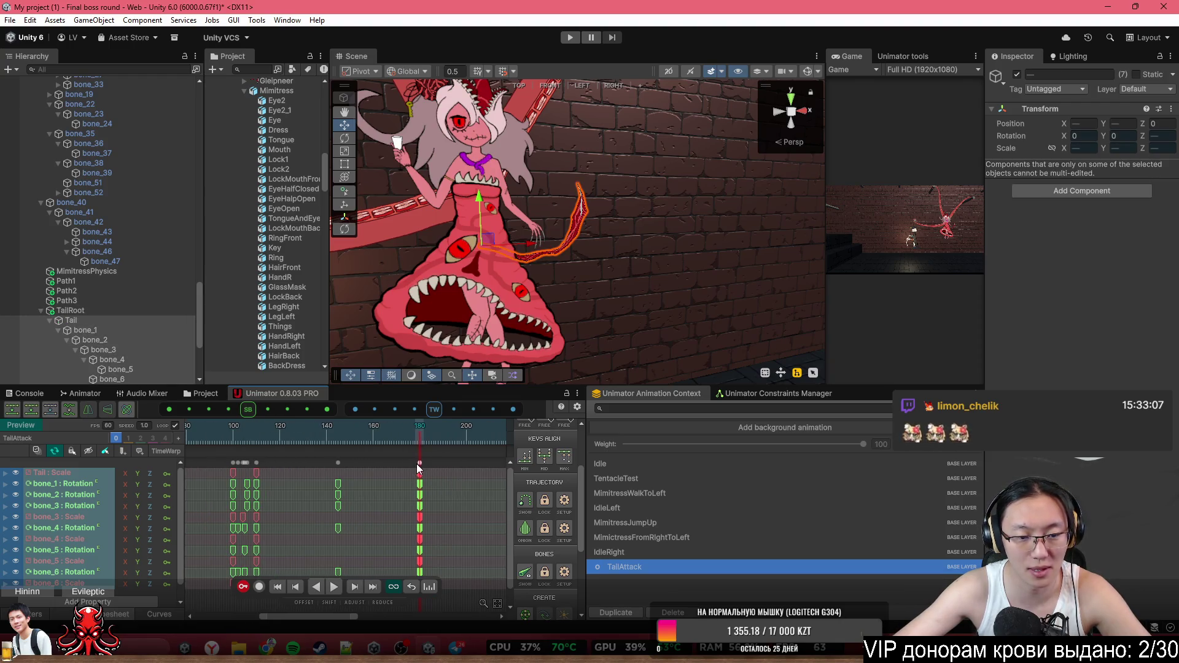
key("ctrl+c")
left_click_drag(460, 438, 465, 437)
key("ctrl+v")
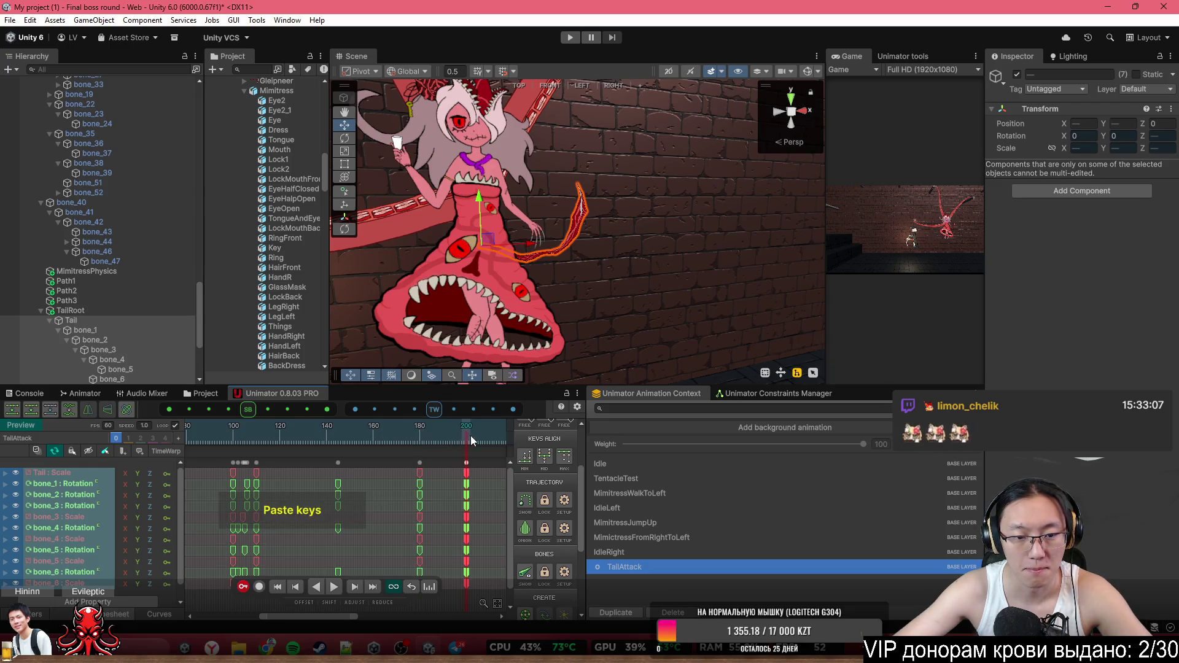
left_click(419, 429)
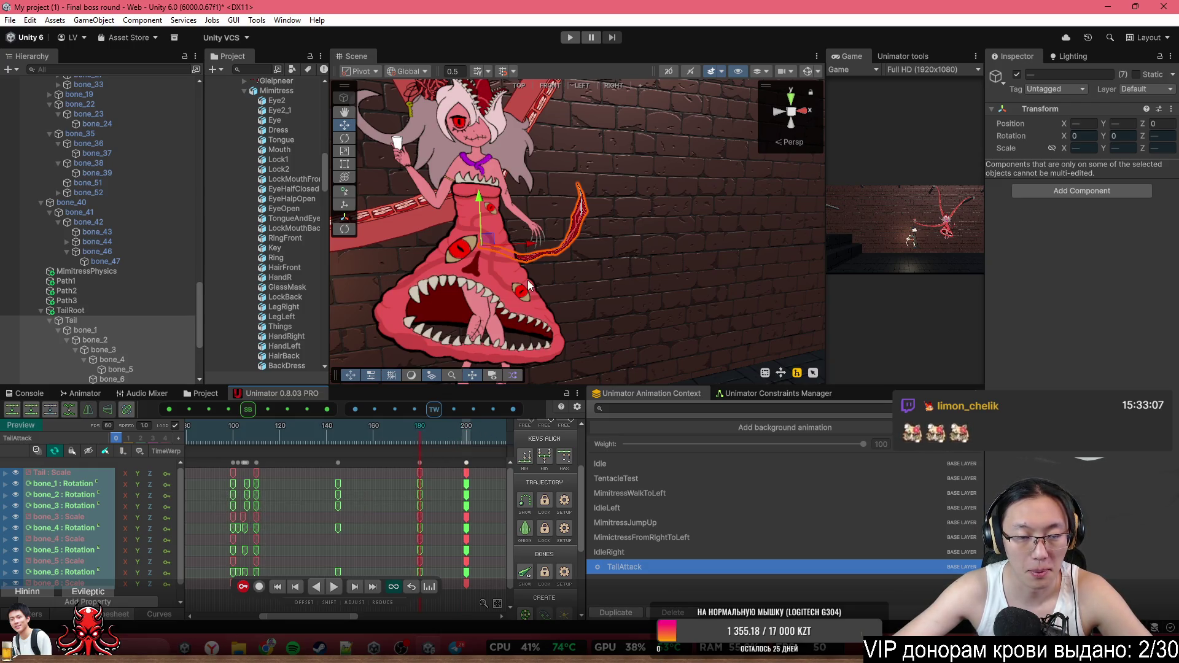
With bone gizmos shown, rotate the tail bones so the tip curls up, then play to review
left_click(807, 73)
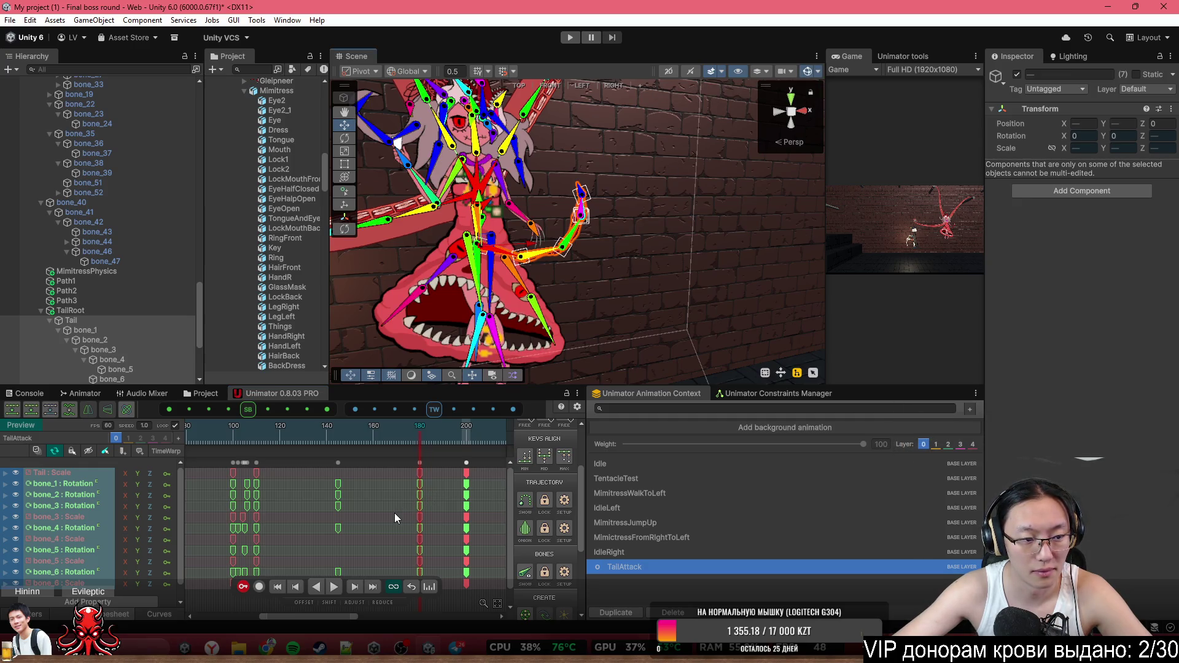
left_click_drag(400, 511, 431, 485)
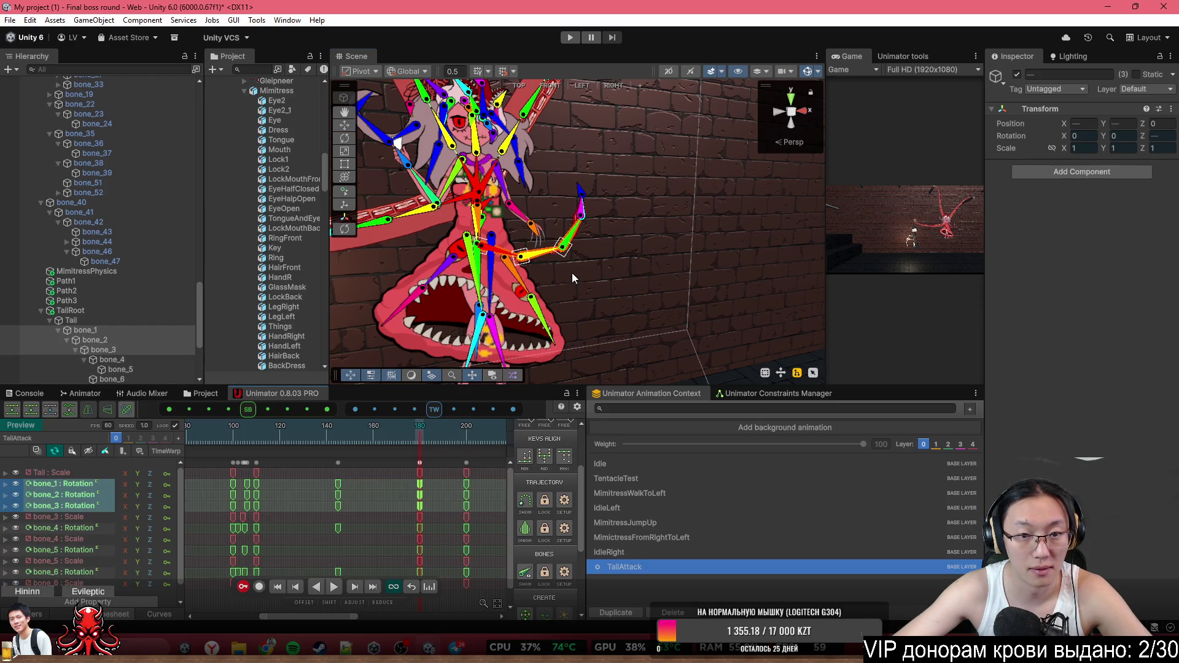
left_click_drag(582, 237, 581, 224)
key("space")
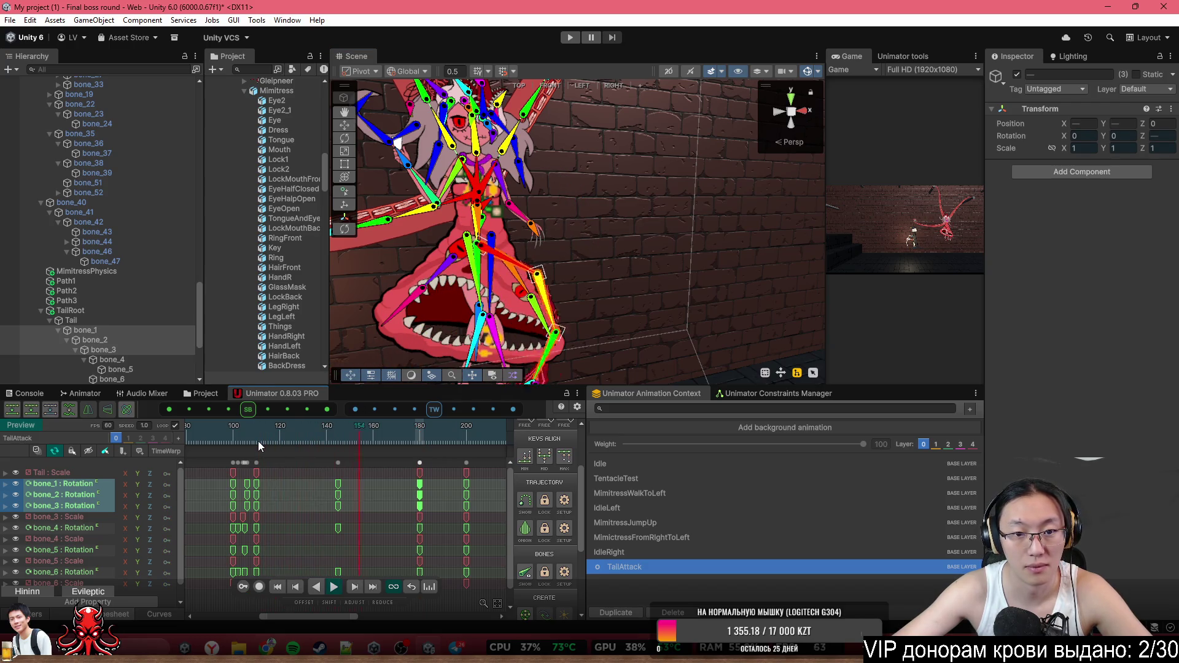
key("space")
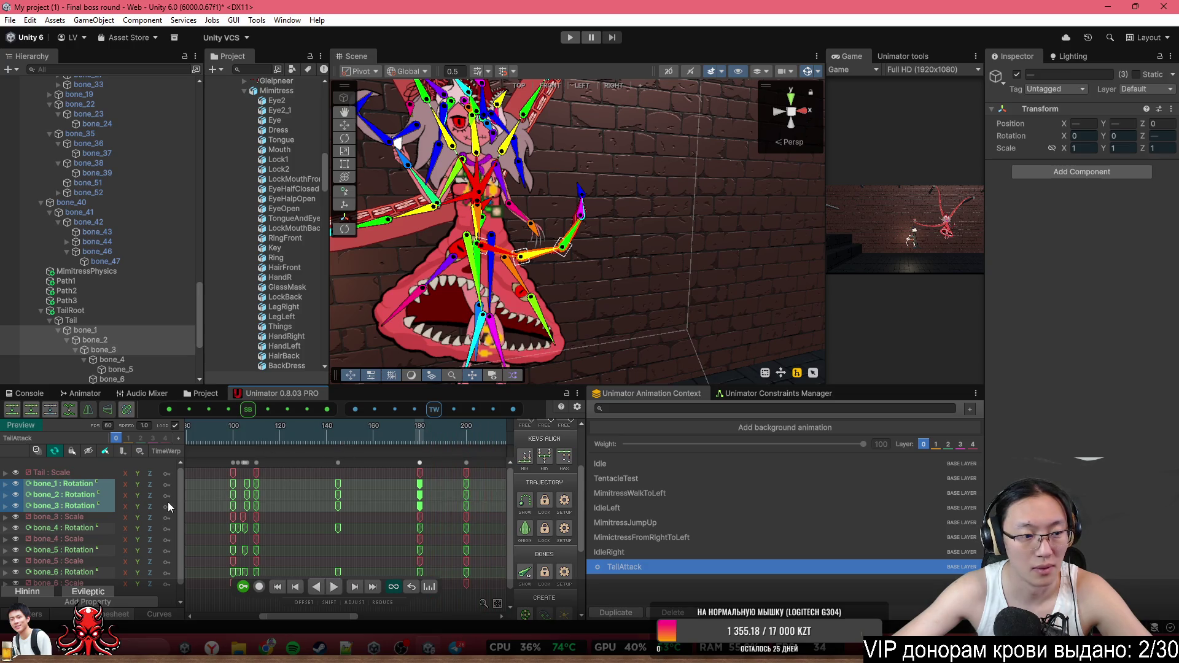
Enable recording, play from frame 200, orbit the scene, and replay the swing from frame 144
left_click(260, 587)
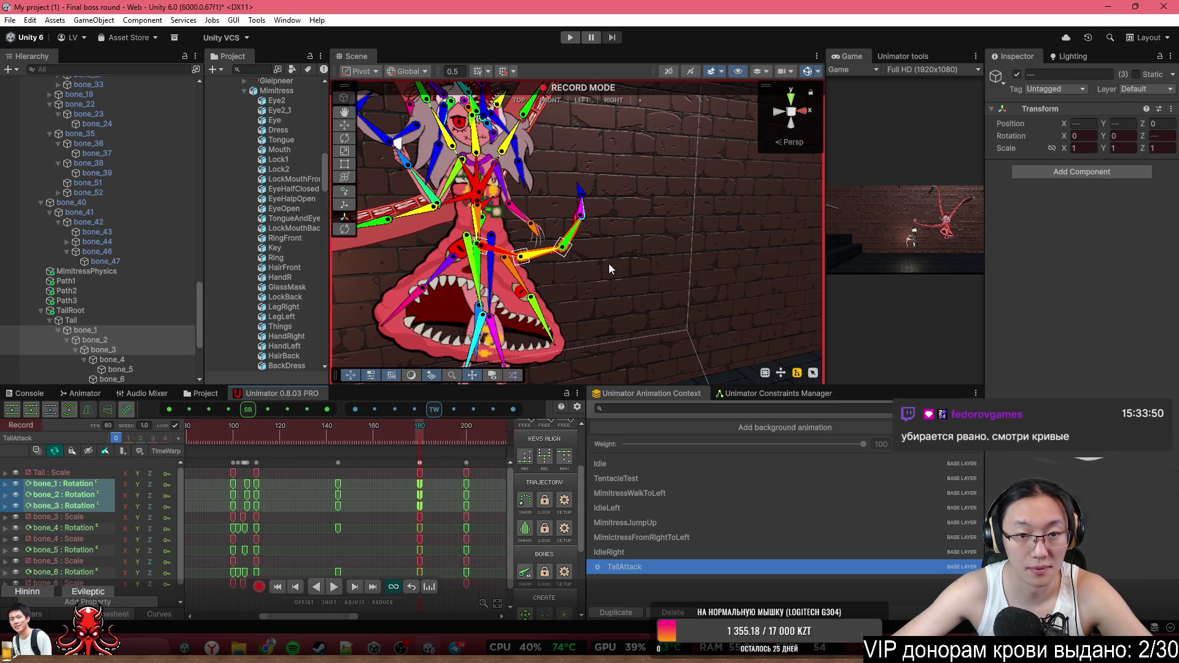
left_click(467, 430)
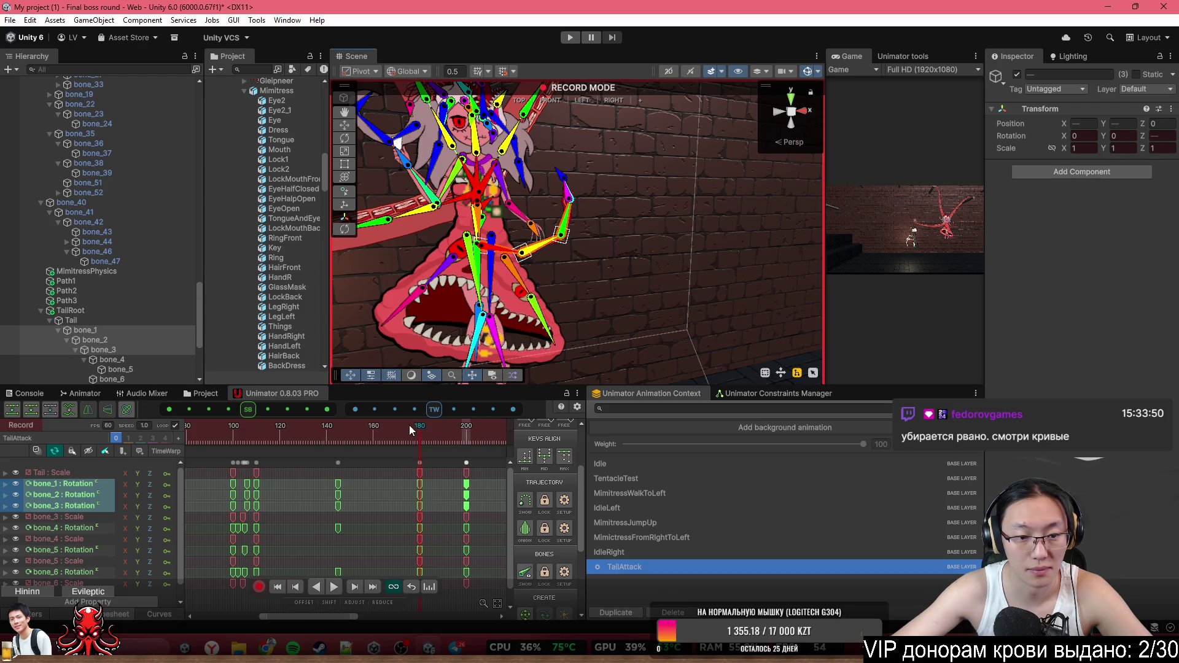
key("space")
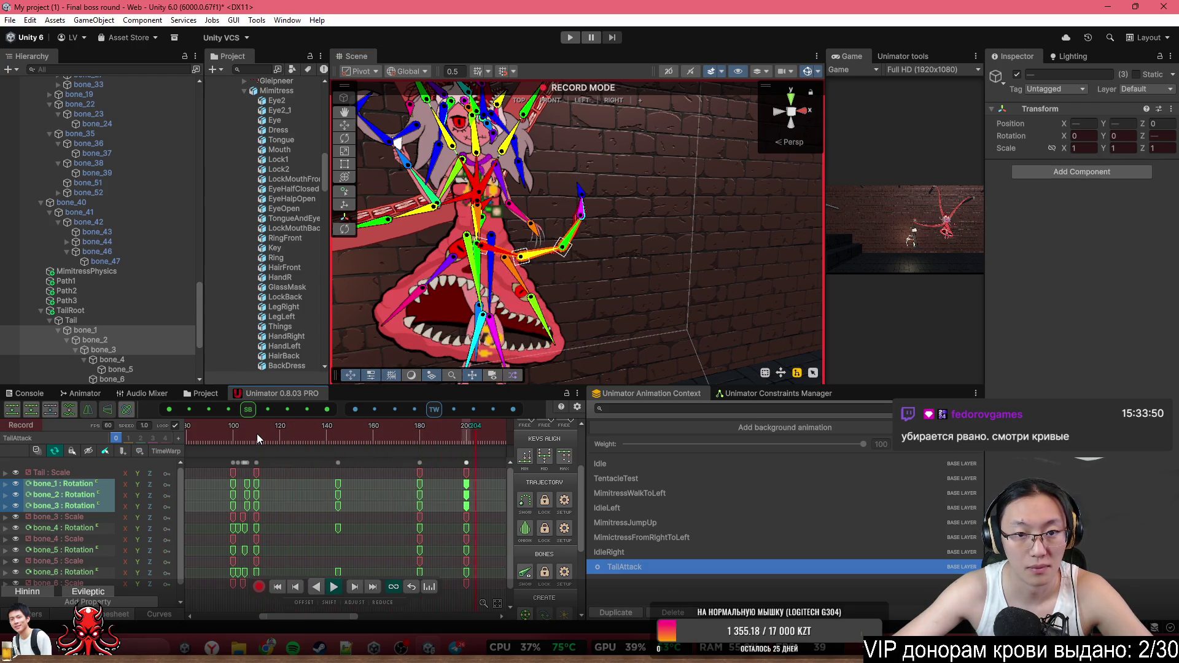
key("space")
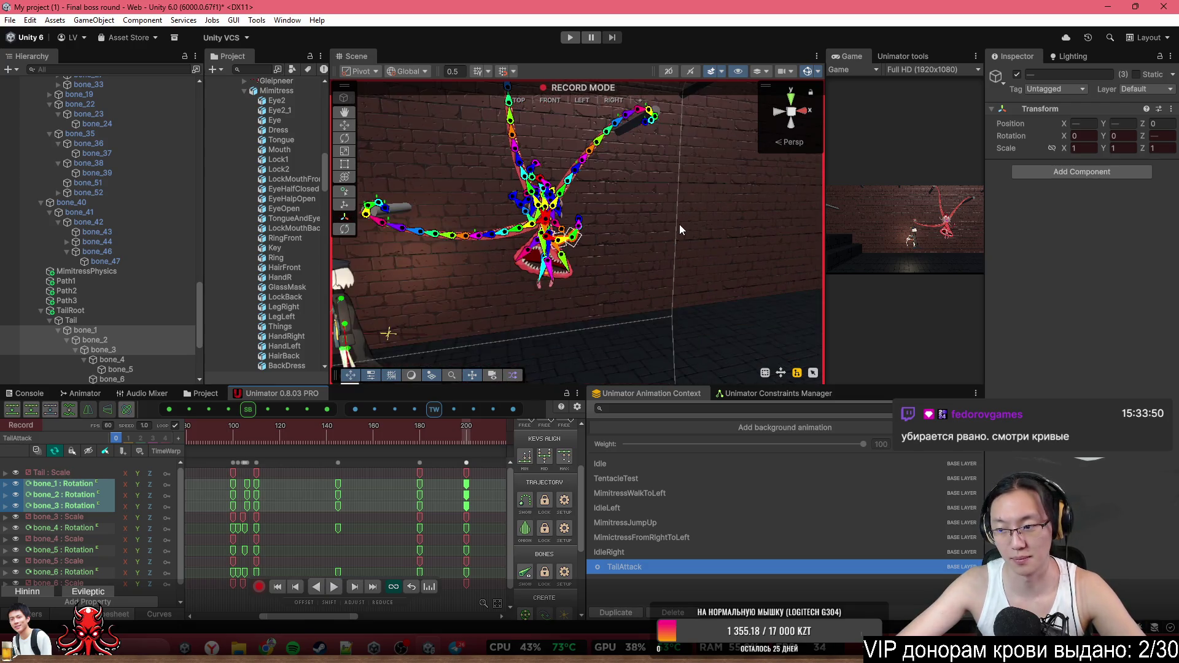
mouse_move(679, 224)
left_mouse_down()
mouse_move(585, 177)
mouse_move(553, 188)
left_mouse_up()
mouse_move(261, 434)
left_mouse_down()
mouse_move(335, 440)
mouse_move(255, 444)
left_mouse_up()
key("space")
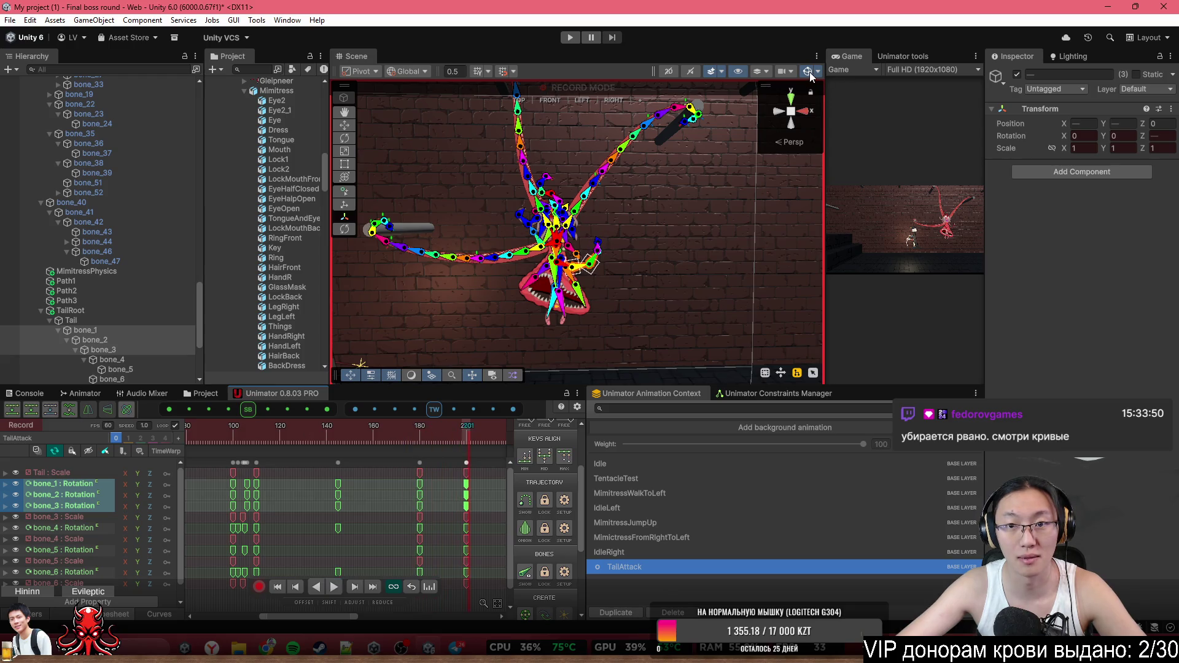
Hide gizmos, replay the tail swing from about frame 118 zoomed on the tail, then restore gizmos
left_click(808, 72)
left_click(256, 433)
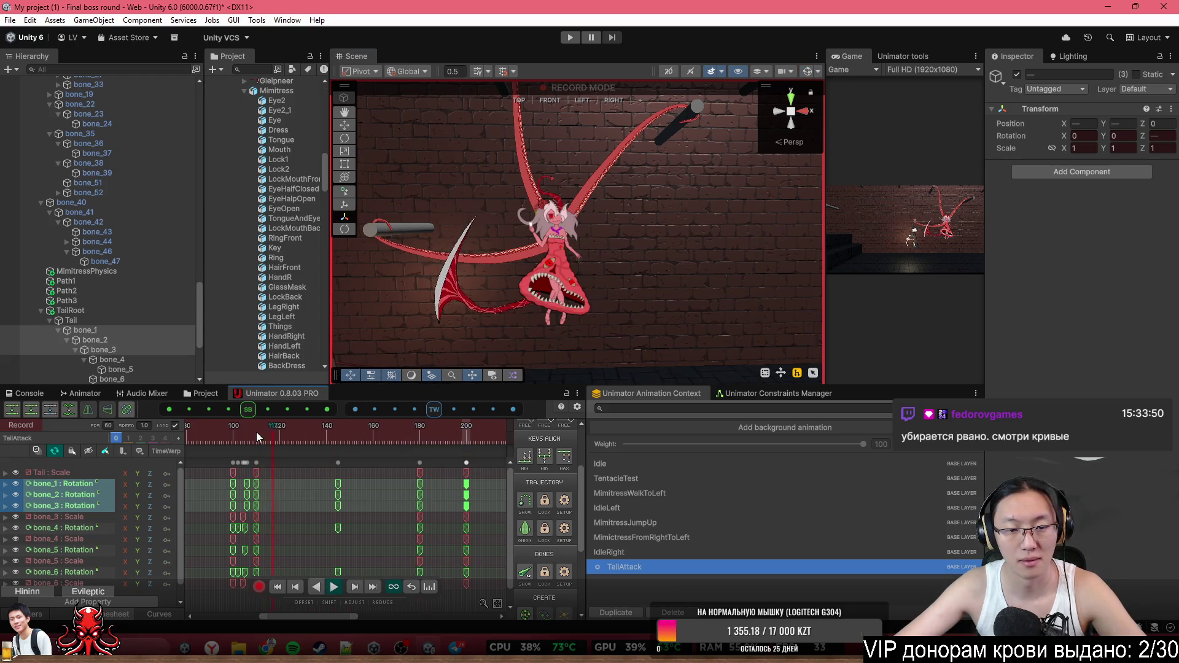
left_click(271, 435)
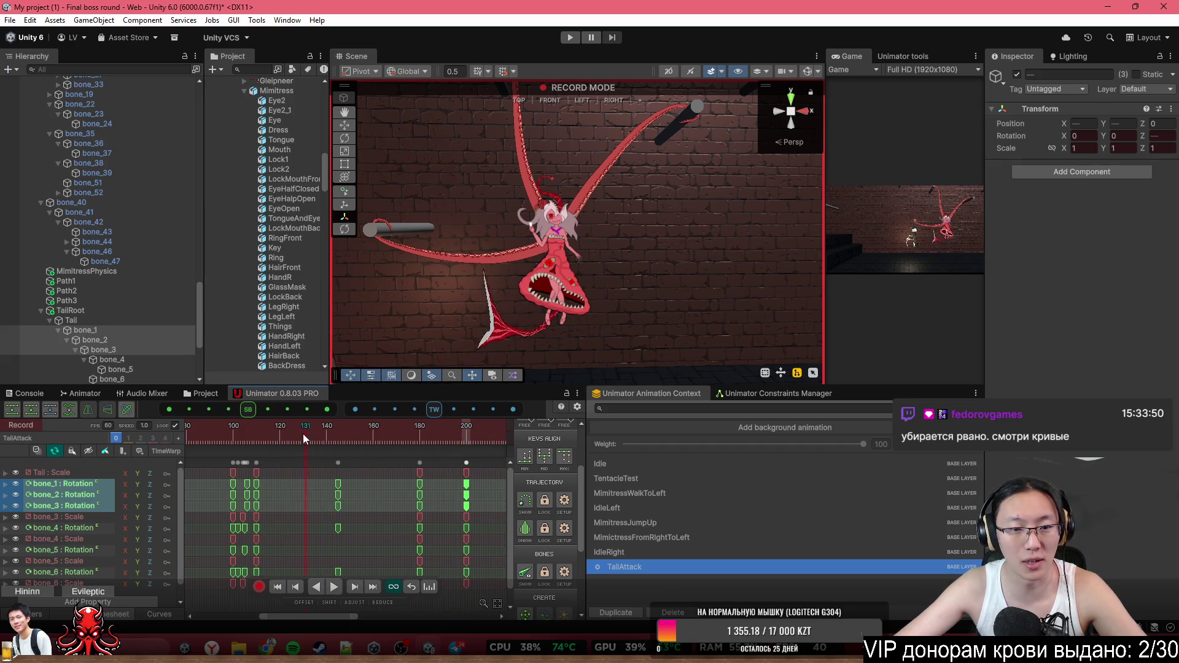
left_click(327, 435)
scroll(559, 304, "up", 3)
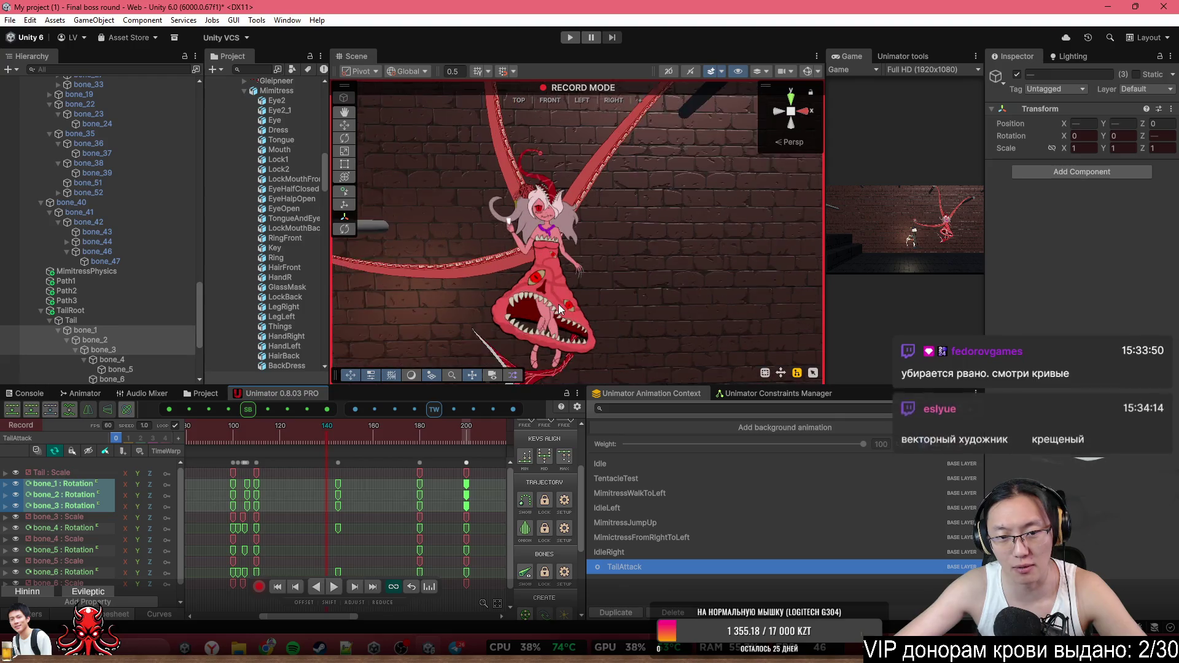
left_click_drag(620, 292, 637, 164)
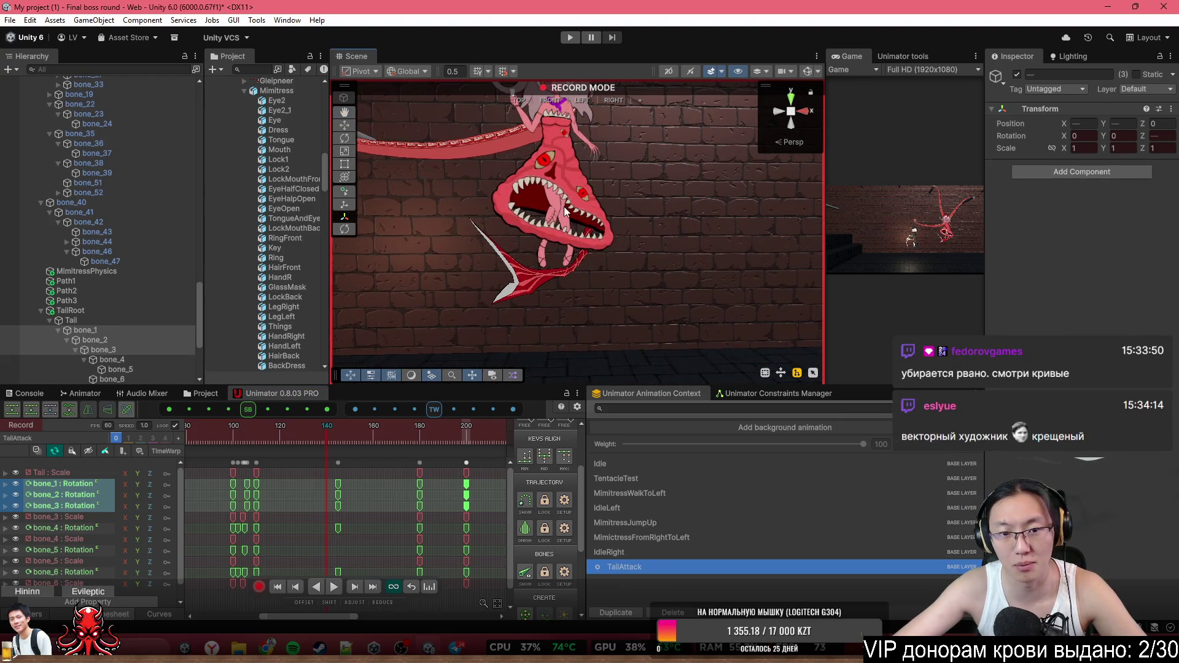
left_click(269, 433)
key("space")
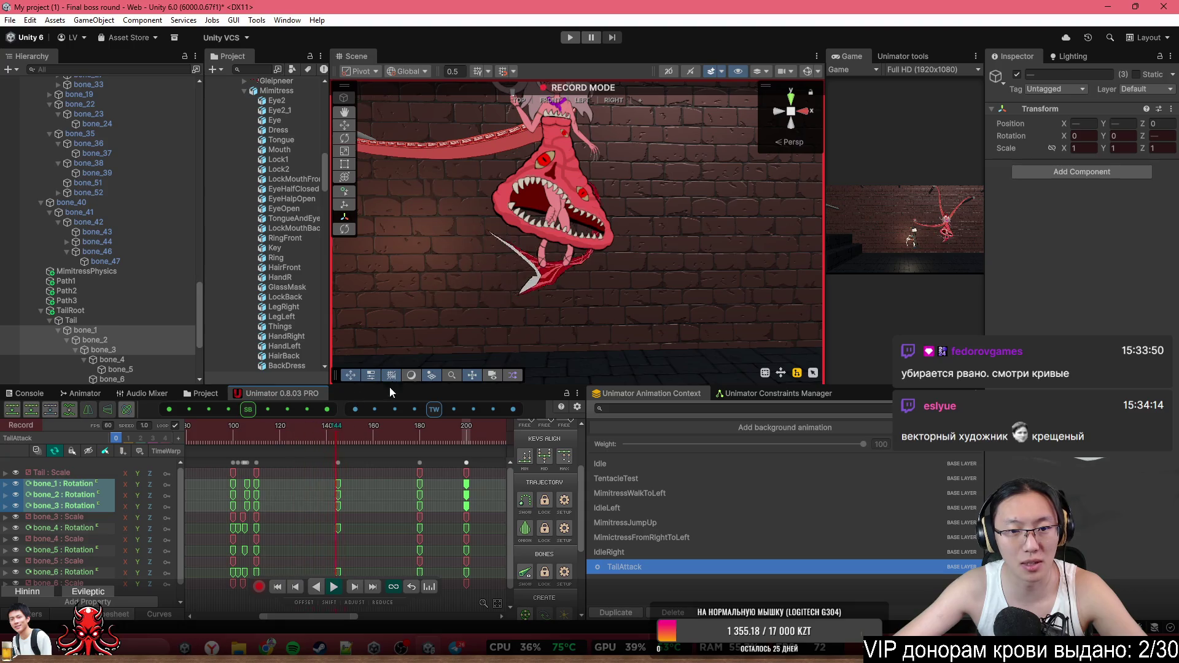
left_click(808, 71)
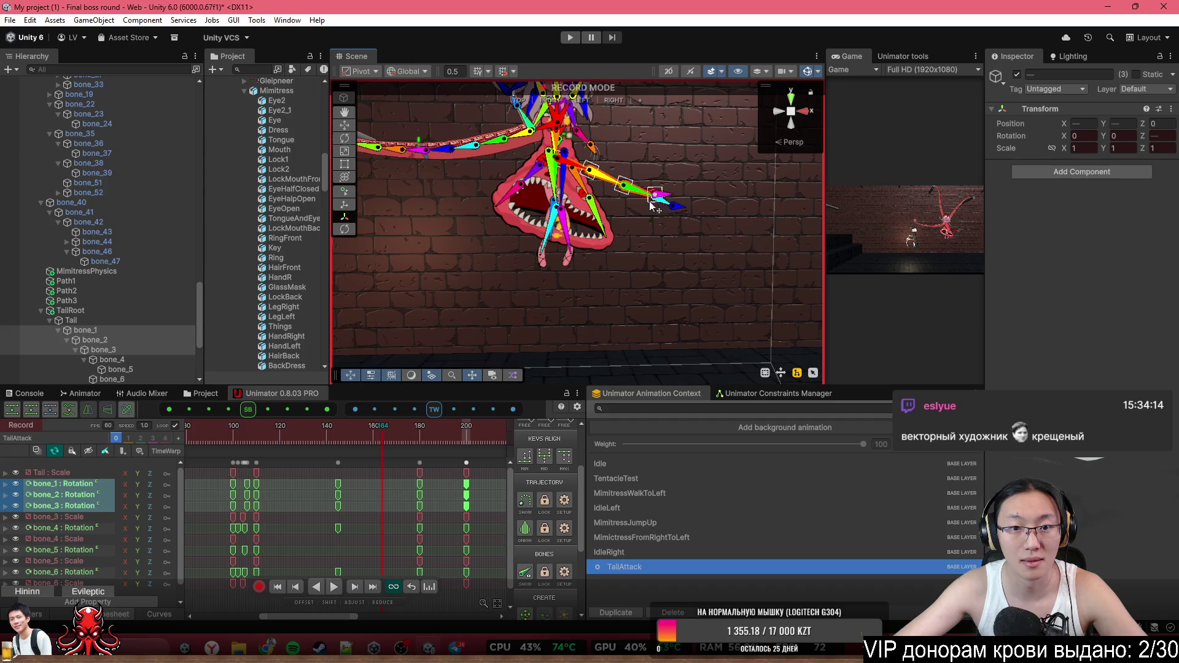
Select bone_2 and show its Rotation.z channel as a curve
left_click(602, 176)
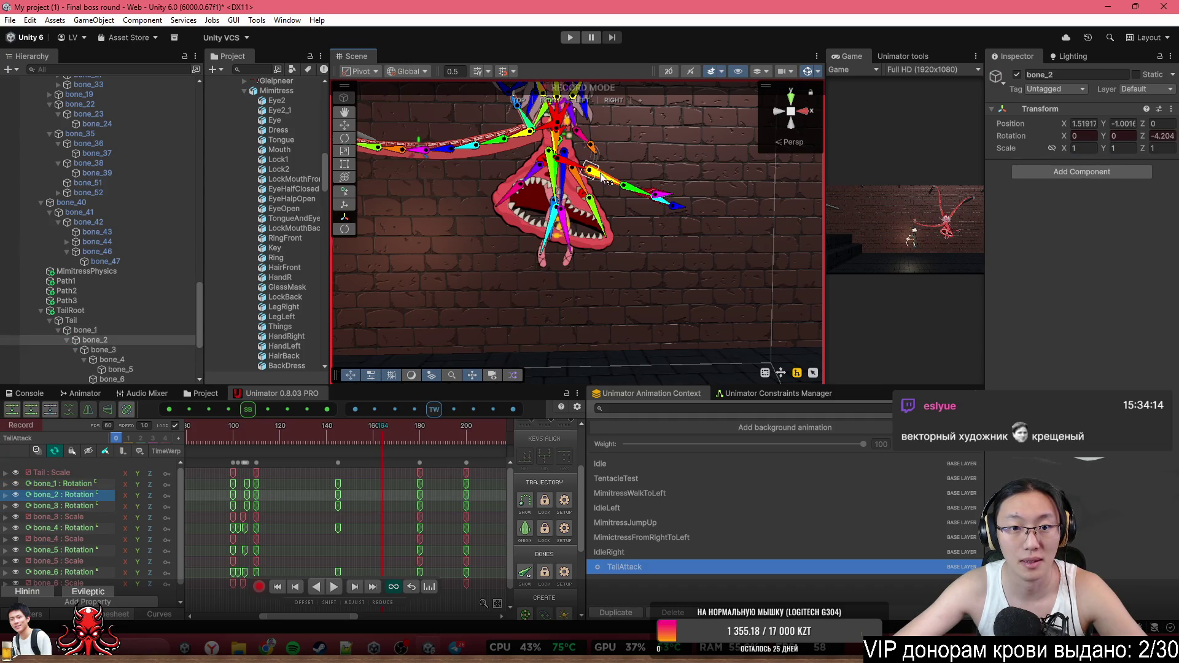
left_click(5, 495)
left_click(82, 530)
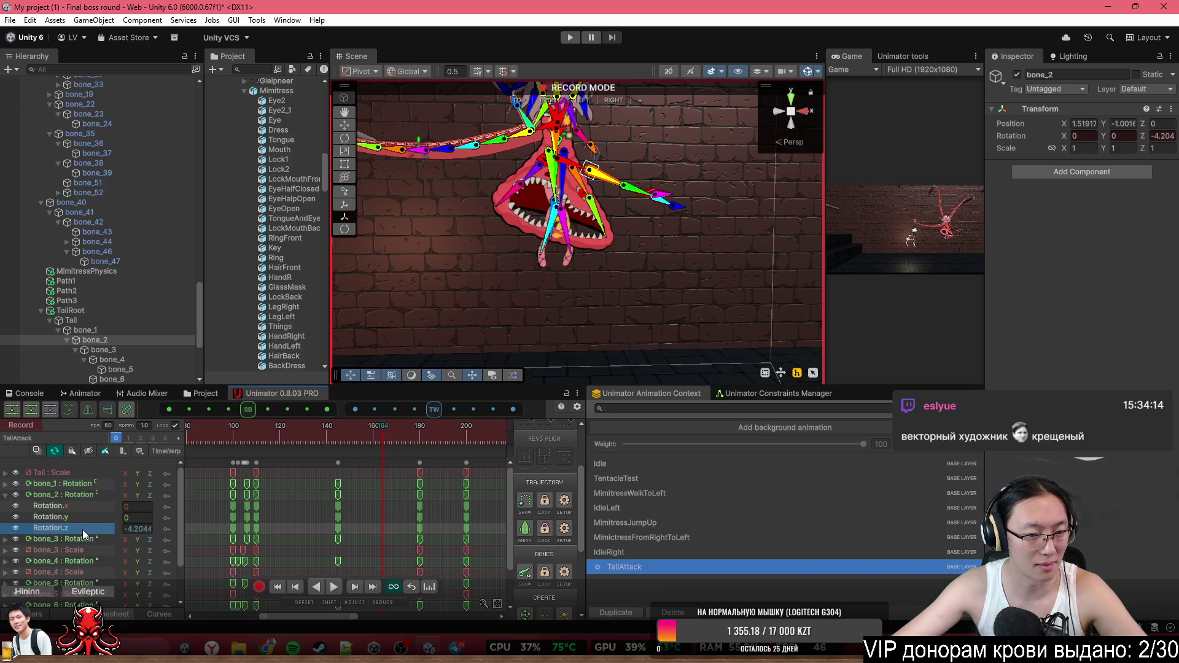
left_click(160, 614)
scroll(342, 541, "down", 3)
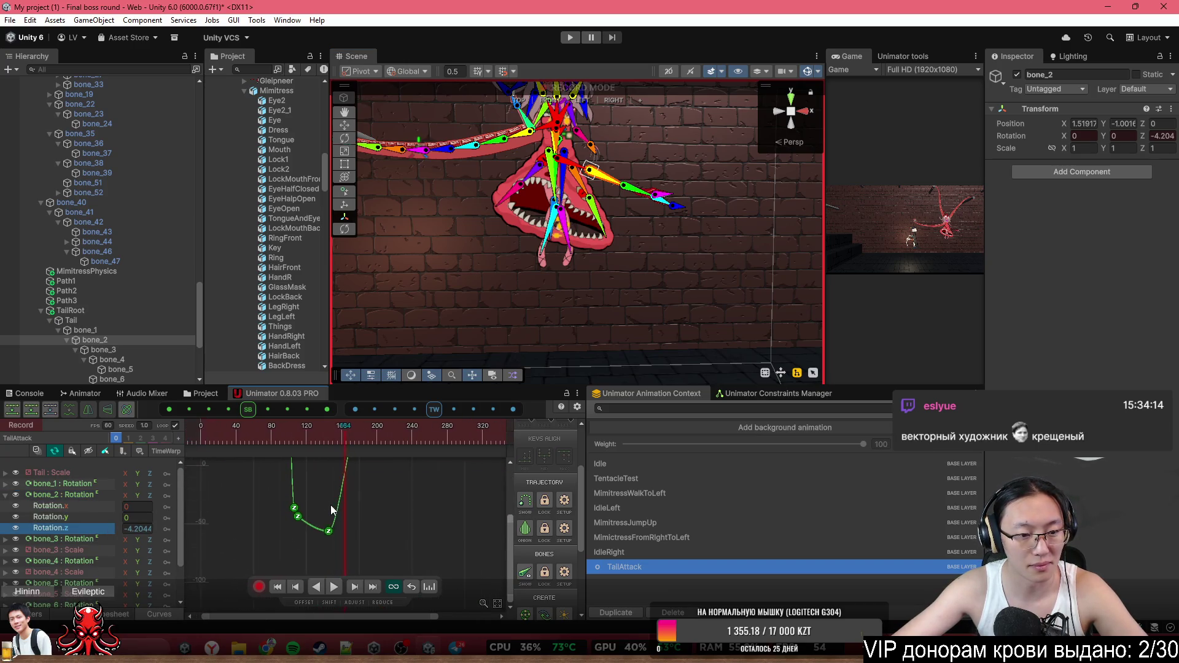
scroll(291, 511, "up", 1)
scroll(291, 511, "up", 2)
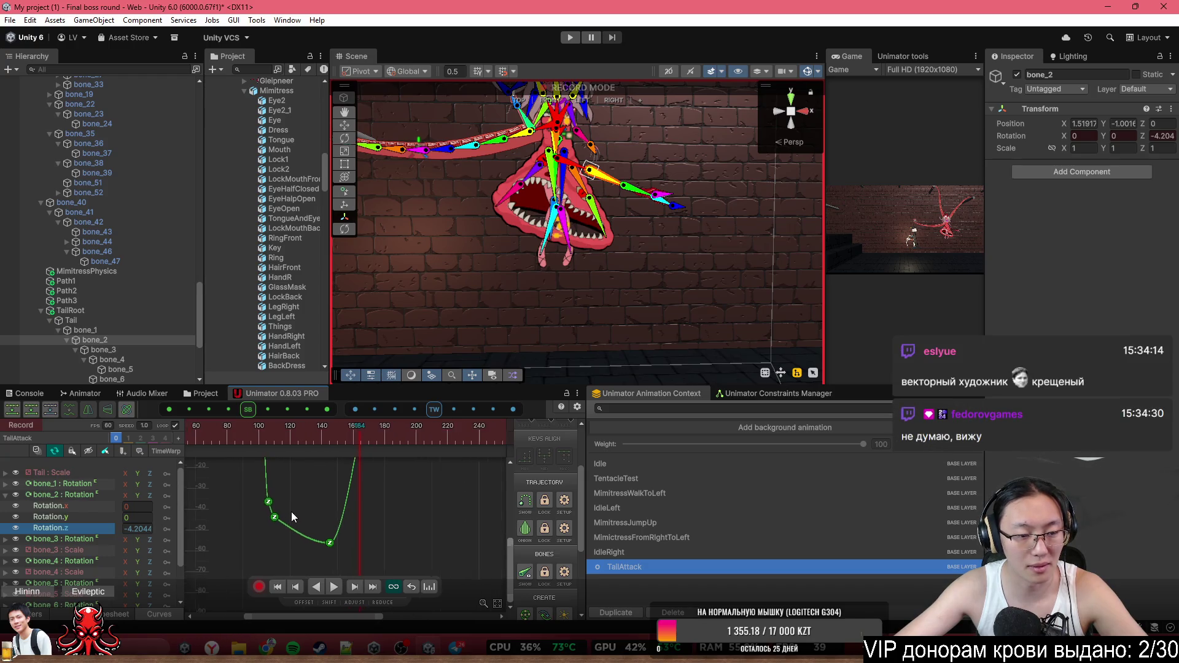
Add the bone_1 and bone_3 Rotation.z curves and display the tail's motion trajectory
left_click(6, 484)
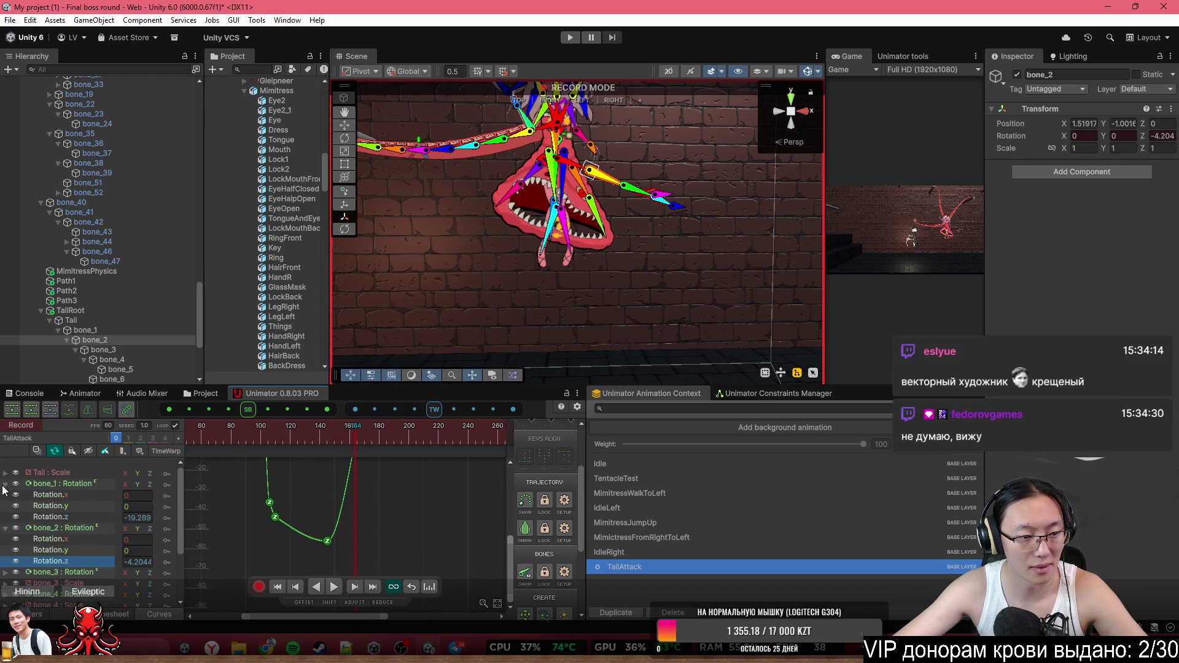
left_click(50, 516)
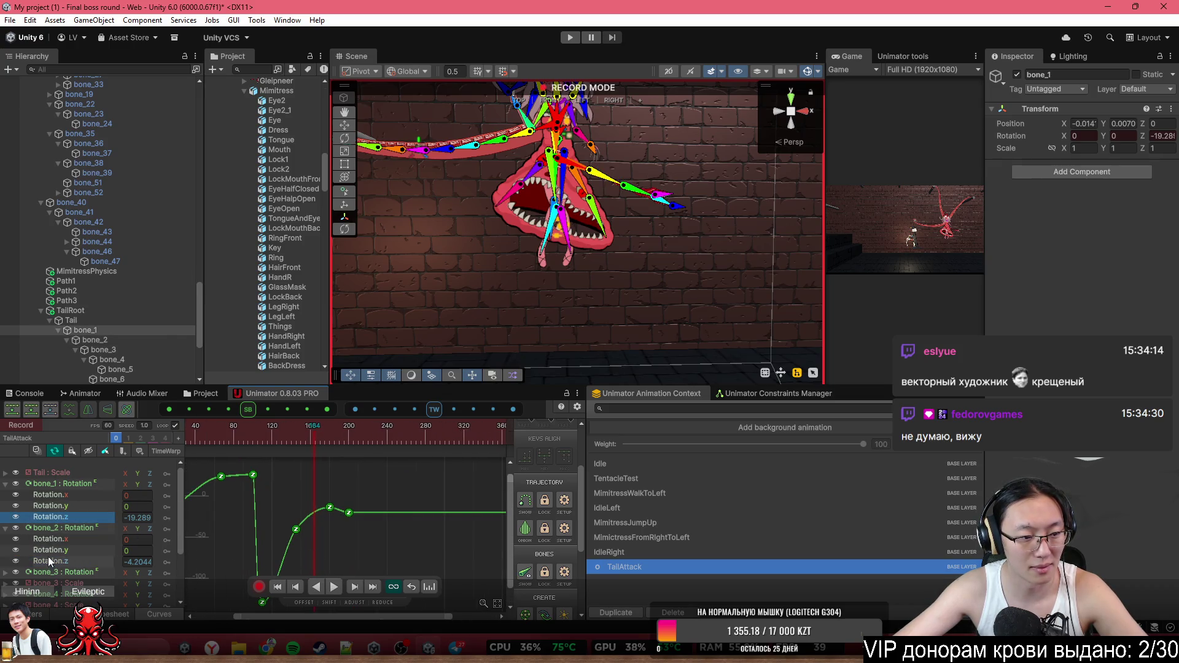
left_click(7, 574)
scroll(37, 571, "down", 2)
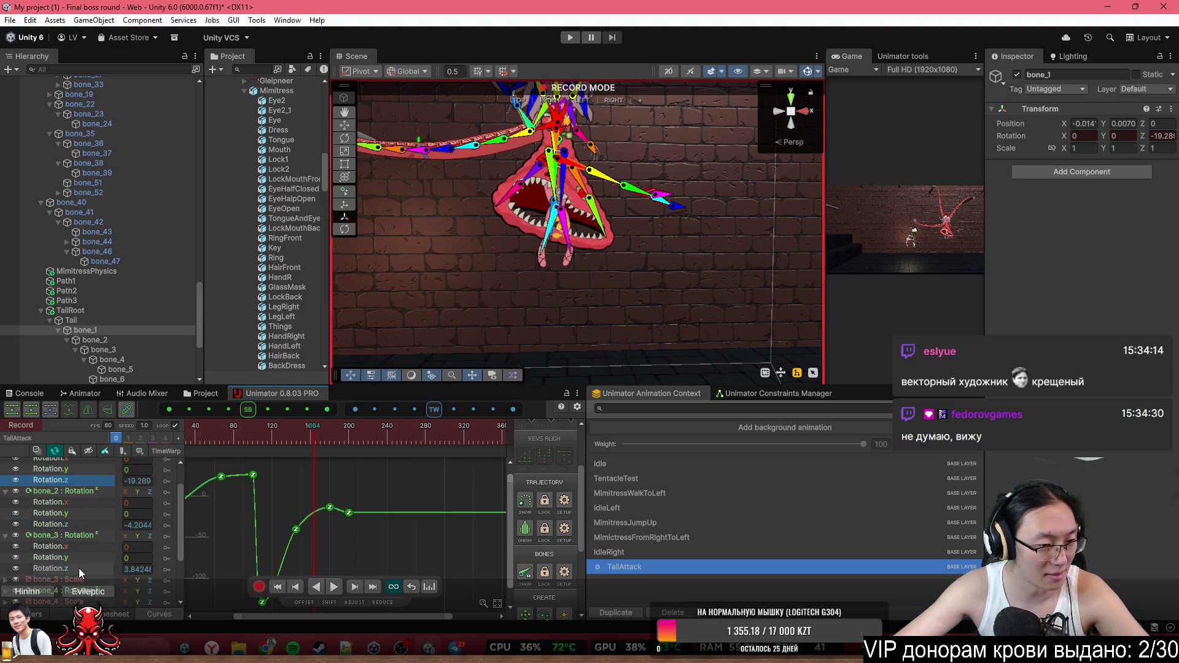
left_click(74, 569)
scroll(312, 537, "up", 3)
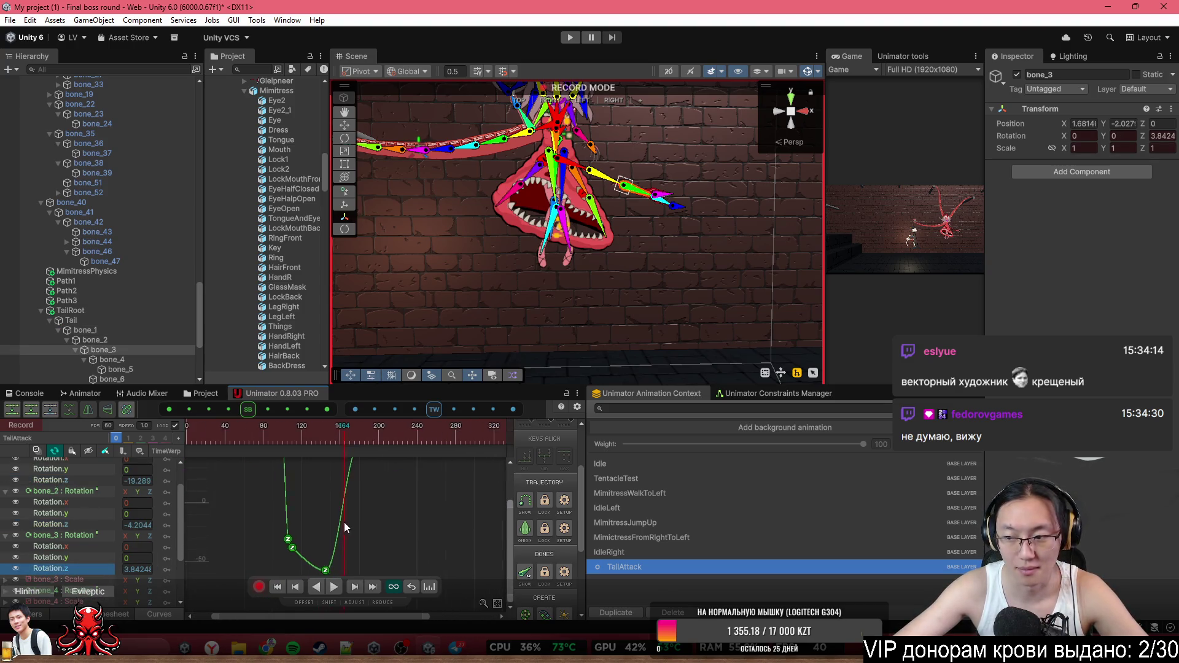
scroll(360, 541, "down", 1)
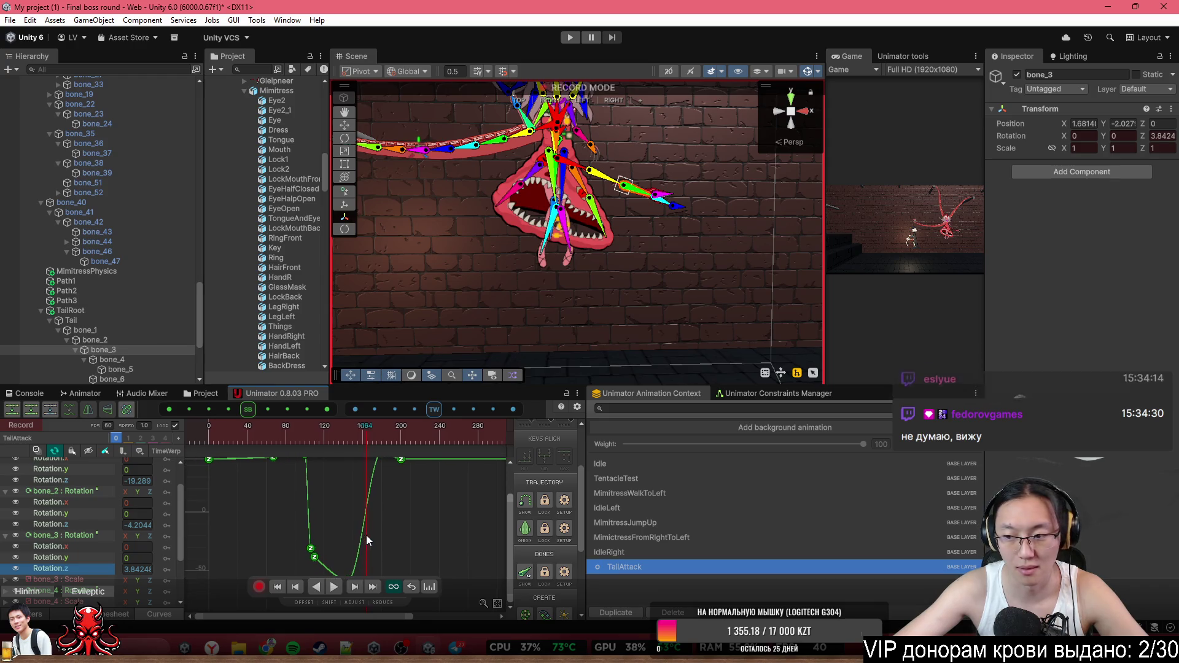
scroll(366, 535, "down", 1)
scroll(368, 537, "down", 1)
left_click_drag(322, 437, 305, 429)
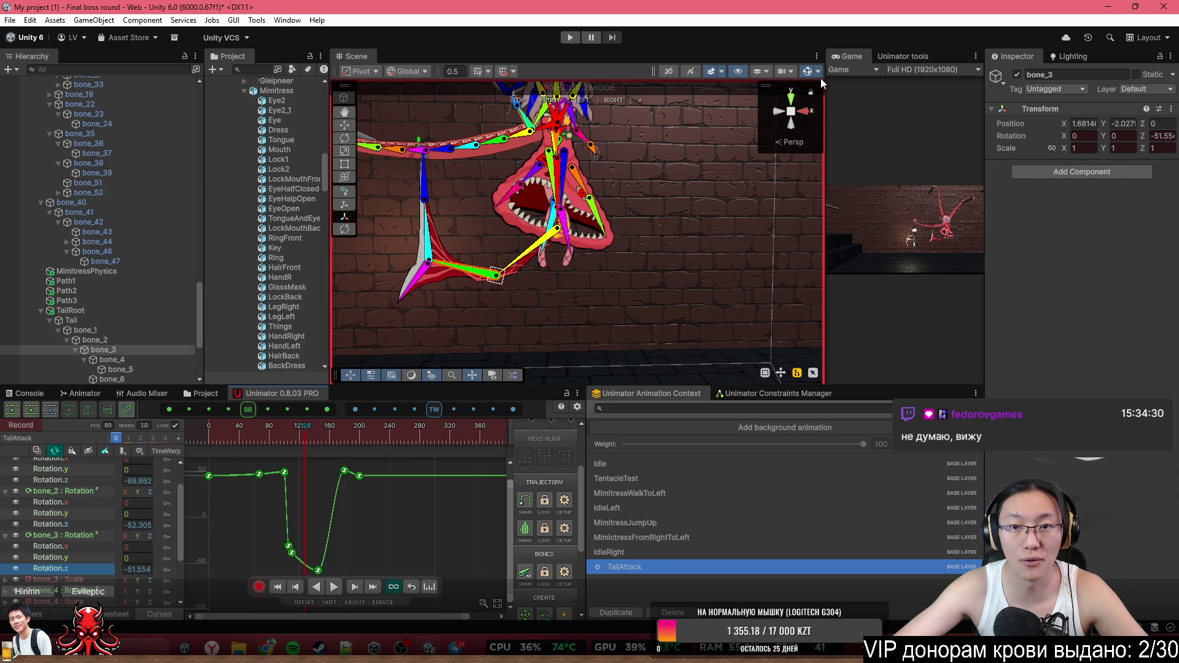
left_click(526, 502)
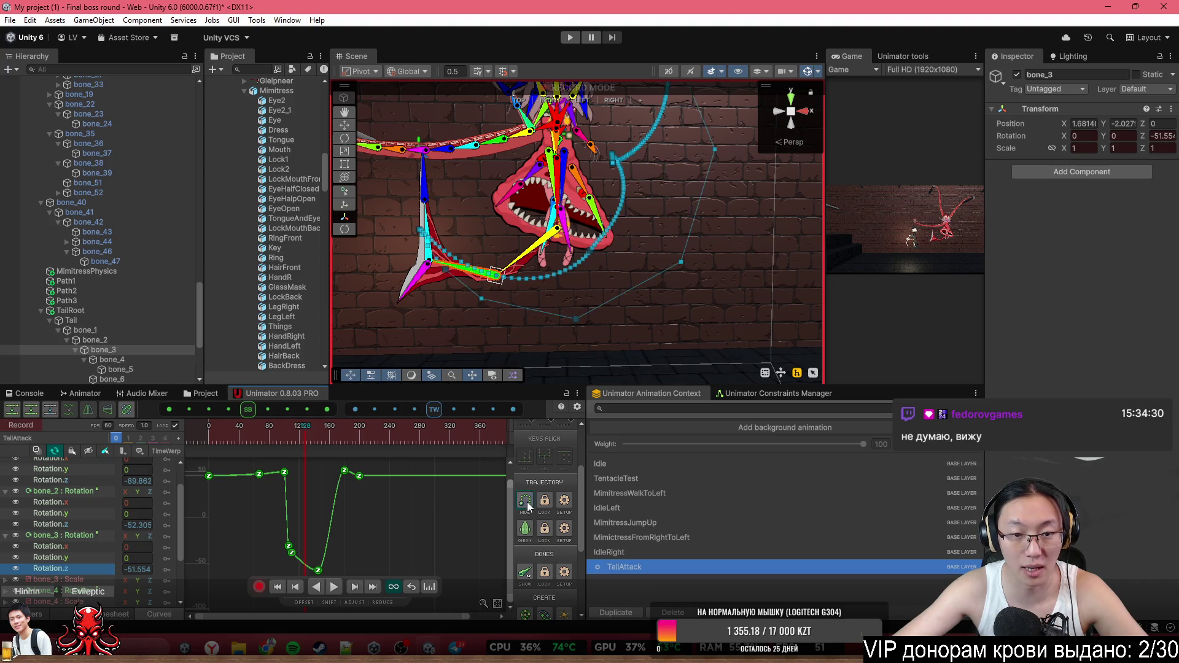
Scrub the swing between frames 128 and 187, checking bone_4 and settling at frame 161
mouse_move(309, 443)
left_mouse_down()
mouse_move(378, 458)
mouse_move(295, 458)
mouse_move(330, 473)
left_mouse_up()
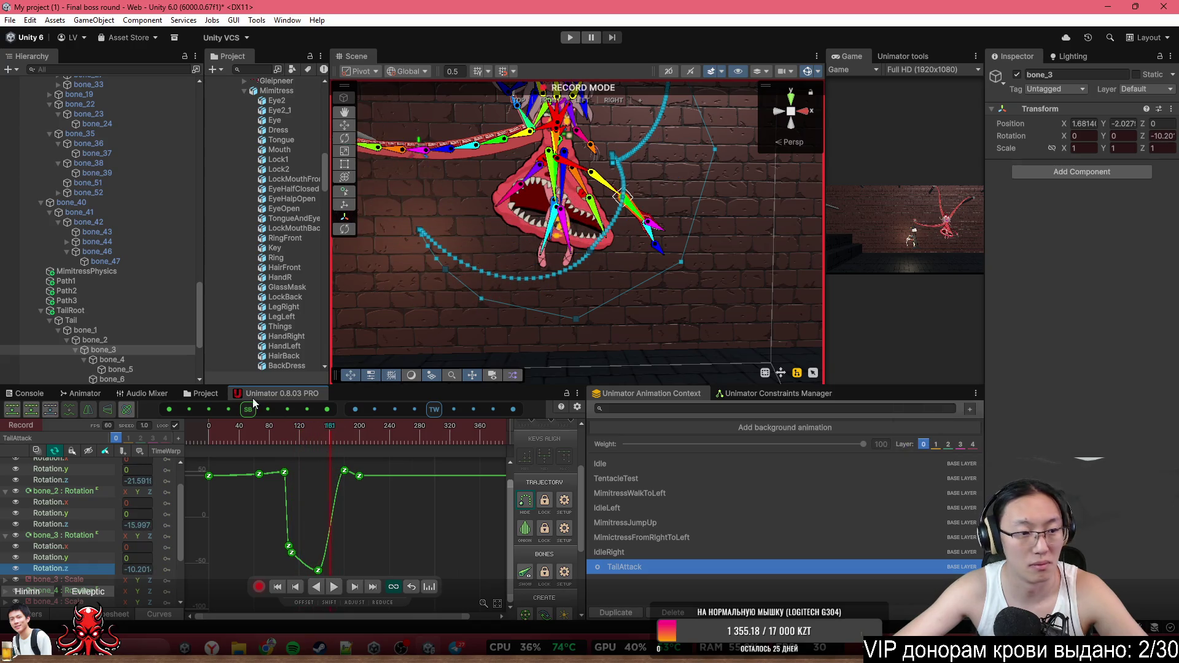
left_click(133, 361)
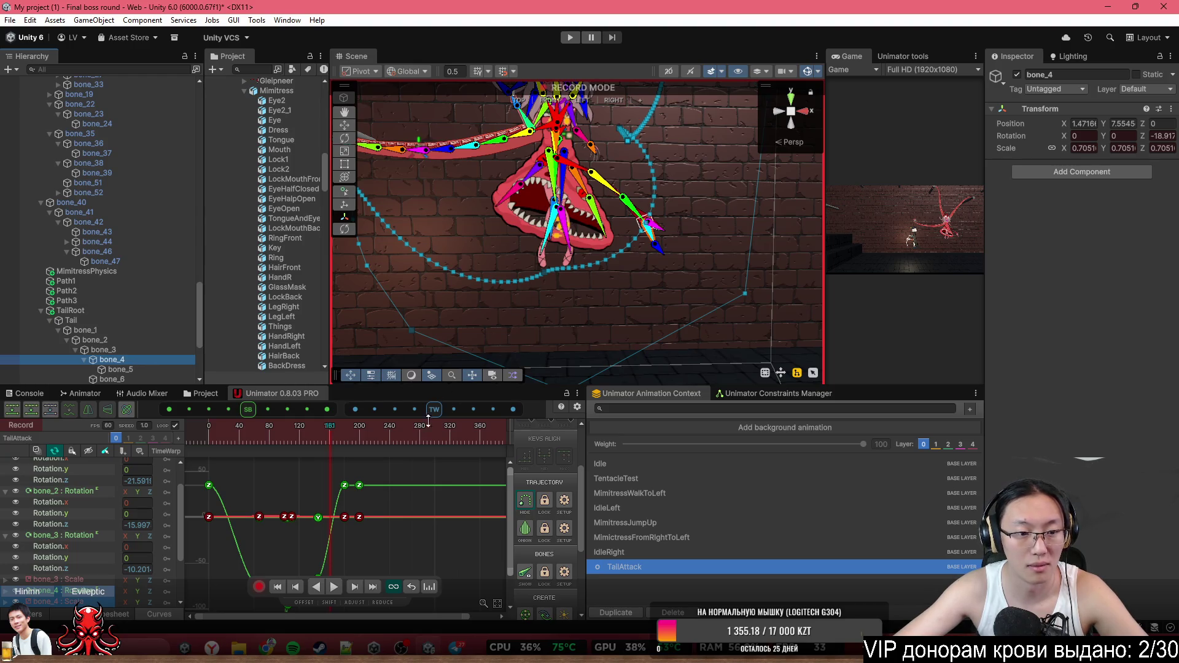
mouse_move(326, 431)
left_mouse_down()
mouse_move(297, 444)
mouse_move(318, 462)
left_mouse_up()
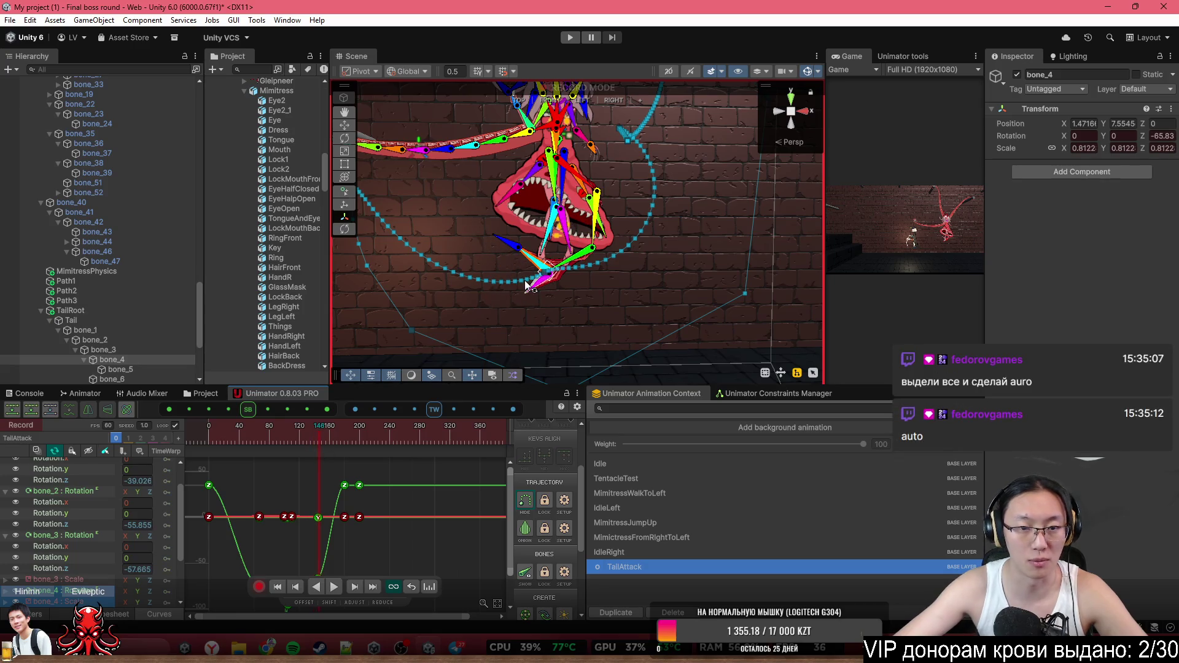
Select bone_3 and drag its frame-145 Rotation.z key toward about -58
left_click(571, 260)
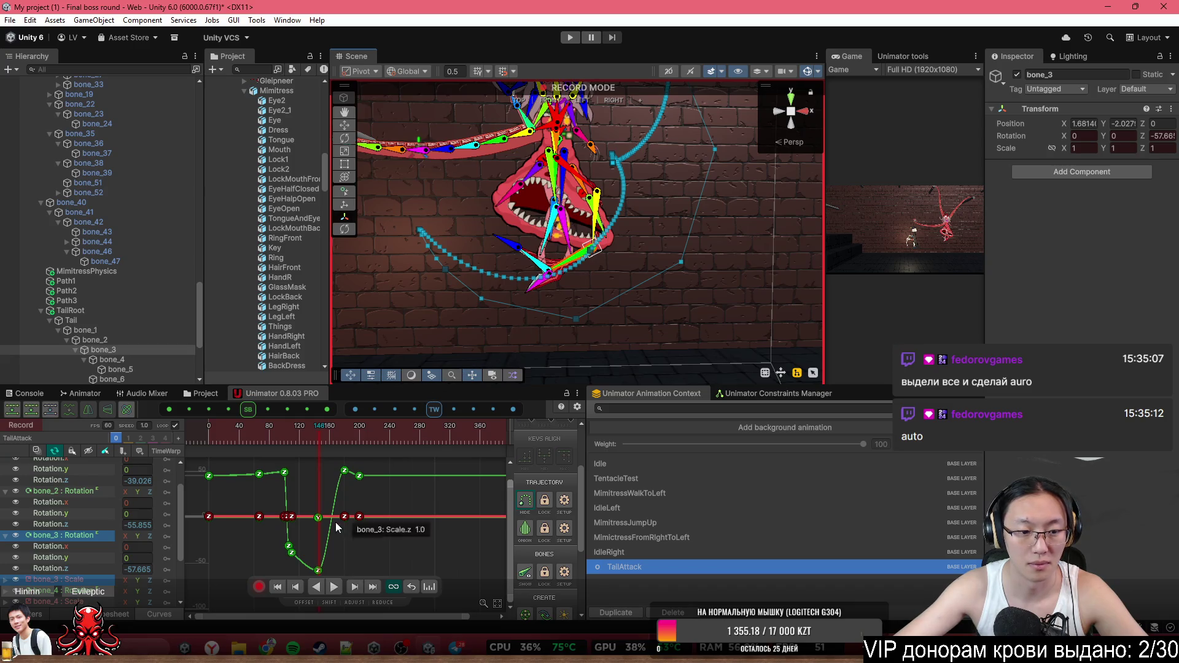
scroll(384, 507, "up", 2)
scroll(584, 289, "up", 5)
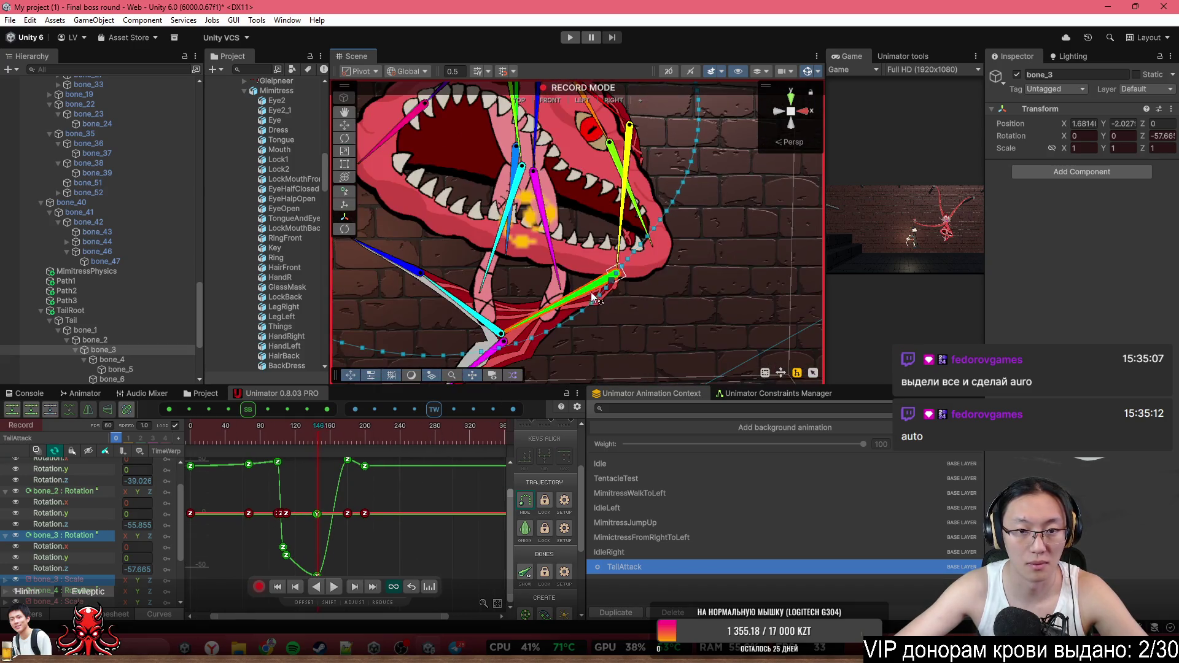
scroll(662, 301, "down", 5)
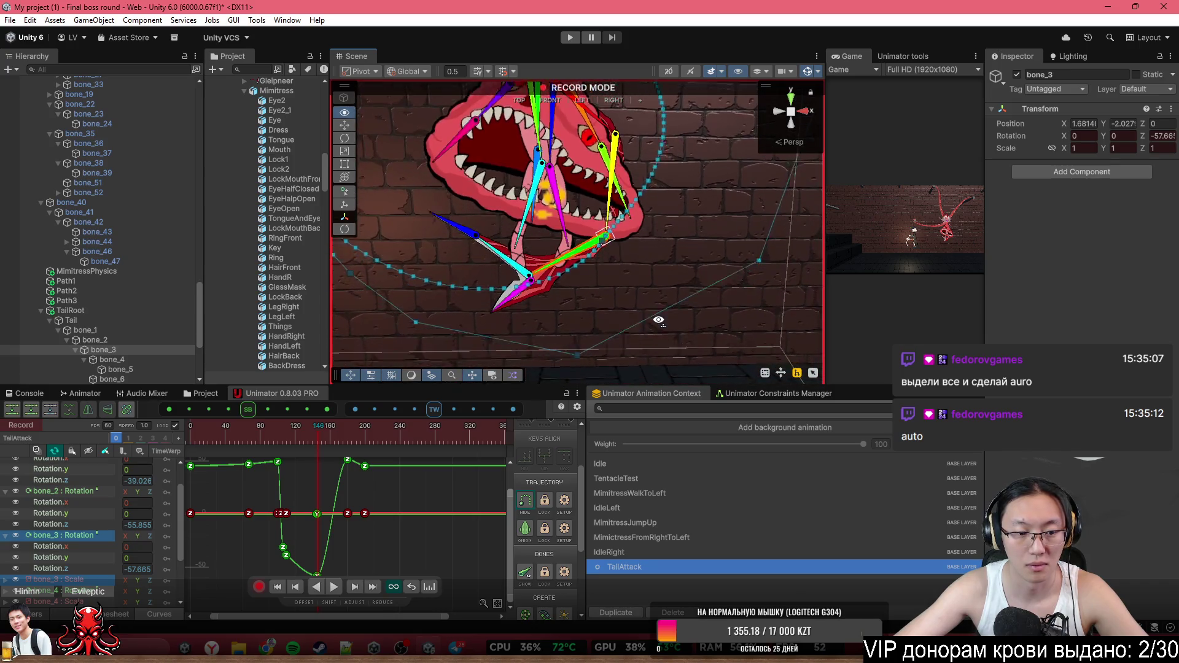
scroll(325, 547, "up", 1)
scroll(349, 504, "up", 3)
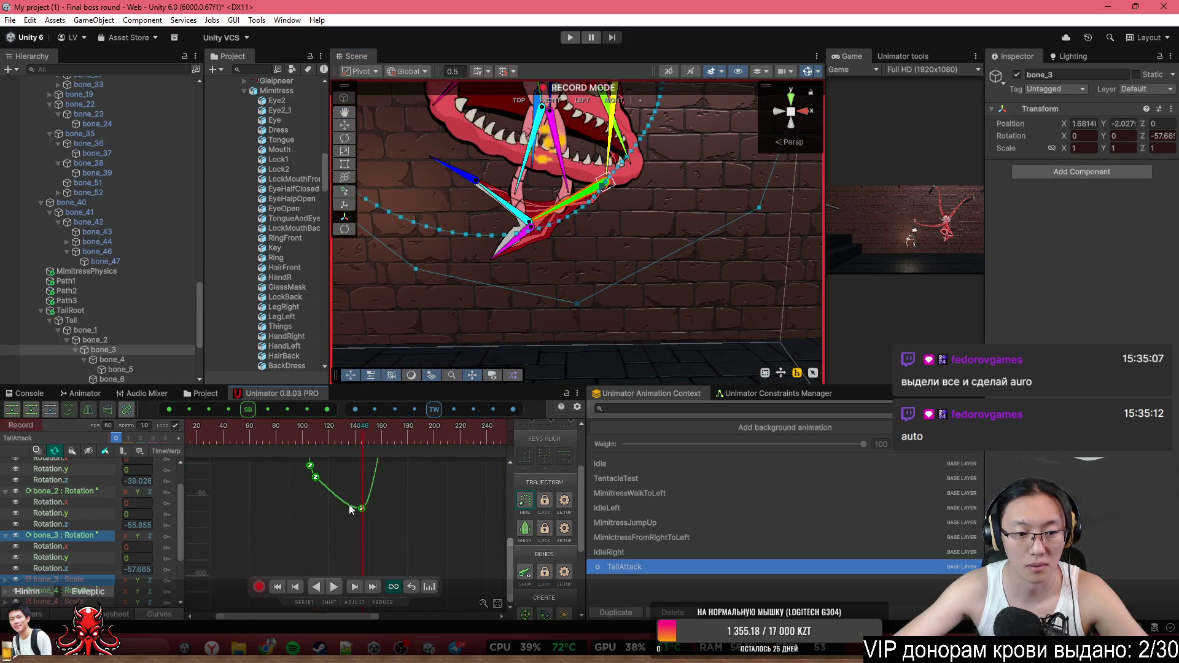
left_click(364, 508)
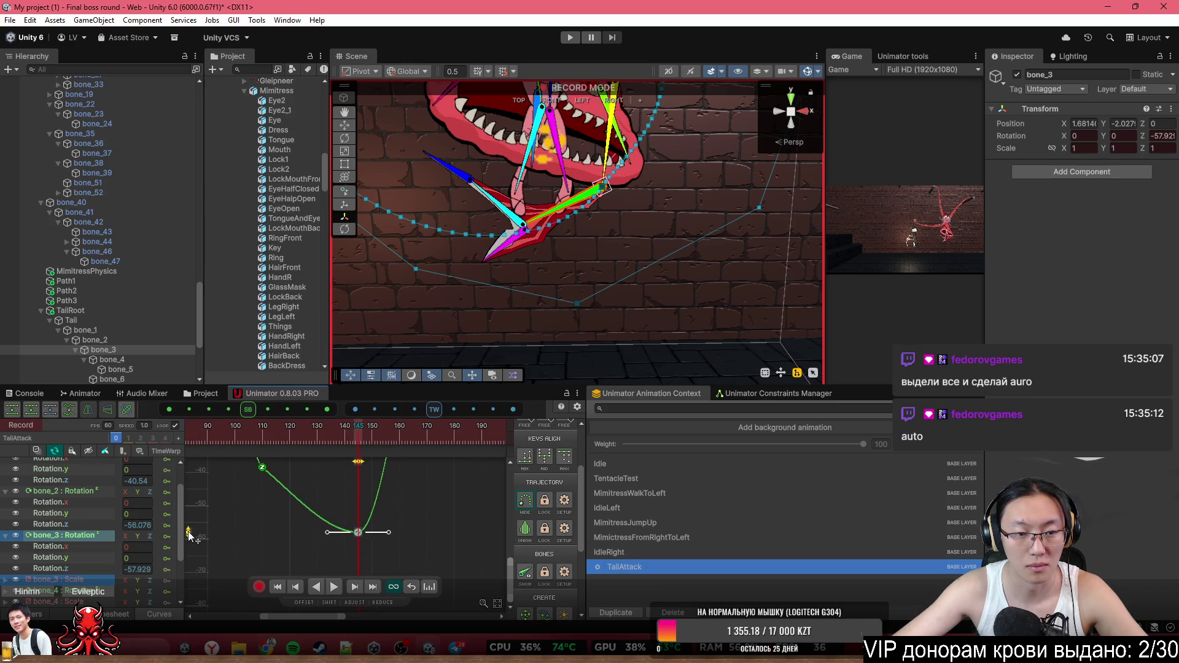
mouse_move(189, 534)
left_mouse_down()
mouse_move(189, 511)
mouse_move(199, 538)
left_mouse_up()
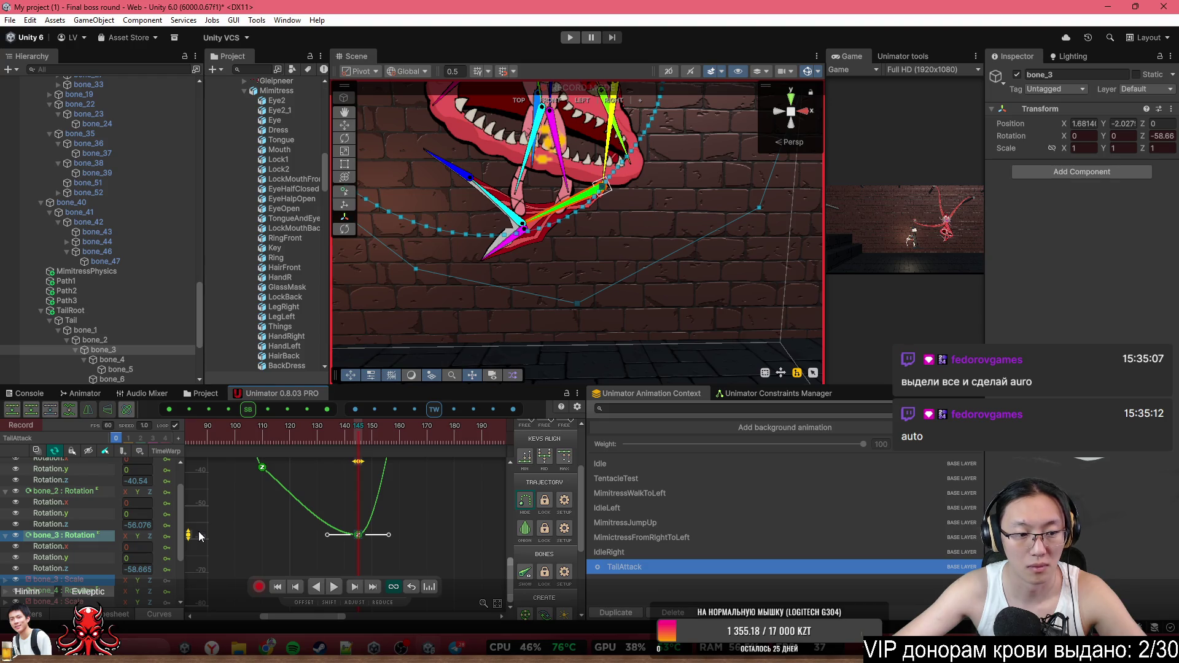
Compare bone_3 and bone_4 curves, then raise bone_3's frame-145 key to about -46.5
left_click_drag(188, 534, 189, 529)
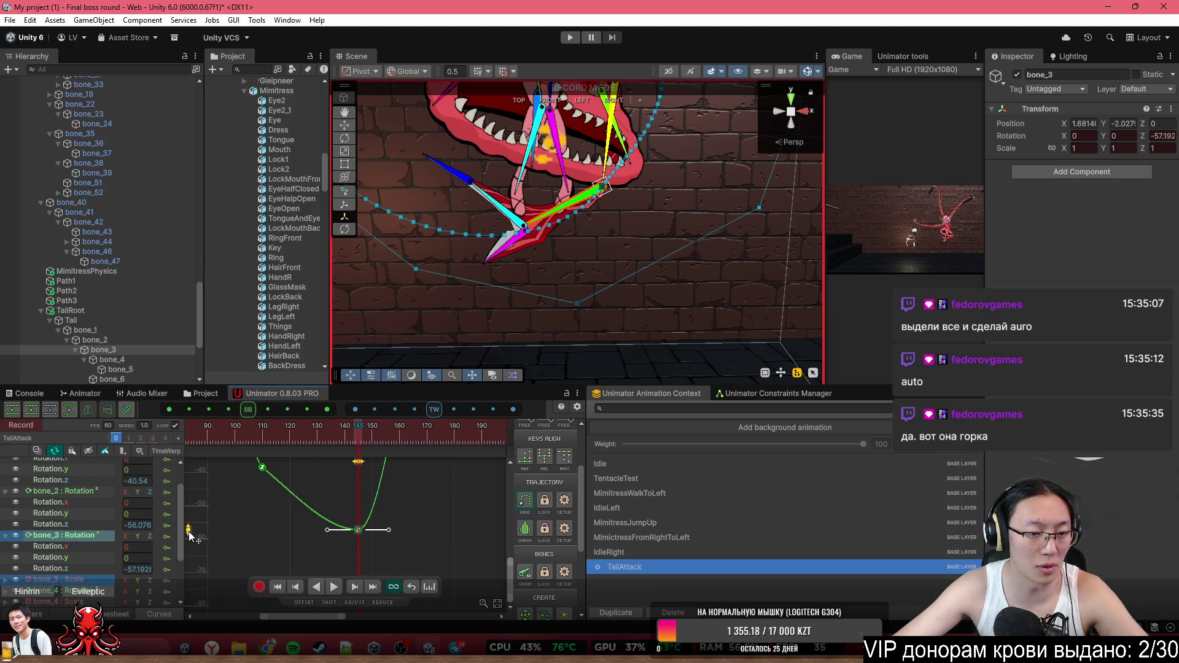
left_click(69, 592)
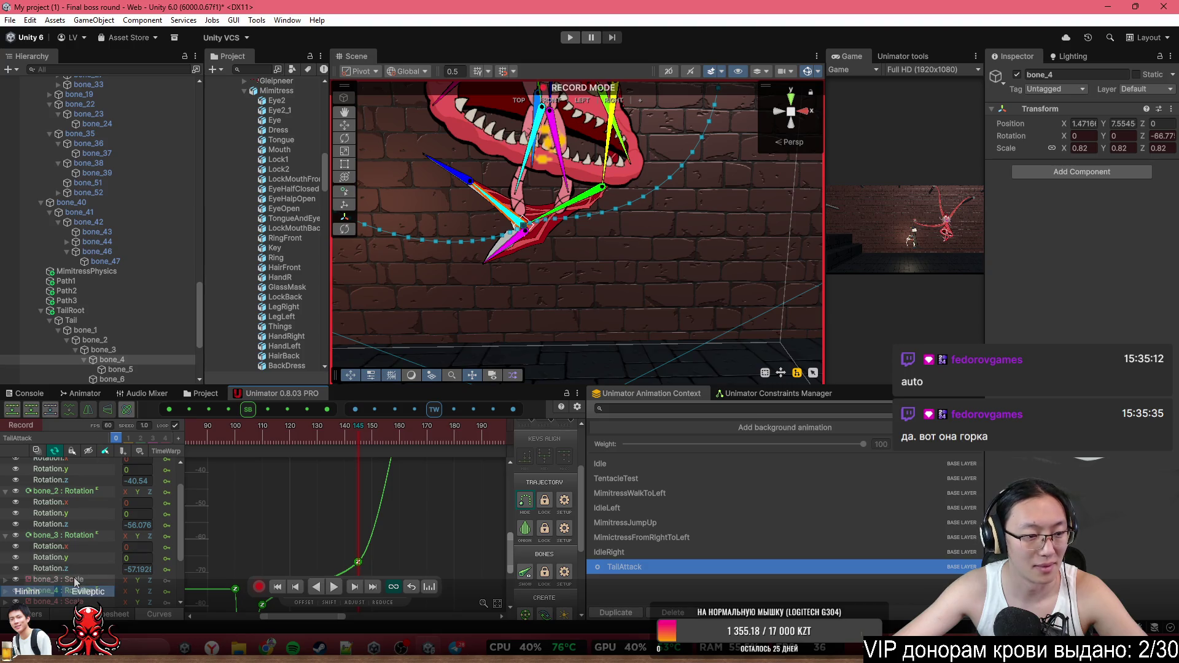
left_click(71, 579)
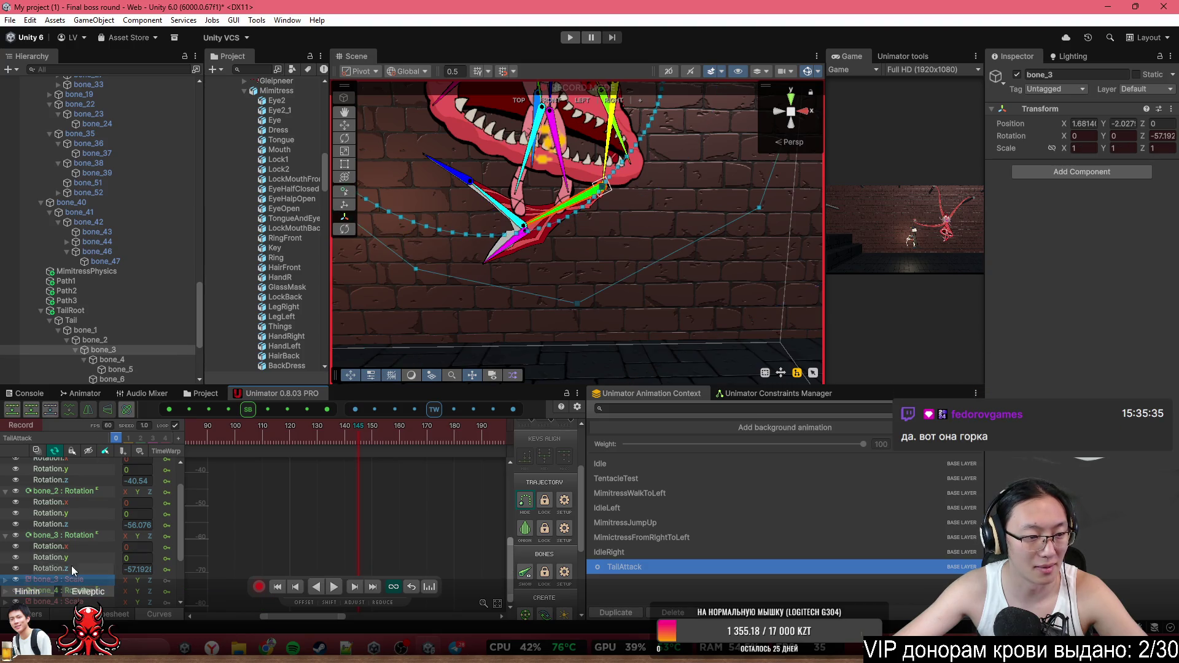
left_click(76, 535)
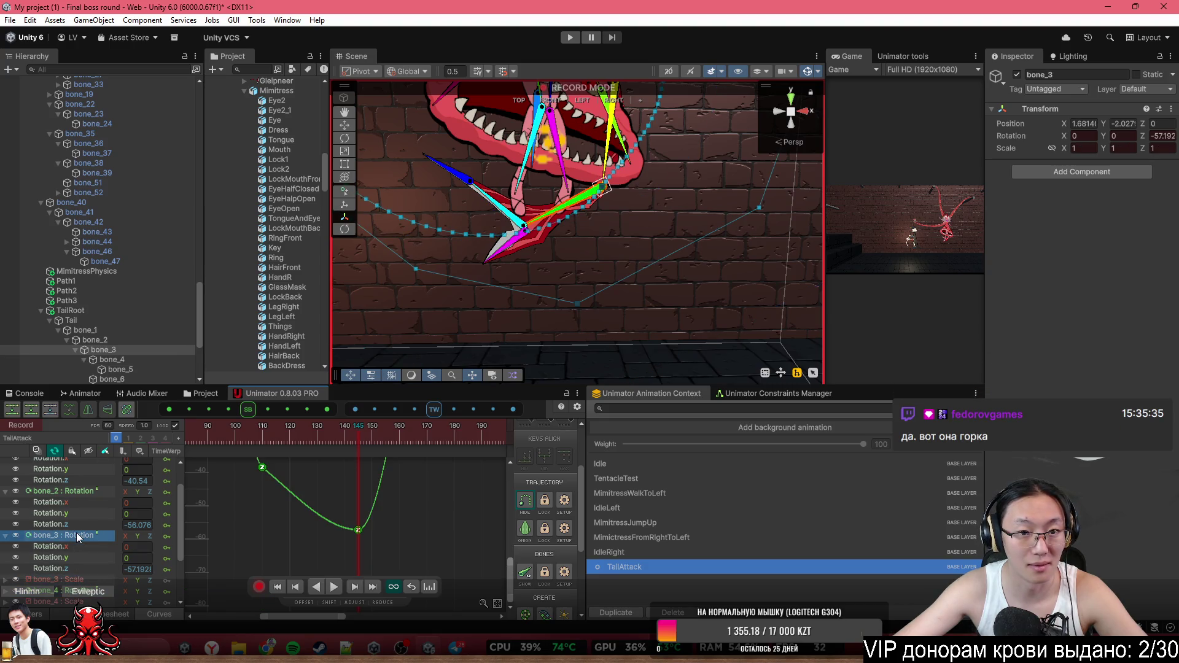
left_click(69, 592)
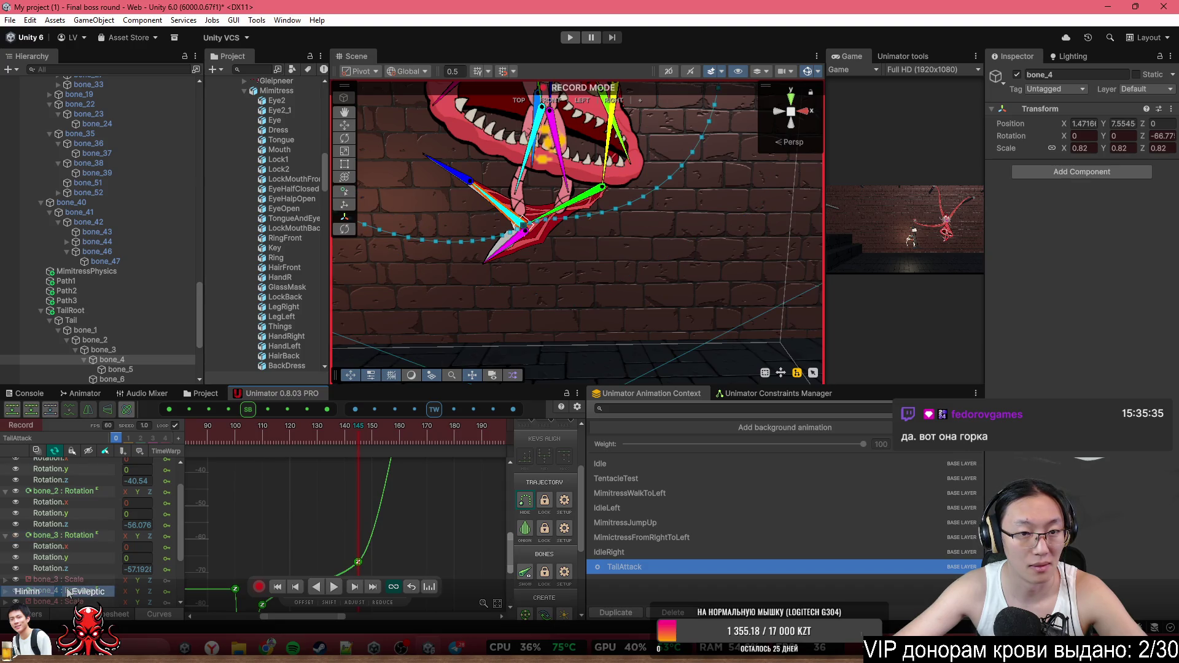
left_click(572, 206)
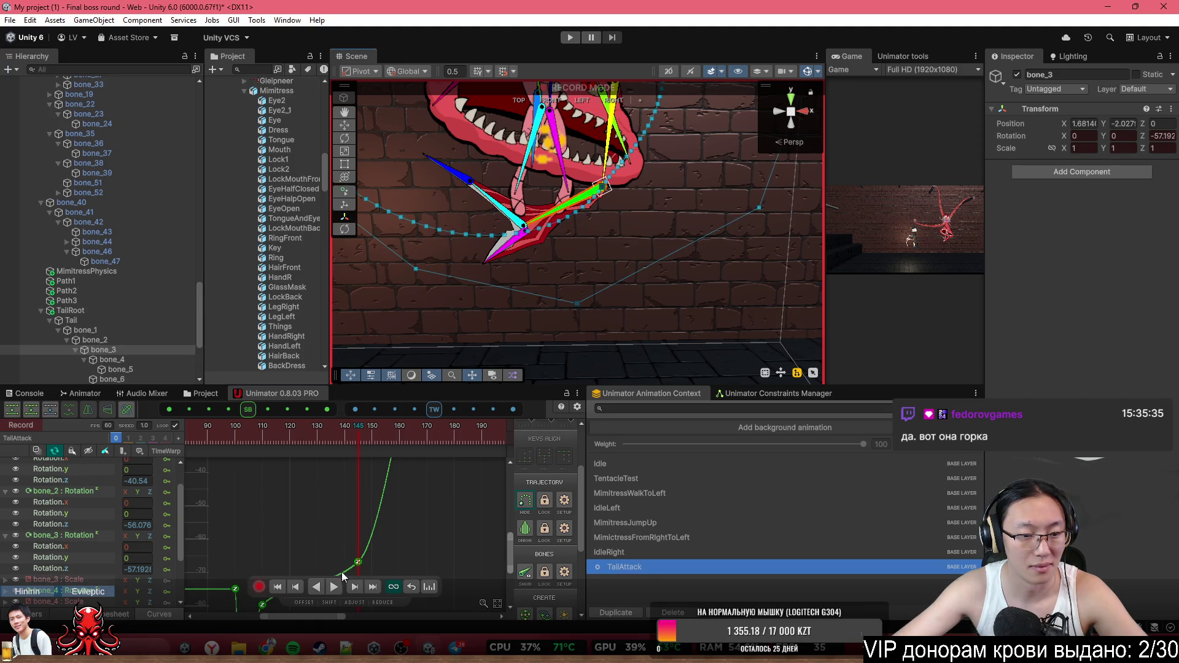
left_click(357, 562)
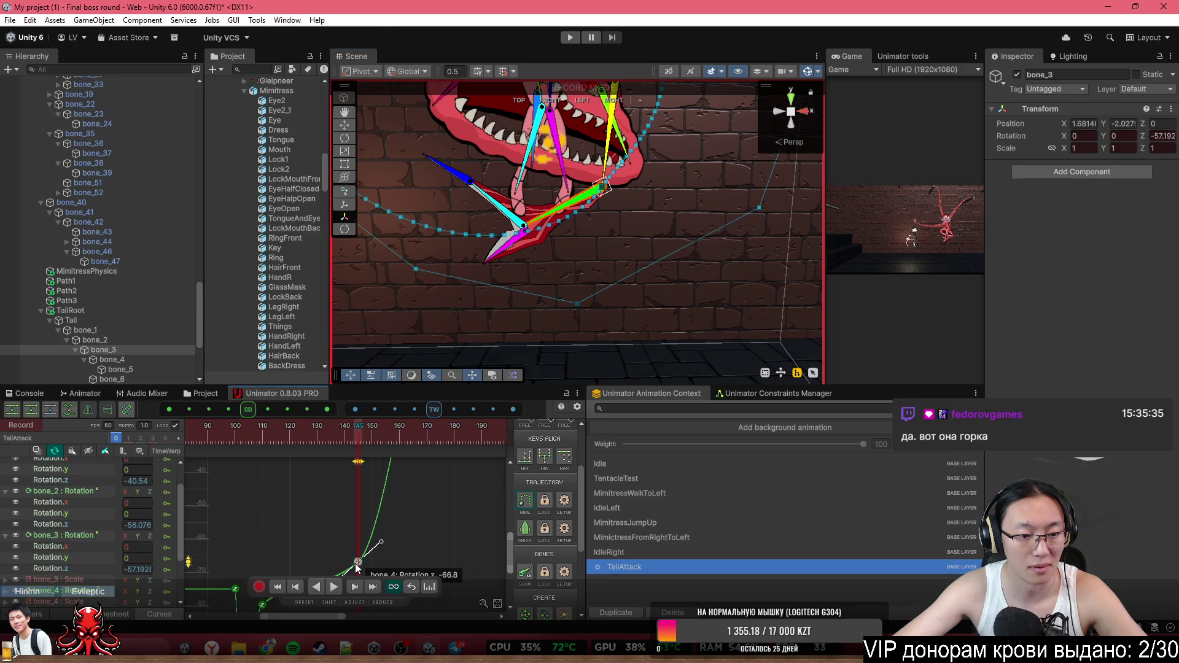
left_click(72, 537)
left_click(357, 529)
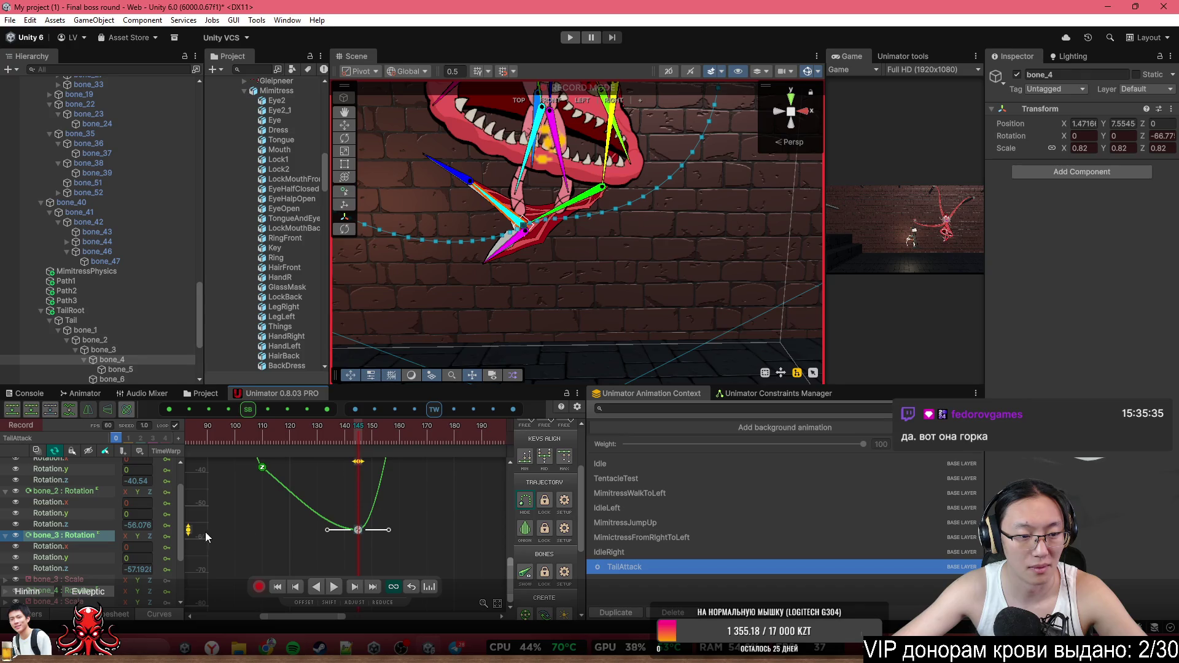
left_click_drag(189, 535, 200, 477)
Preview around frame 124 and keep adjusting the frame-145 key, trying about -24, -10.9 and 4.6
scroll(323, 513, "down", 3)
left_click_drag(293, 442, 351, 440)
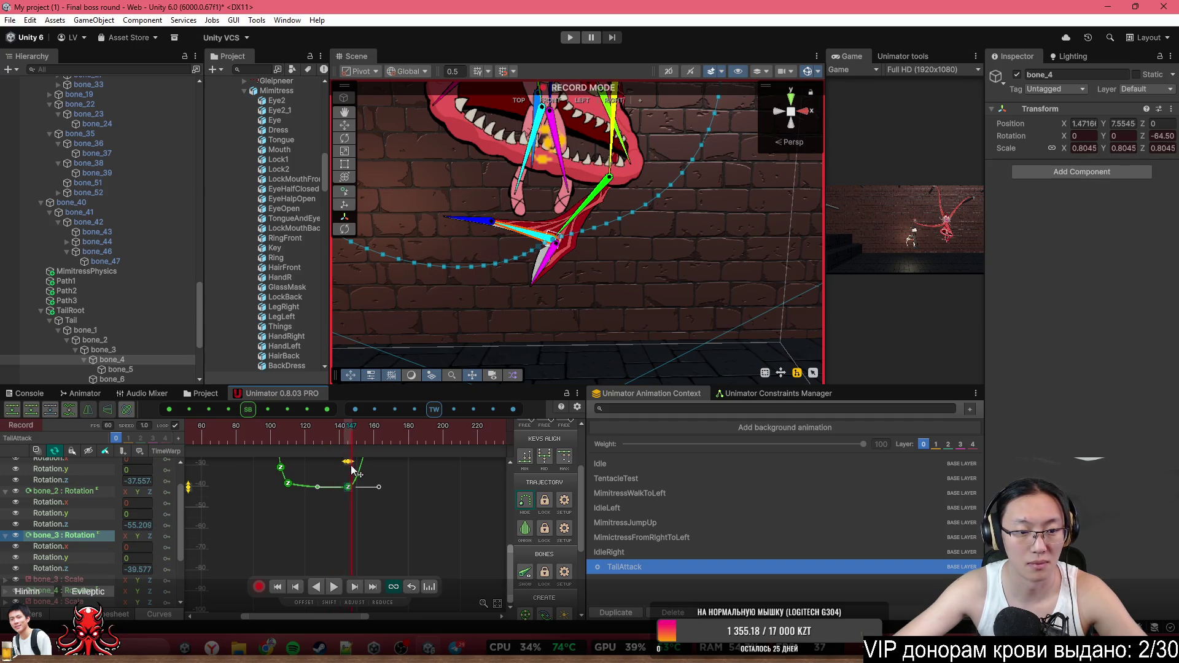
left_click(349, 487)
left_click_drag(189, 489, 179, 418)
scroll(644, 200, "down", 3)
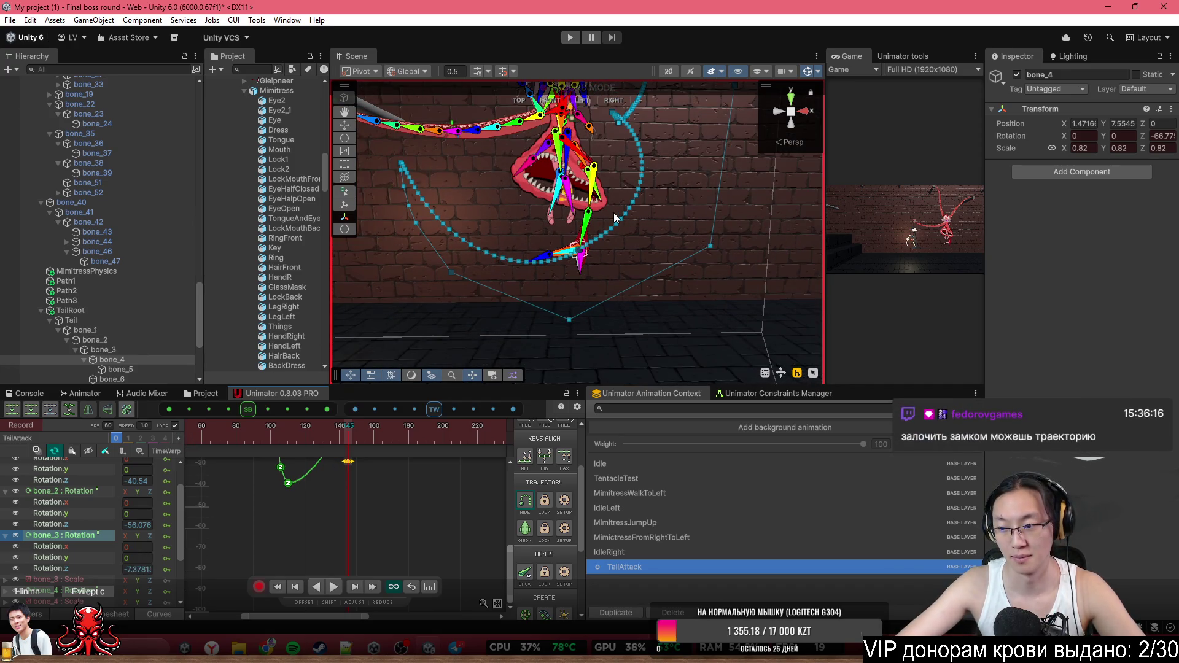
scroll(370, 526, "up", 3)
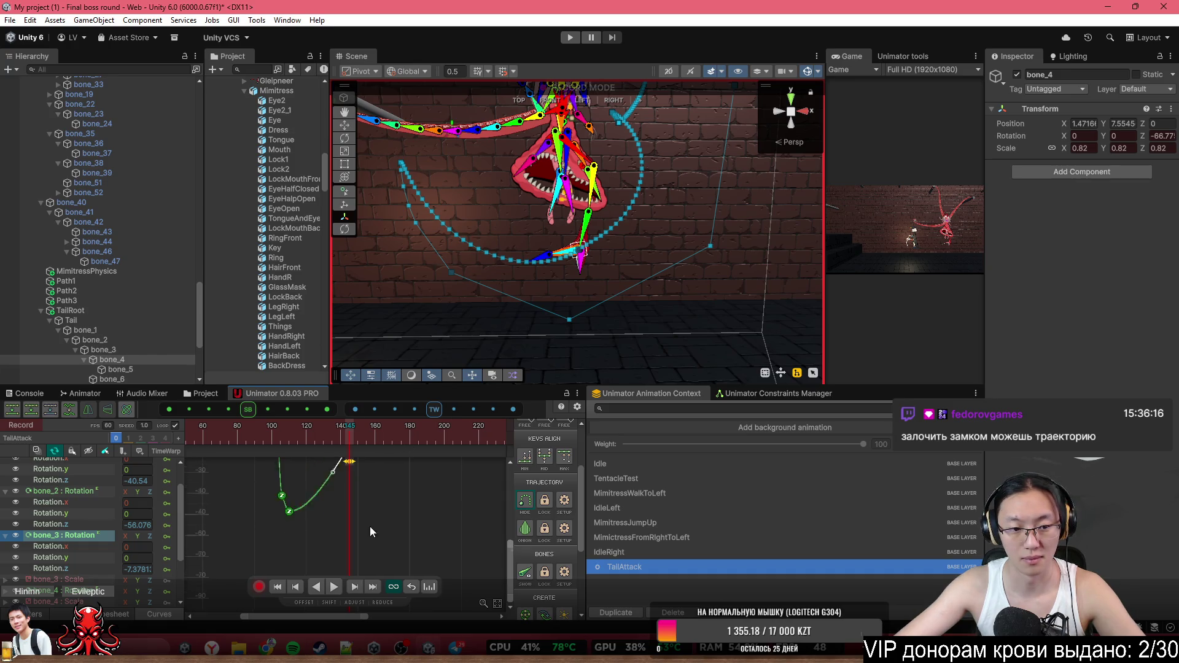
mouse_move(352, 438)
left_mouse_down()
mouse_move(319, 436)
mouse_move(353, 437)
left_mouse_up()
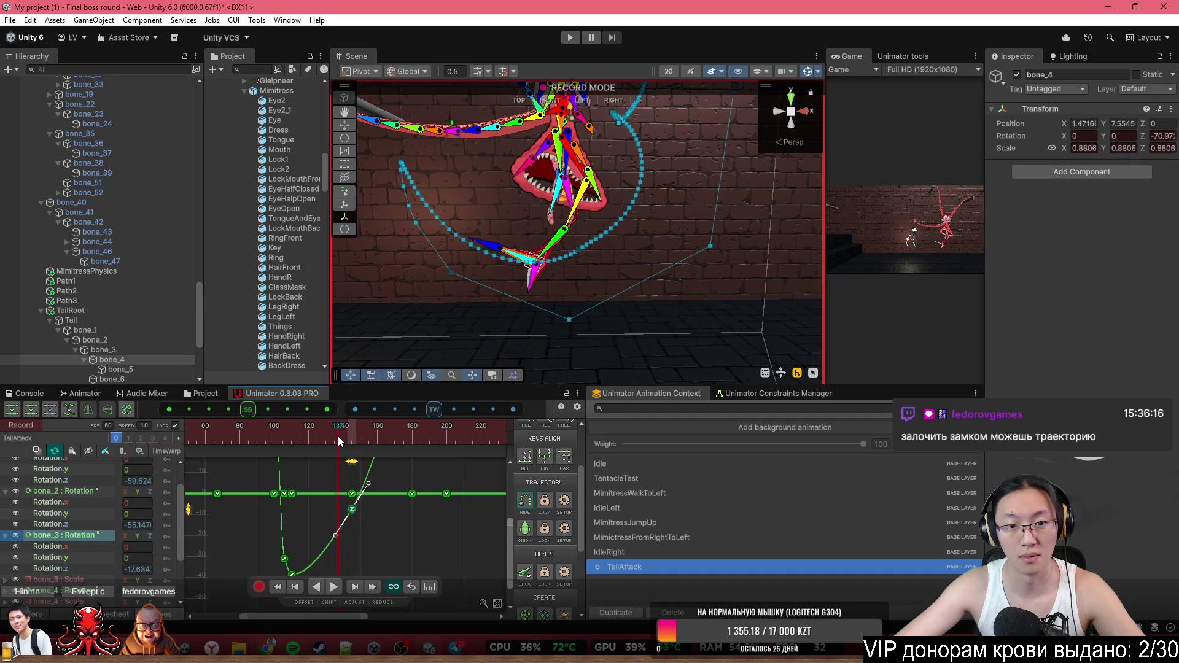
left_click_drag(339, 437, 351, 441)
left_click_drag(353, 510, 353, 517)
mouse_move(192, 519)
left_mouse_down()
mouse_move(197, 465)
mouse_move(204, 562)
left_mouse_up()
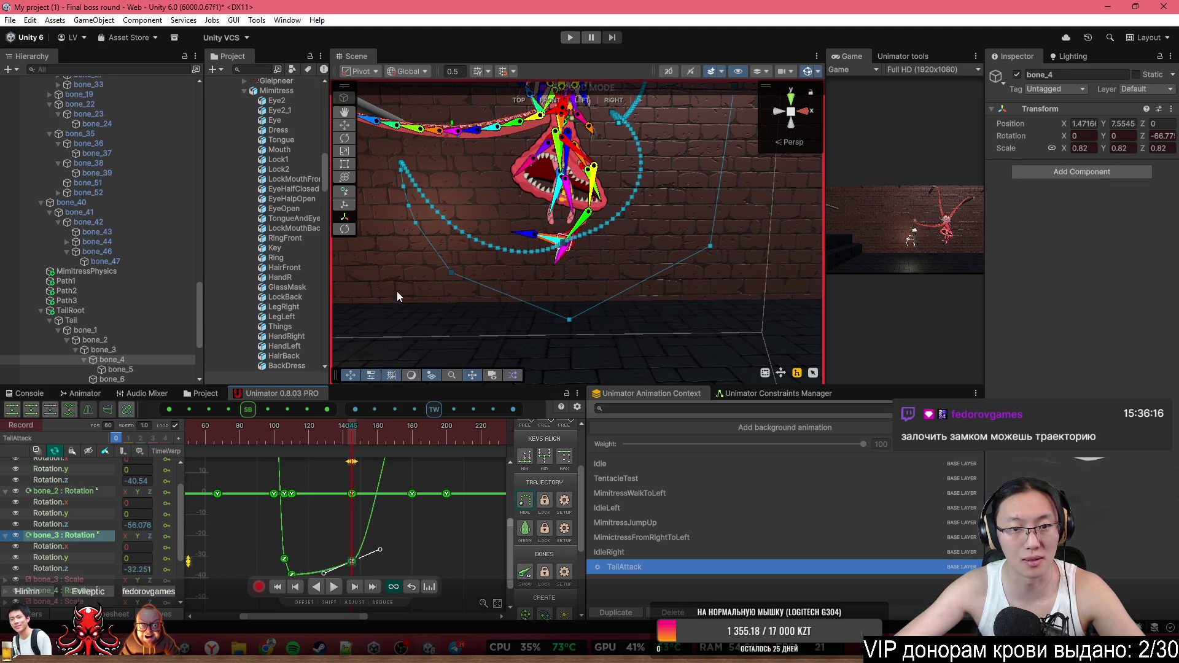
scroll(596, 228, "up", 3)
scroll(649, 282, "up", 3)
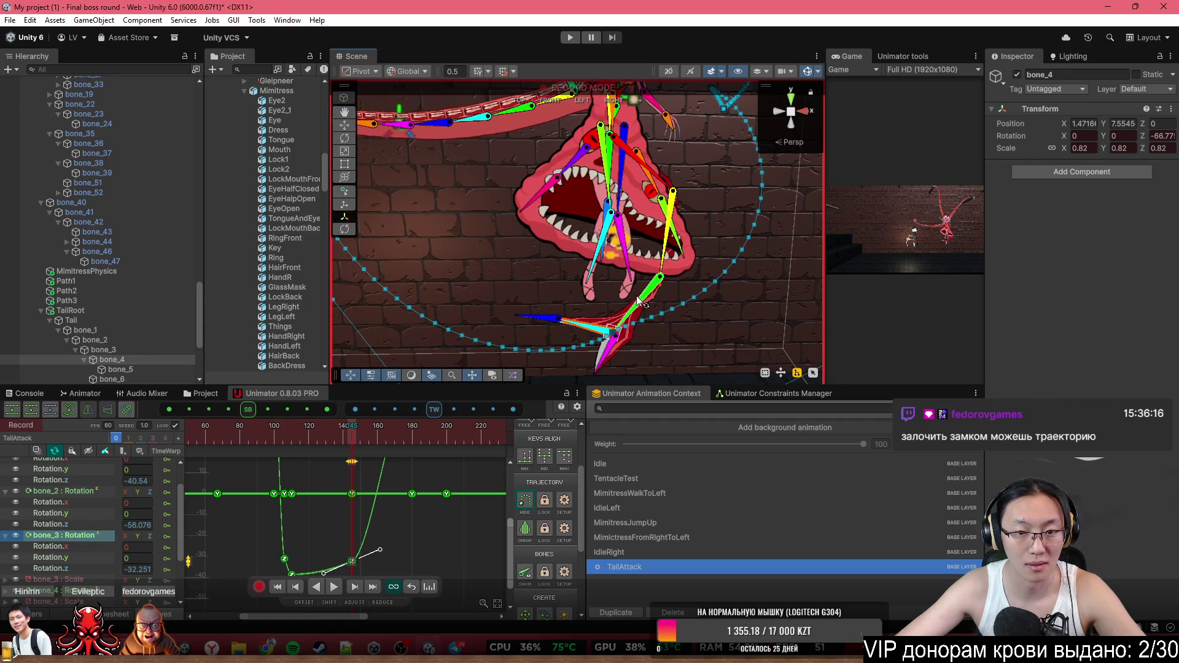
Select bone_3, try raising a rotation key to about -17 while previewing, then undo it
left_click(643, 299)
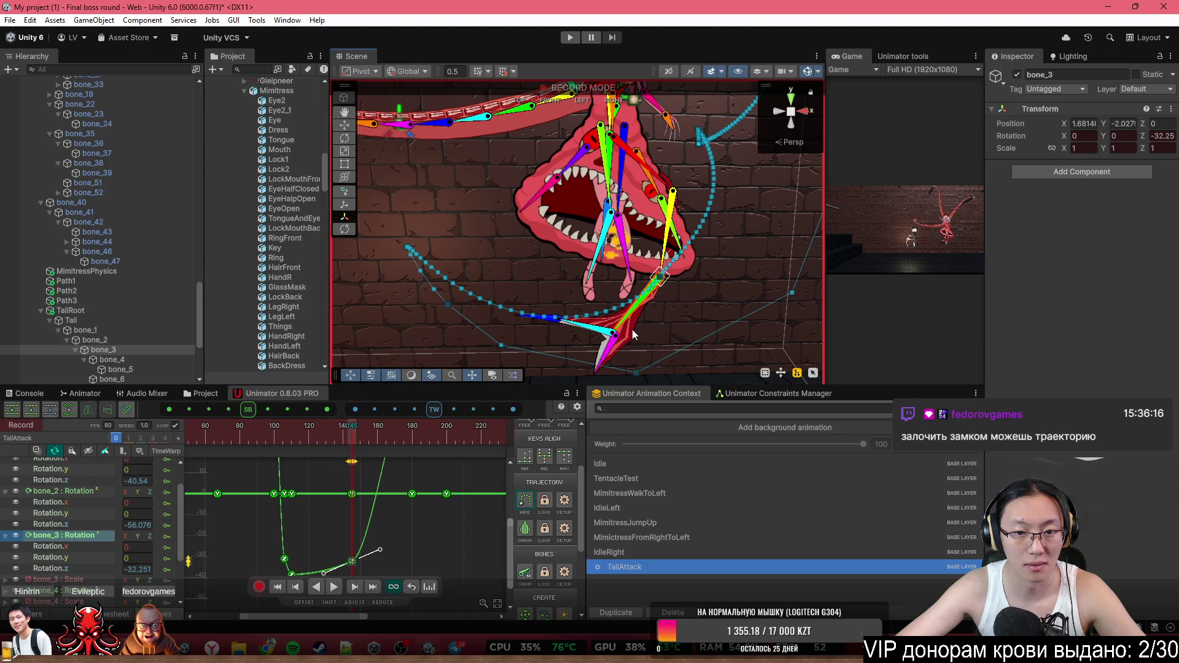
left_click_drag(295, 443, 355, 465)
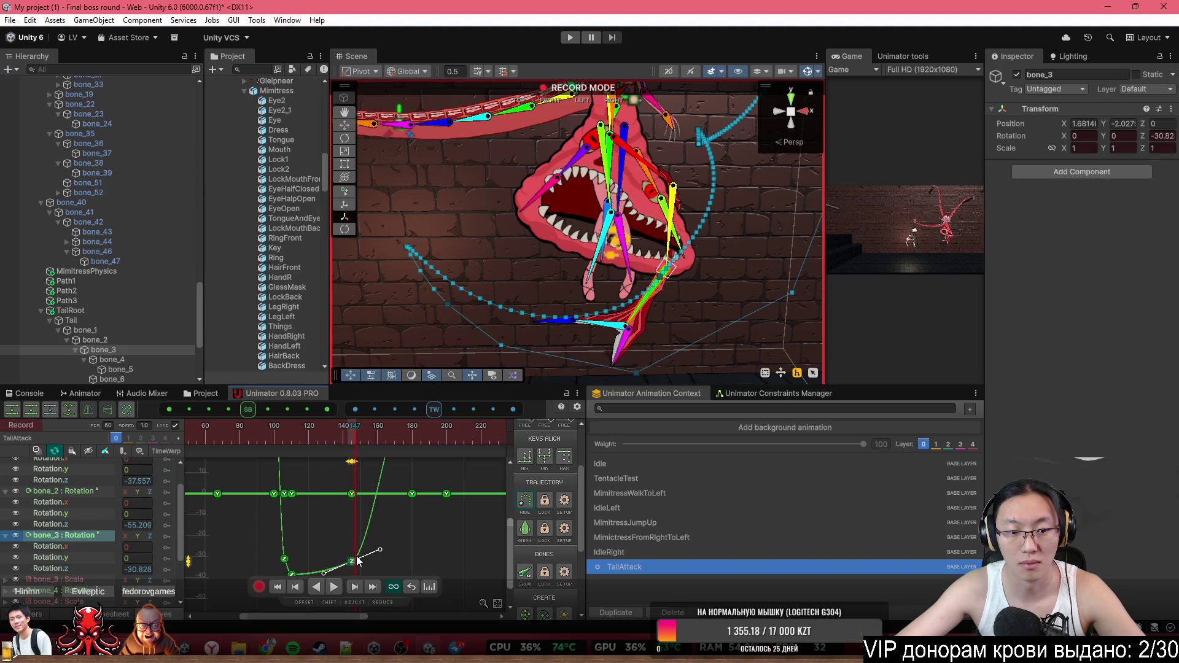
left_click_drag(357, 562, 348, 533)
mouse_move(324, 453)
left_mouse_down()
mouse_move(296, 441)
mouse_move(377, 447)
mouse_move(339, 459)
mouse_move(396, 451)
mouse_move(324, 436)
mouse_move(387, 434)
left_mouse_up()
key("ctrl+z")
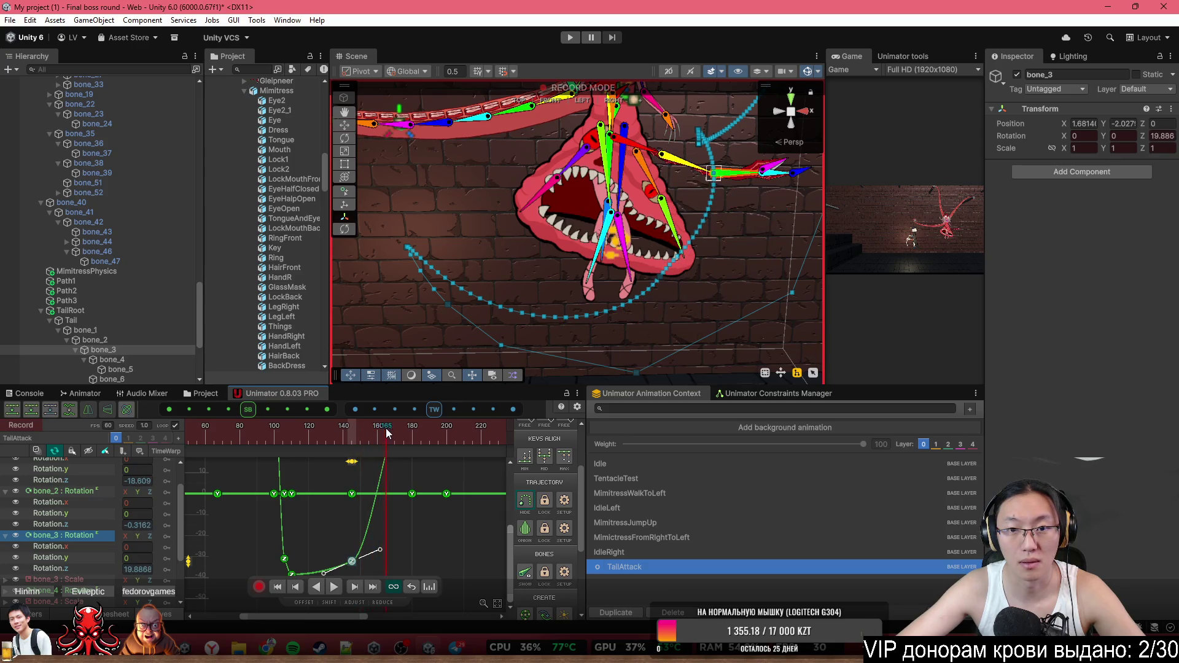
Rotate bone_3 to key frame 165, lower the frame-145 key to about -40, and preview from frame 88
left_click_drag(740, 179, 732, 244)
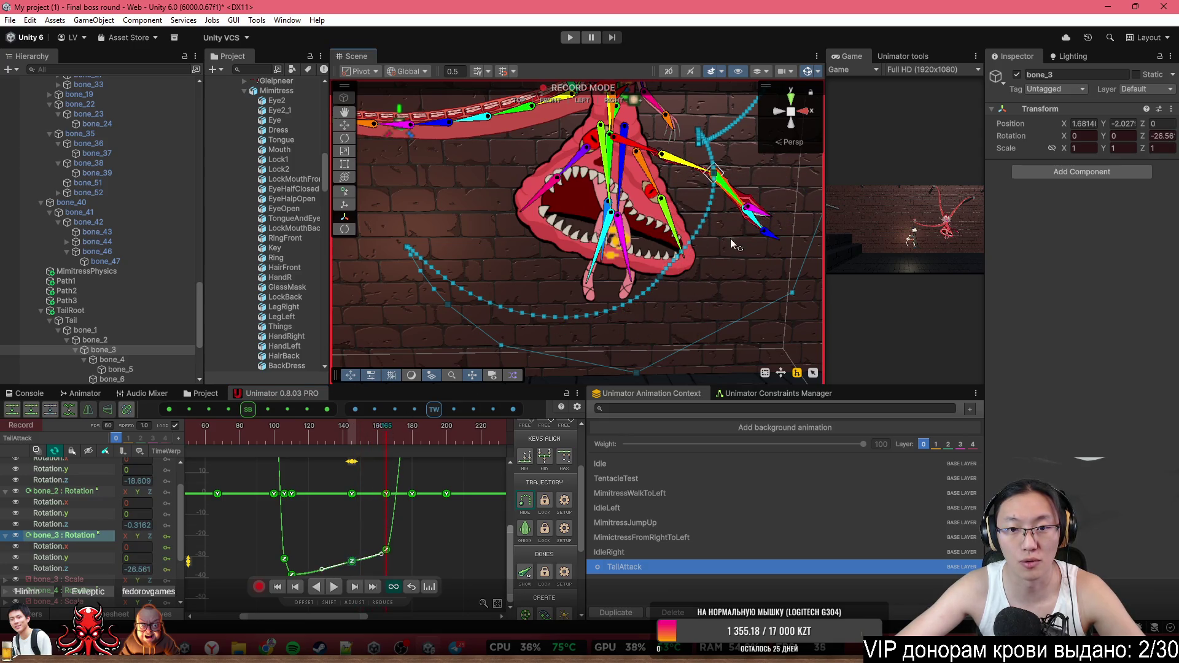
left_click_drag(352, 562, 375, 532)
left_click_drag(669, 306, 616, 293)
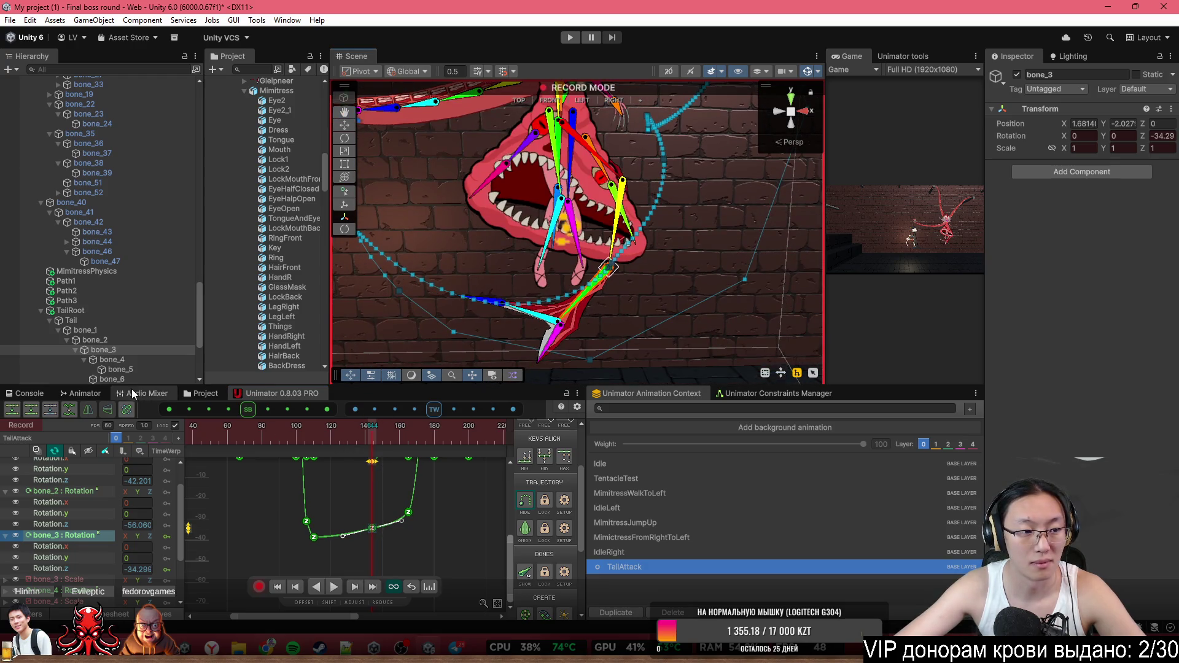
left_click(108, 359)
mouse_move(371, 430)
left_mouse_down()
mouse_move(273, 437)
mouse_move(374, 443)
left_mouse_up()
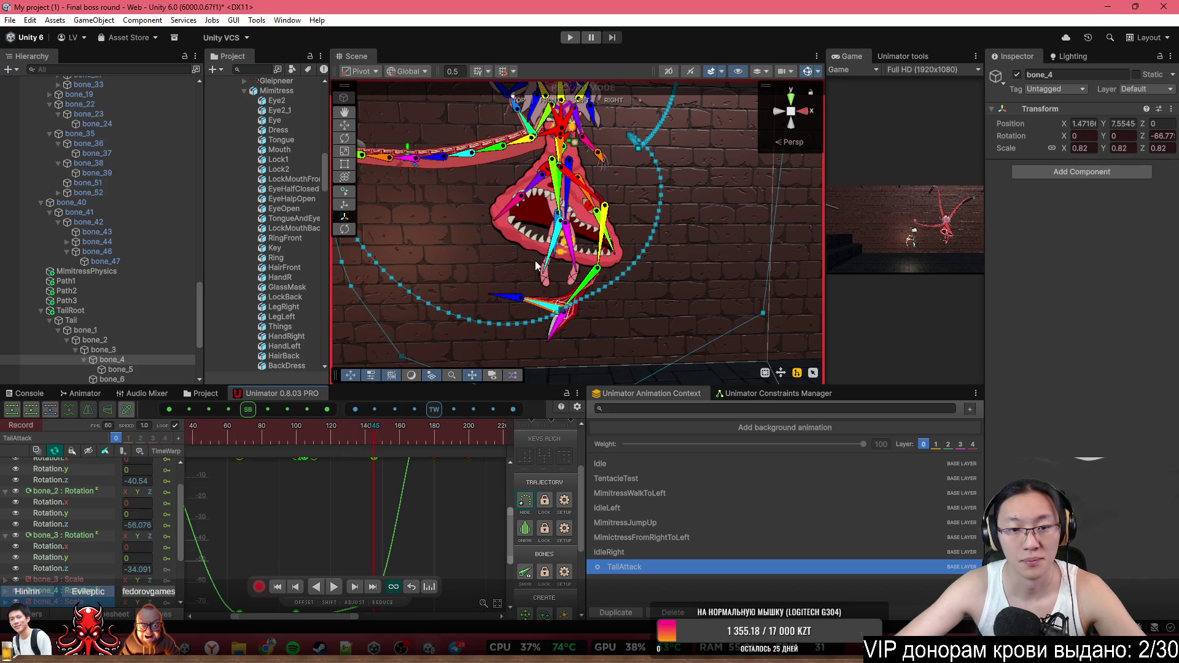
Select the frame-145 keys and drag bone_3's down to about -37.8
left_click_drag(413, 501, 447, 565)
left_click(409, 532)
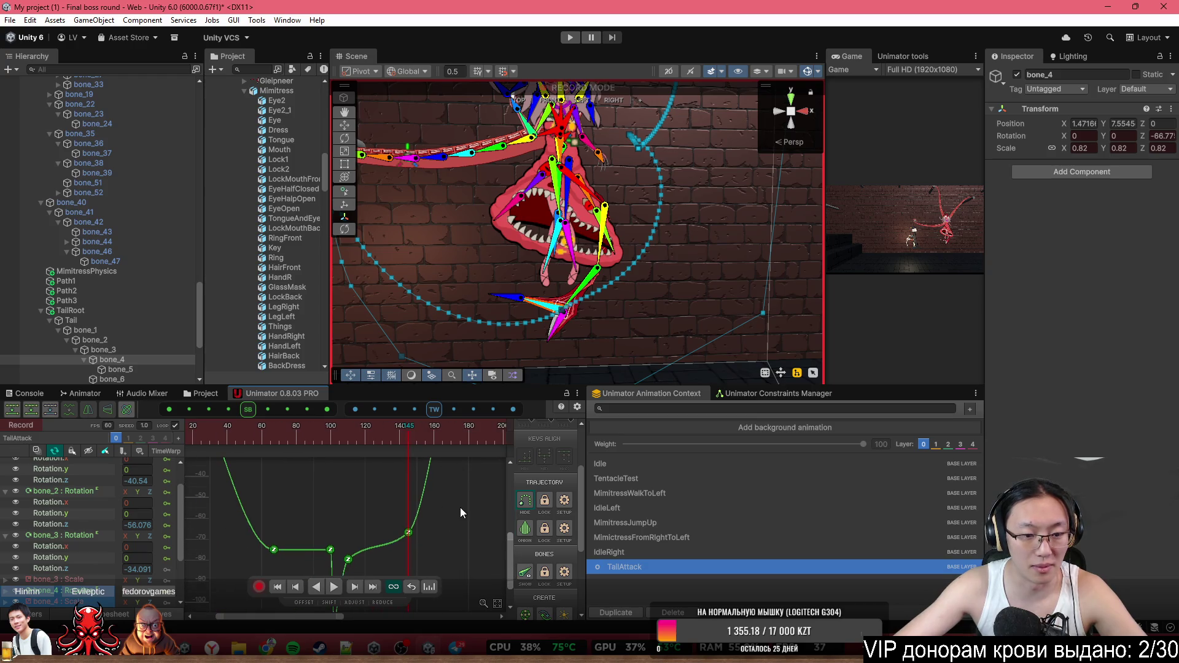
left_click_drag(185, 538, 196, 540)
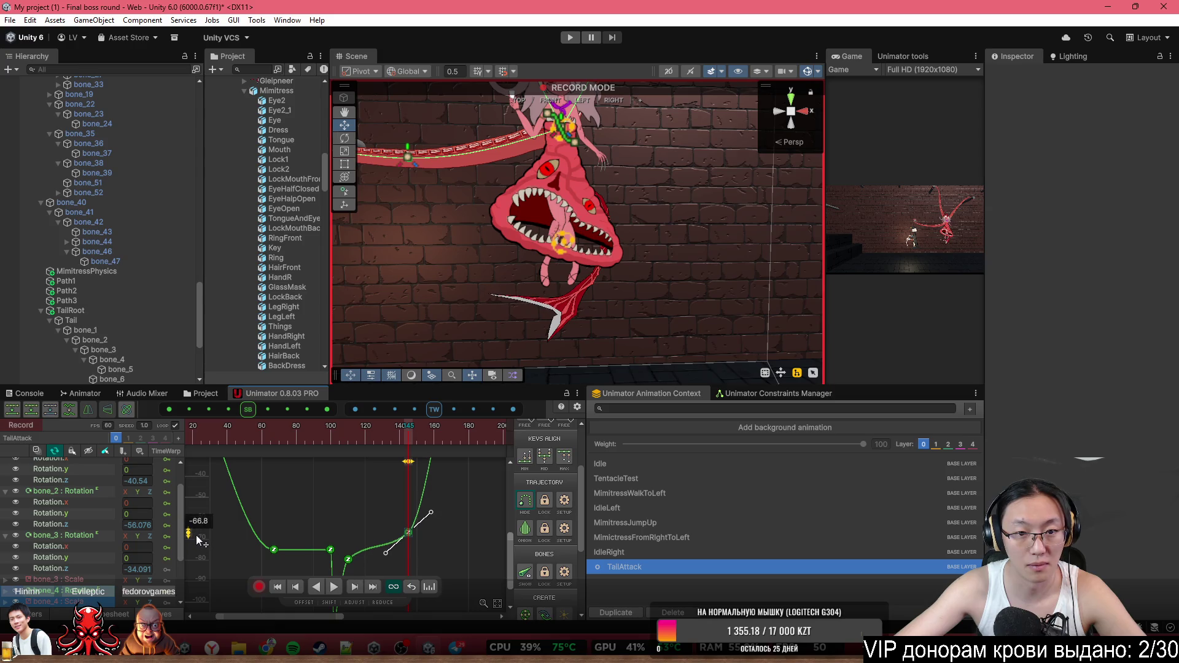
left_click(74, 536)
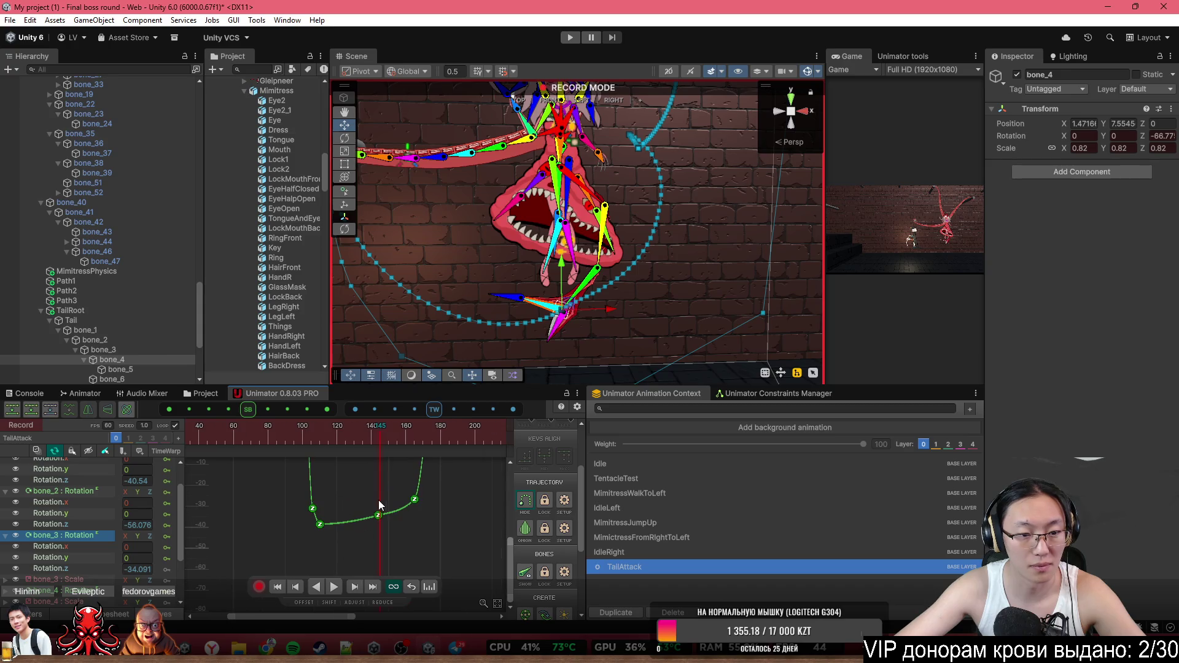
left_click(378, 500)
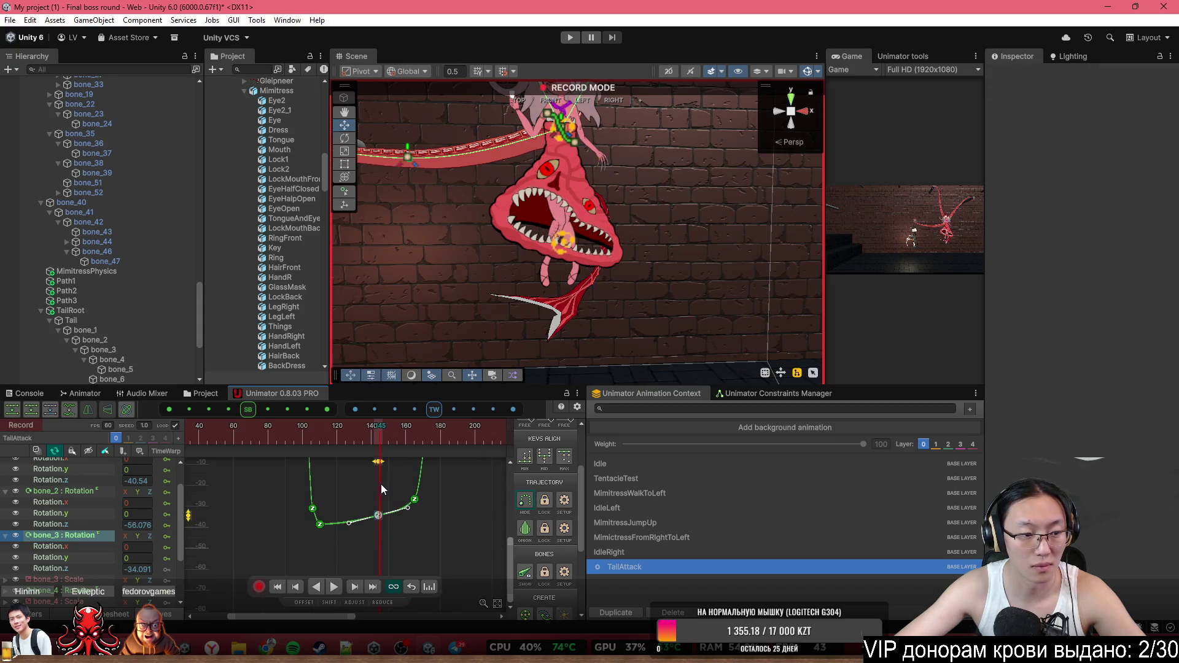
left_click_drag(188, 515, 188, 521)
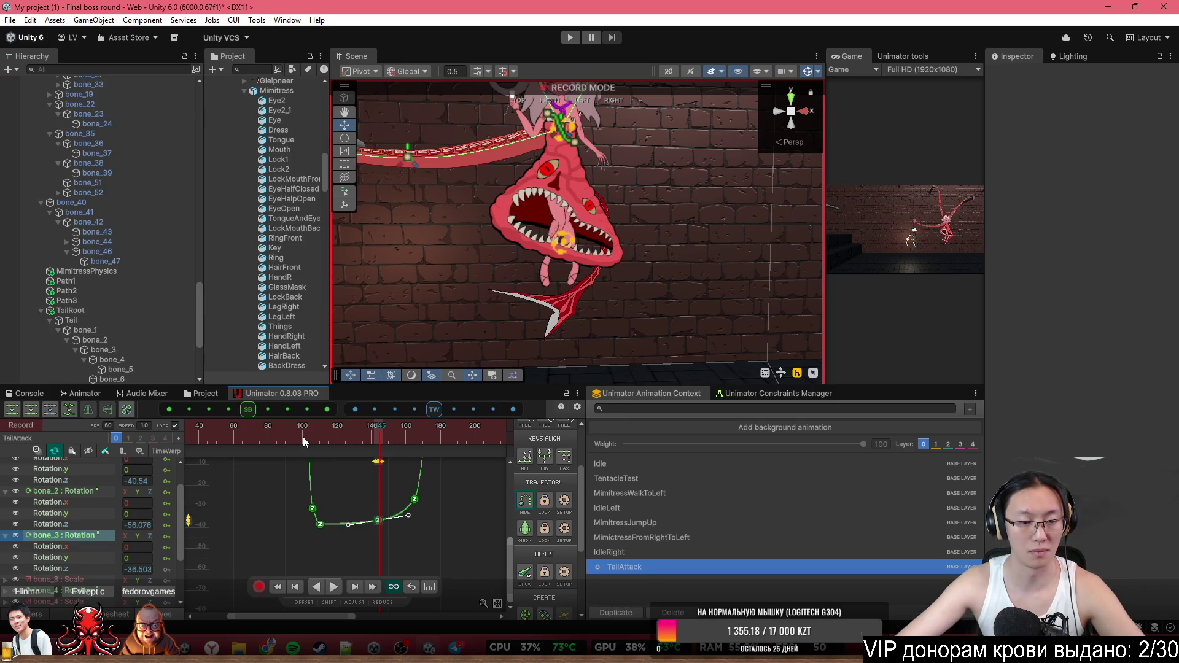
Reselect bone_3, scrub back to frame 69 to review the pose, then select bone_2
left_click(49, 544)
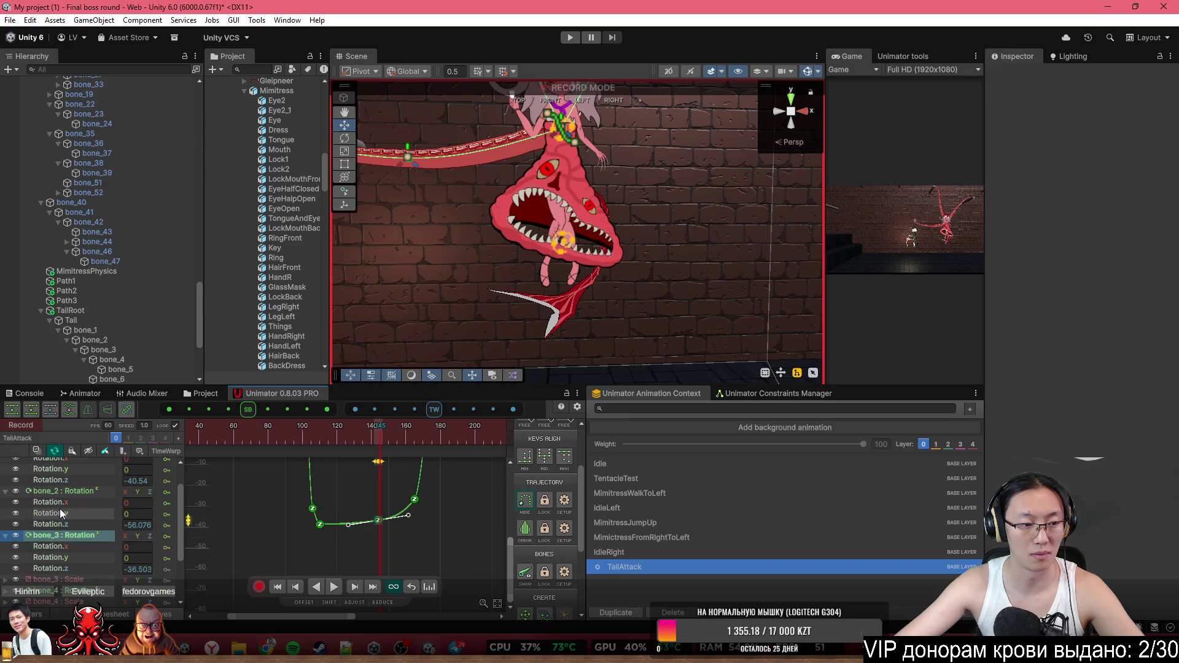
left_click(65, 491)
left_click(72, 536)
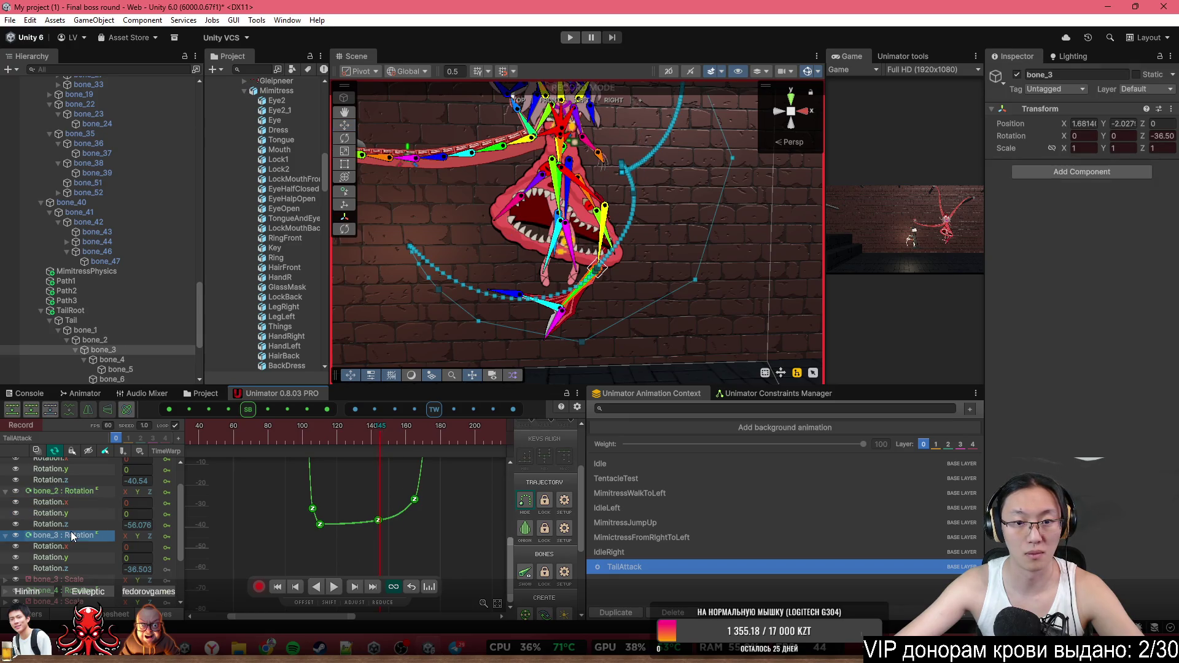
mouse_move(209, 439)
left_mouse_down()
mouse_move(392, 464)
mouse_move(380, 469)
left_mouse_up()
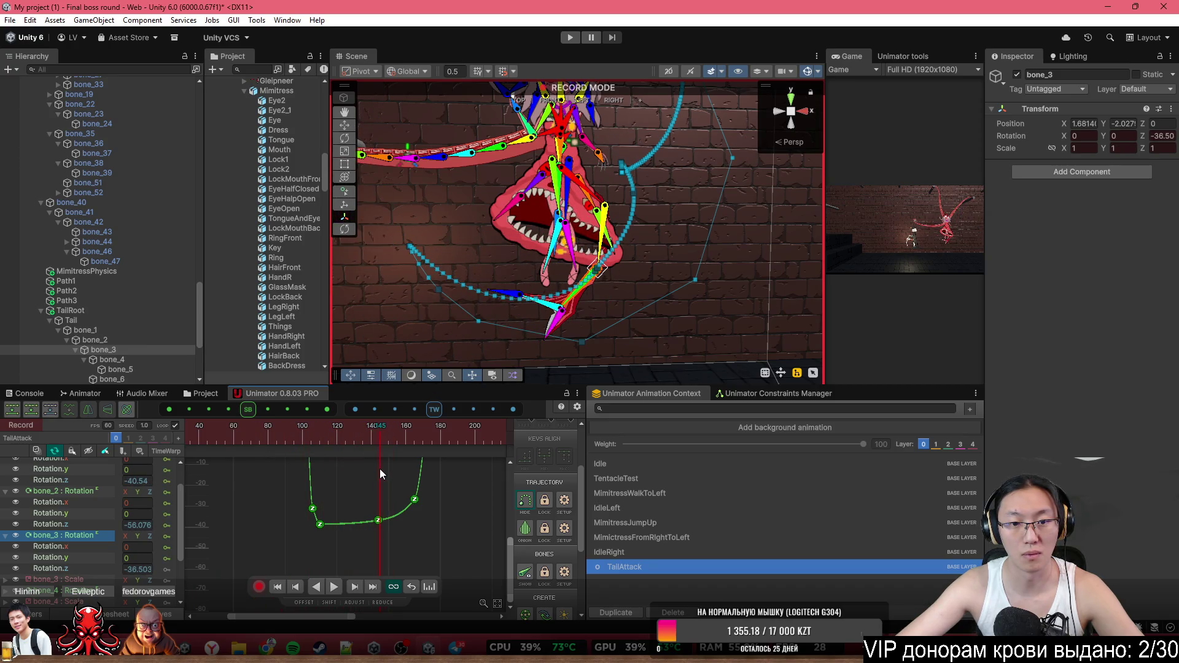
left_click(609, 219)
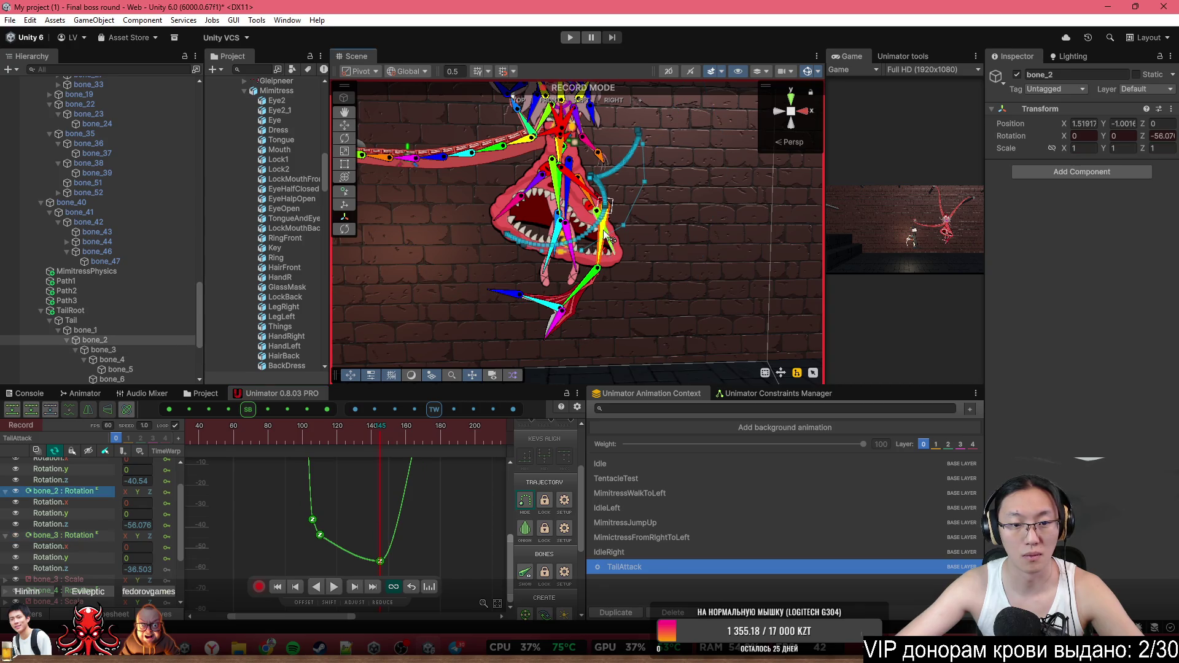
Raise bone_2's frame-145 Z-rotation key, hide the bone gizmos and play the swing
mouse_move(381, 561)
left_mouse_down()
mouse_move(381, 514)
mouse_move(393, 509)
left_mouse_up()
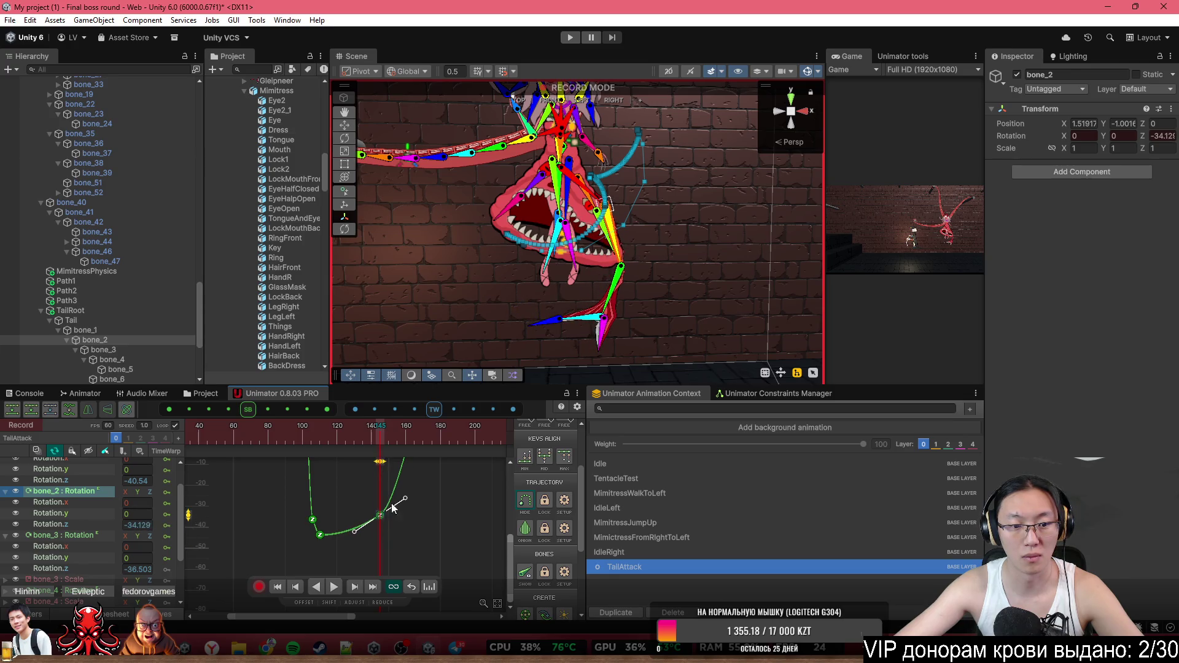
left_click(381, 438)
mouse_move(381, 436)
left_mouse_down()
mouse_move(445, 441)
mouse_move(263, 433)
left_mouse_up()
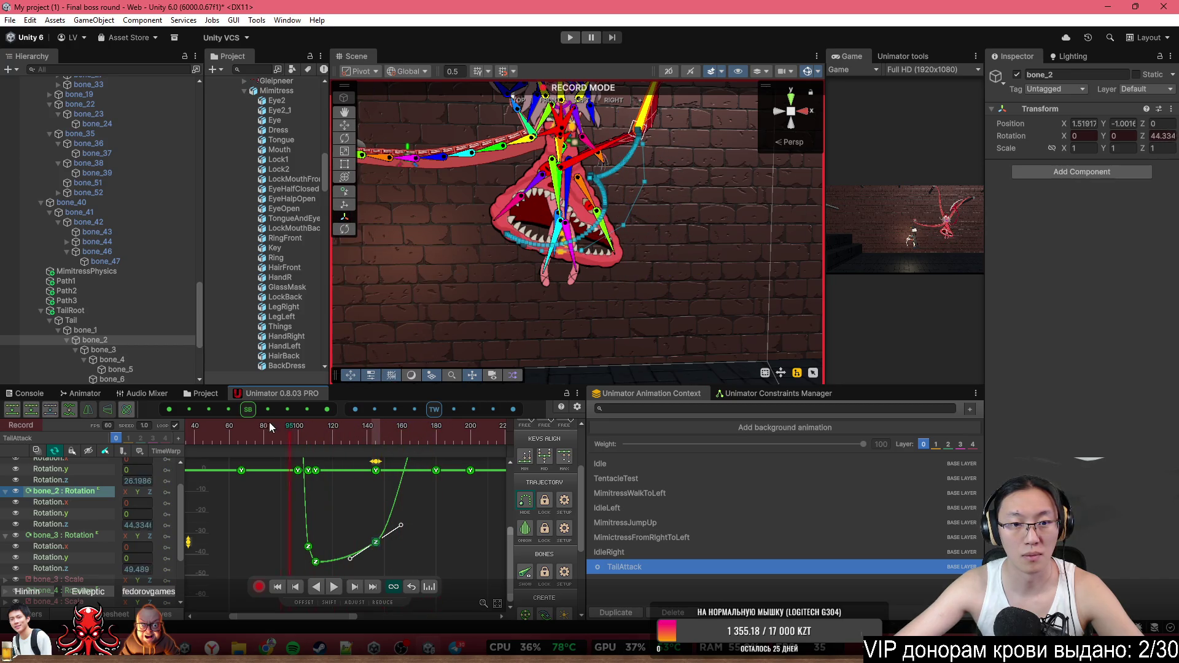
left_click(808, 73)
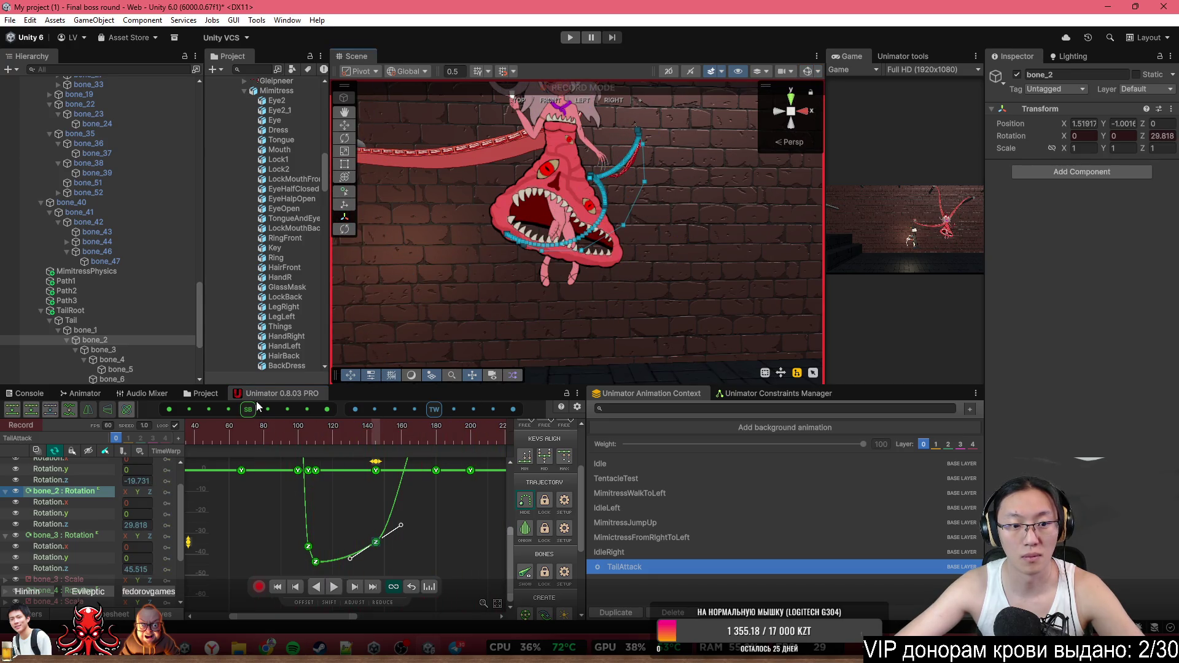
key("space")
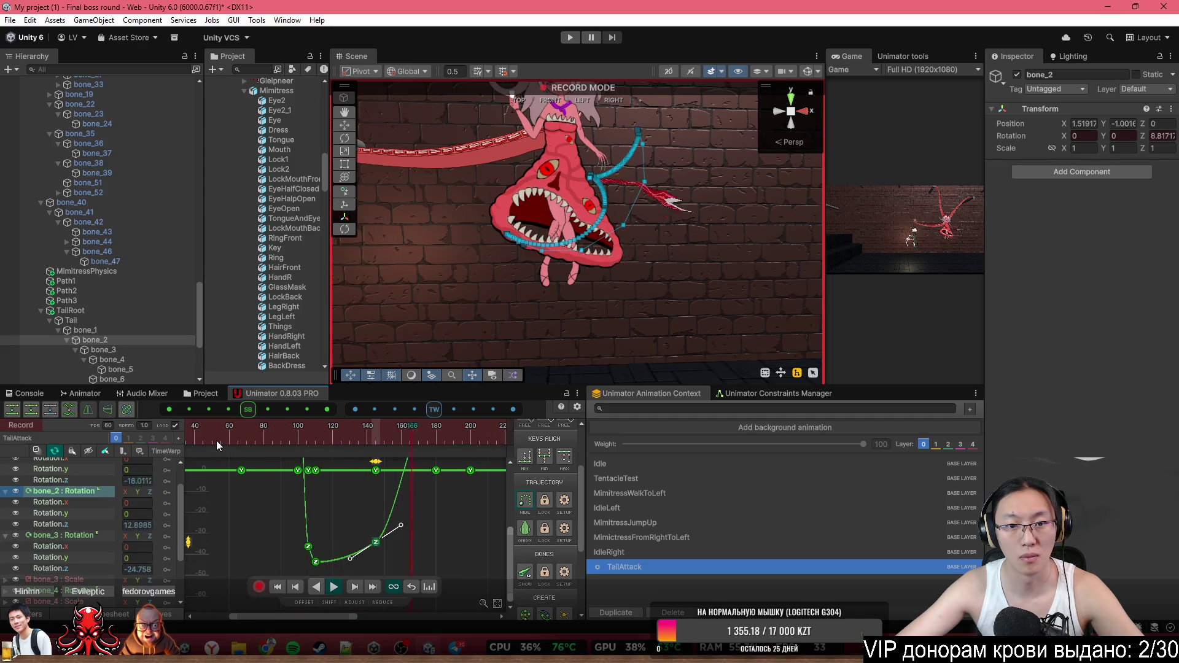
Scrub the tail swing between frames 129 and 156, reframing the character in the scene
left_click(349, 437)
left_click_drag(349, 437, 389, 436)
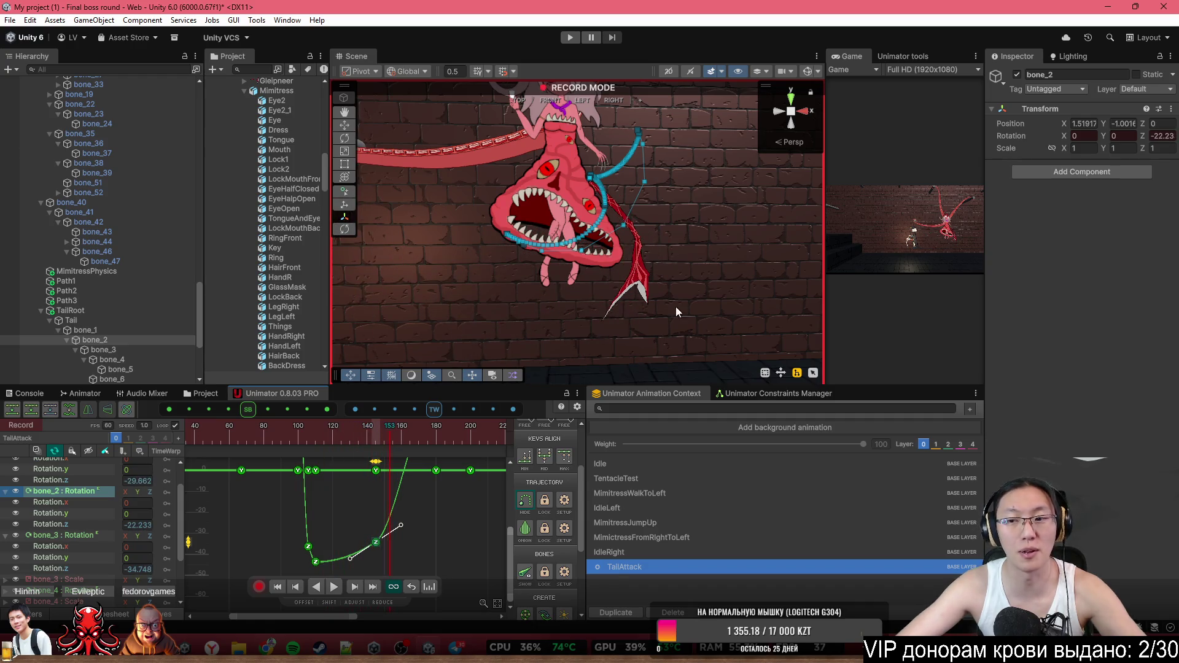
left_click_drag(700, 256, 680, 262)
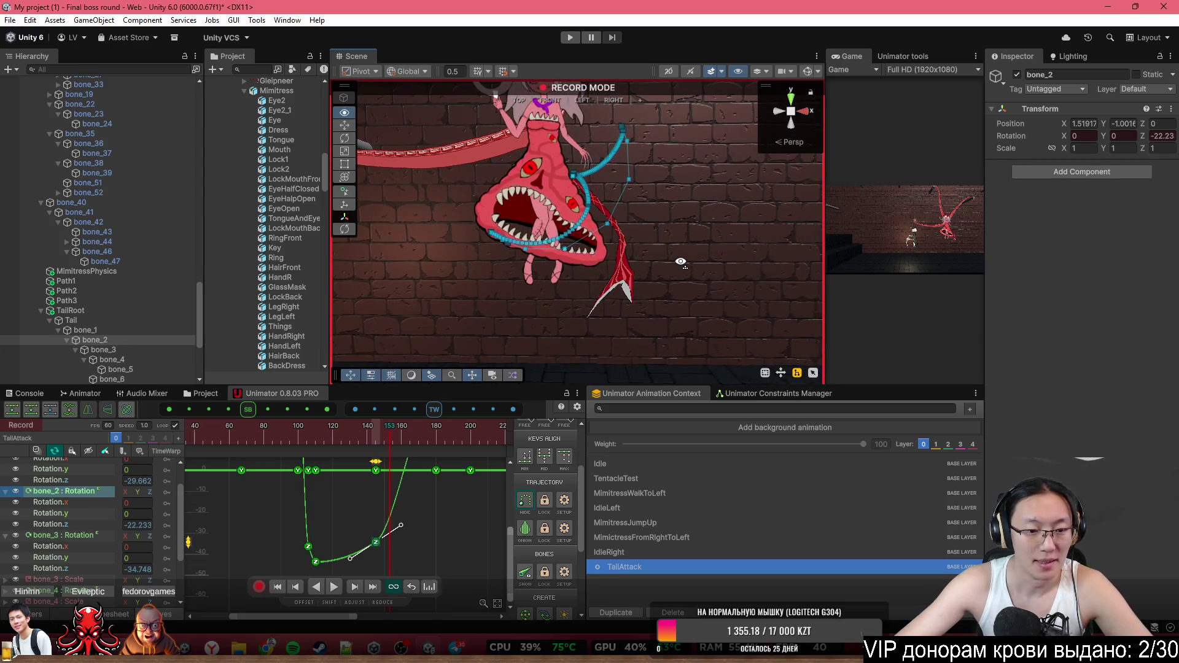
mouse_move(388, 430)
left_mouse_down()
mouse_move(365, 434)
mouse_move(405, 430)
mouse_move(379, 432)
left_mouse_up()
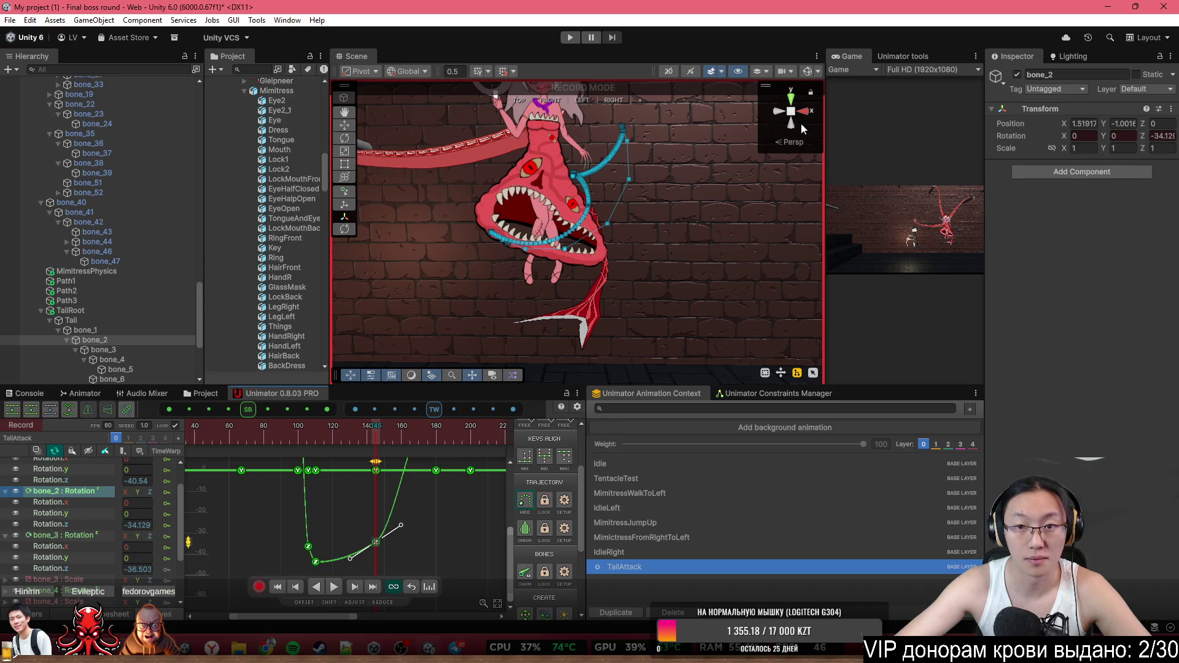
Show the bone gizmos and inspect bone_3 and bone_4 trajectories around frames 145–153
left_click(808, 72)
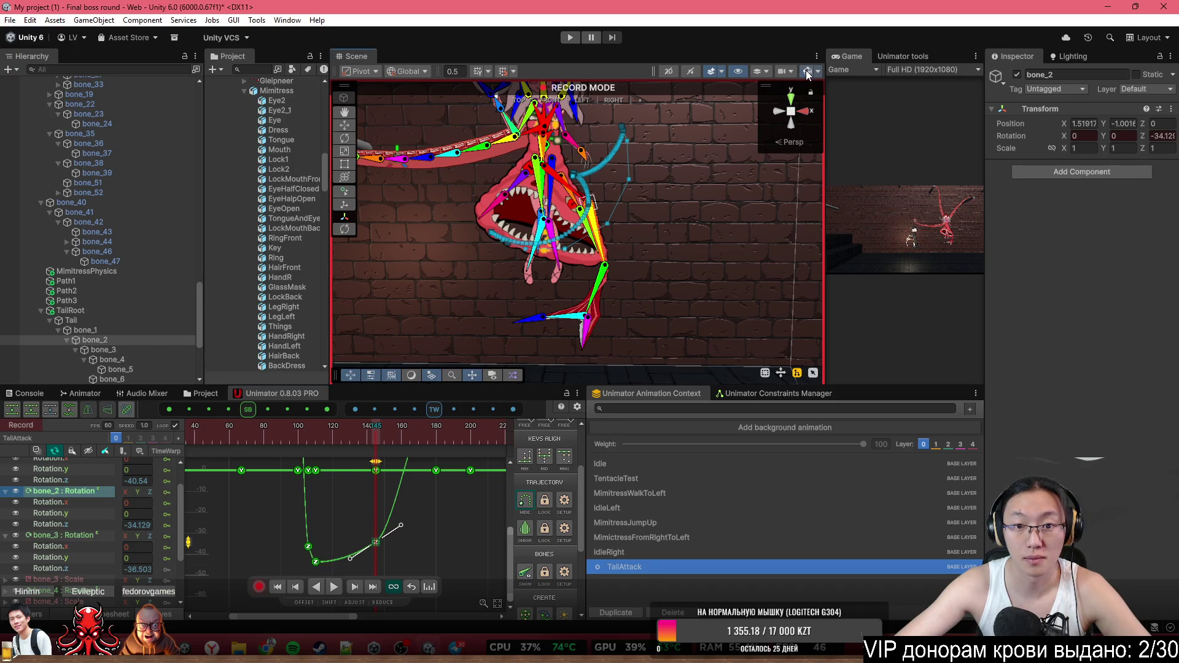
left_click(599, 289)
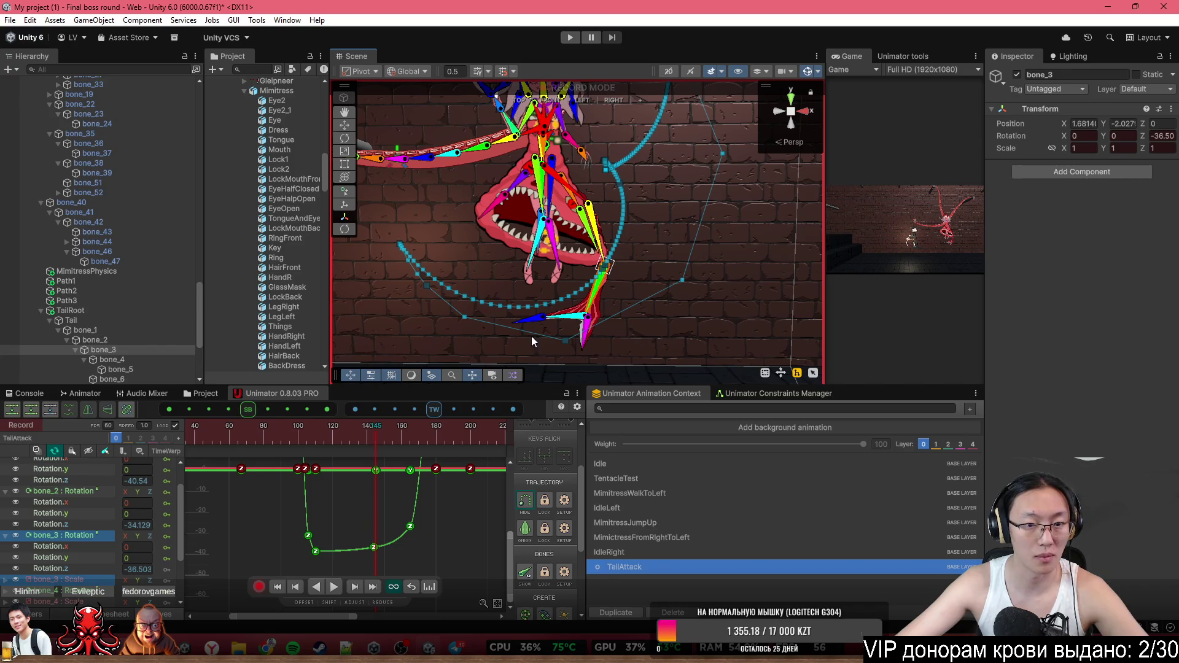
left_click(558, 318)
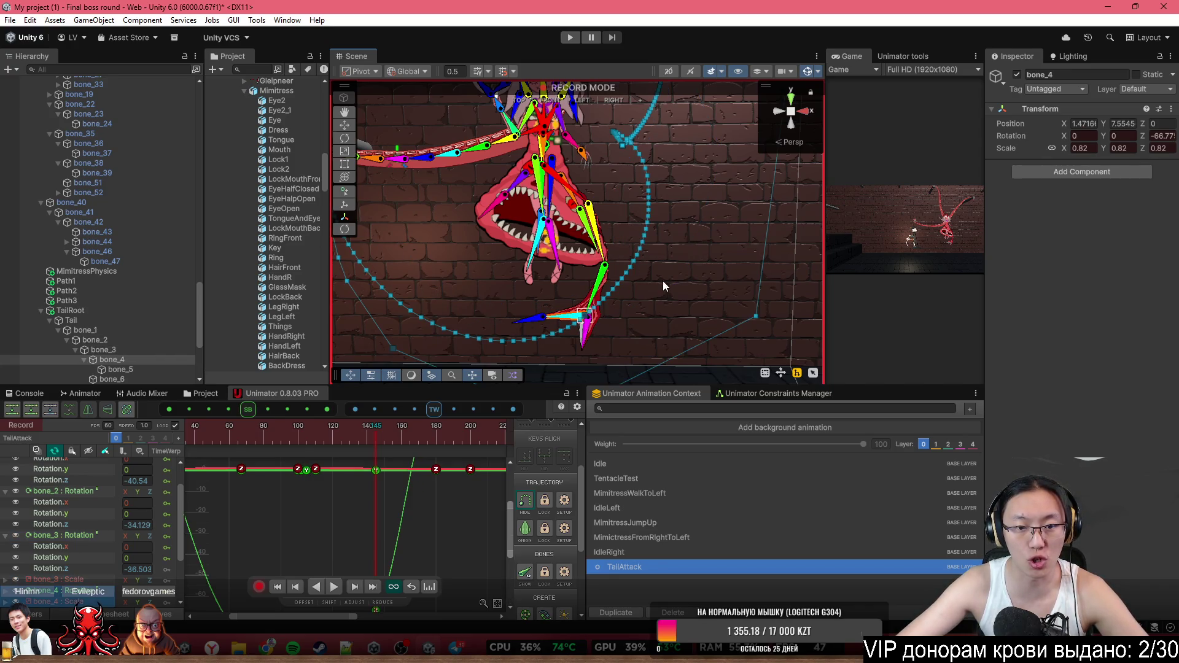
mouse_move(343, 429)
left_mouse_down()
mouse_move(296, 444)
mouse_move(431, 445)
left_mouse_up()
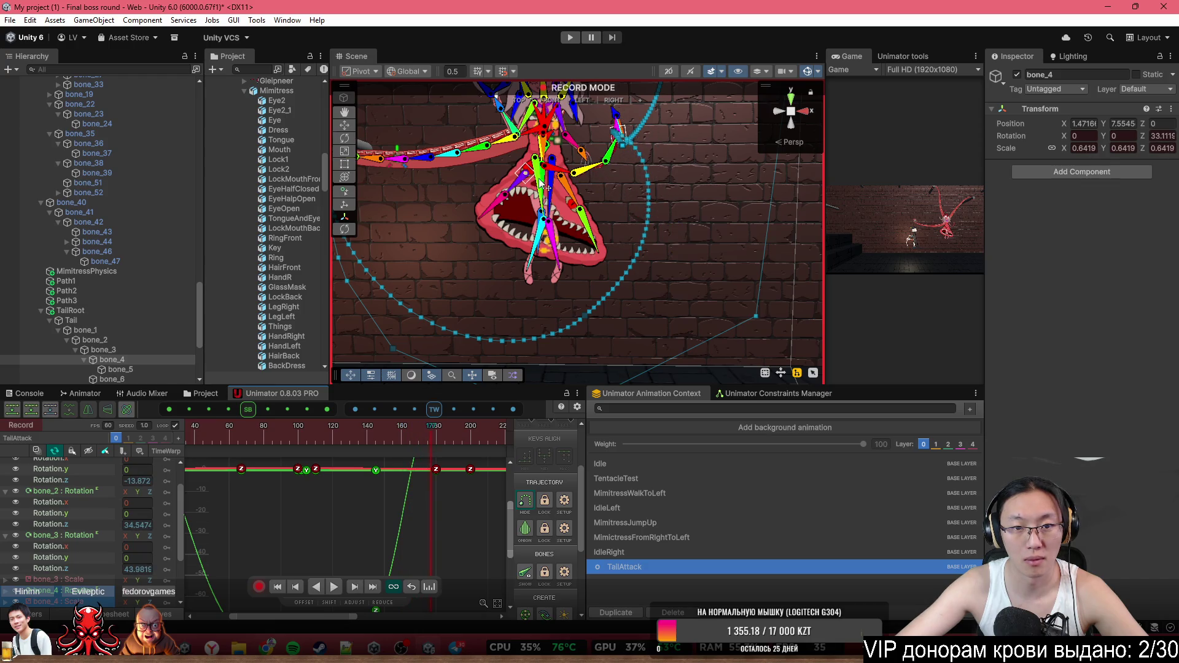
Set bone_2's frame-145 Z-rotation key to about -25.35 and replay from frame 96
left_click(587, 172)
mouse_move(355, 440)
left_mouse_down()
mouse_move(305, 440)
mouse_move(403, 429)
mouse_move(376, 429)
left_mouse_up()
left_click(376, 542)
left_click_drag(191, 549, 190, 524)
left_click(291, 430)
key("space")
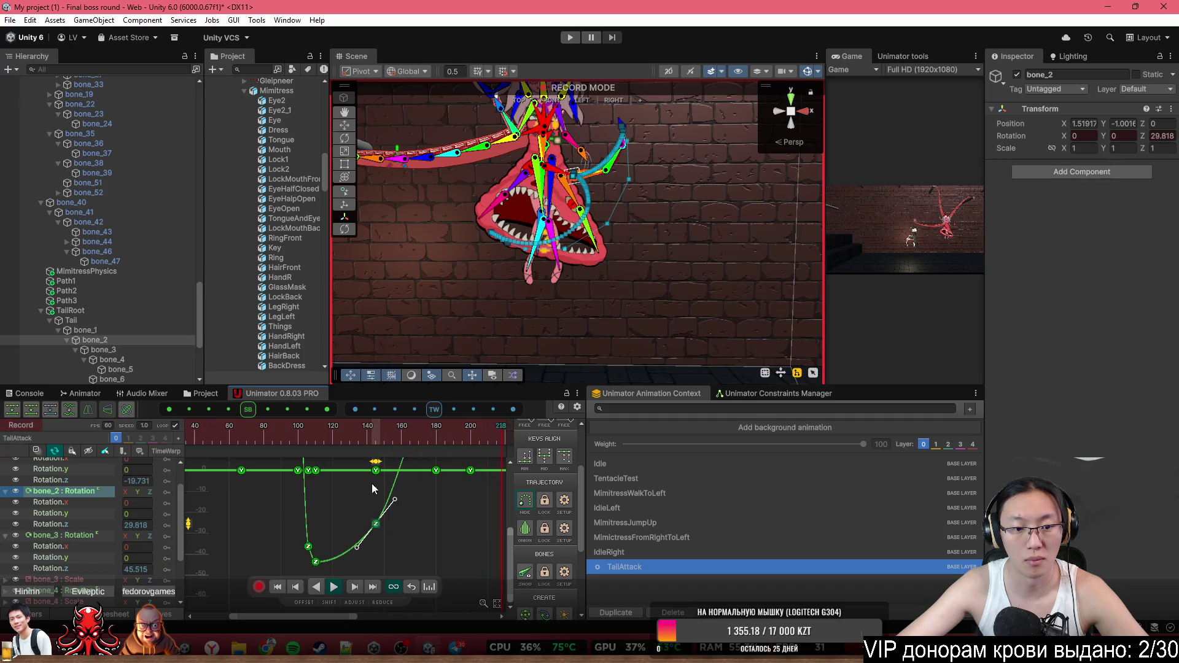
Lift bone_2's -25.4 Z-rotation key slightly higher in the curve editor
scroll(381, 529, "down", 2)
left_click(385, 555)
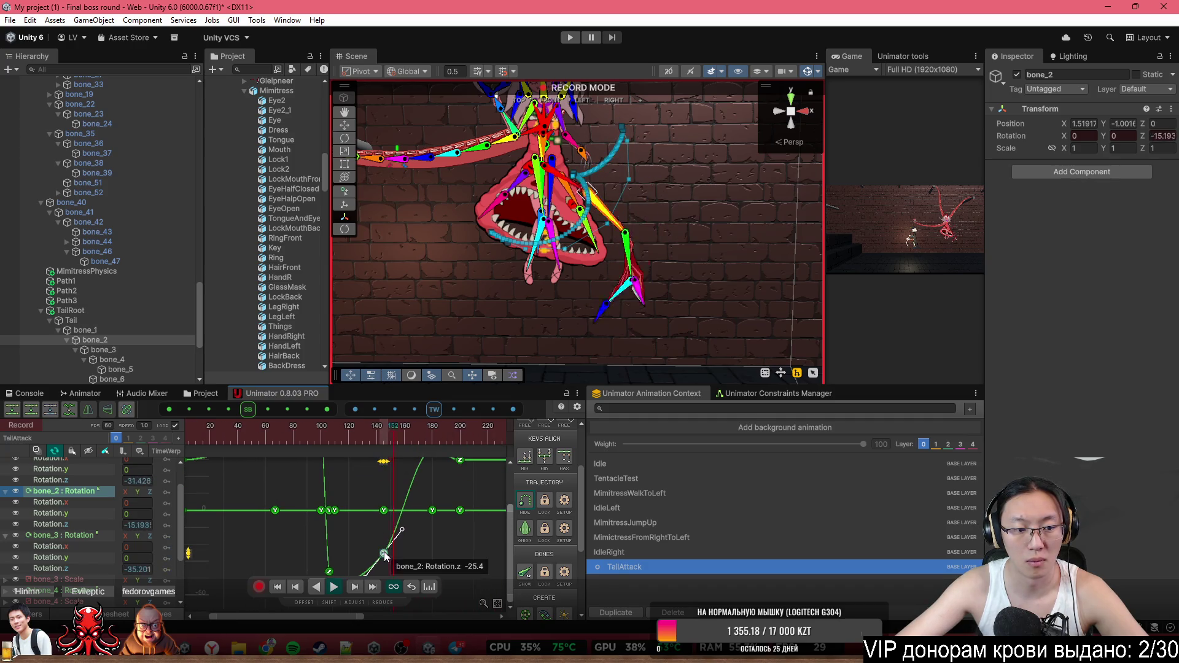
left_click_drag(188, 553, 188, 543)
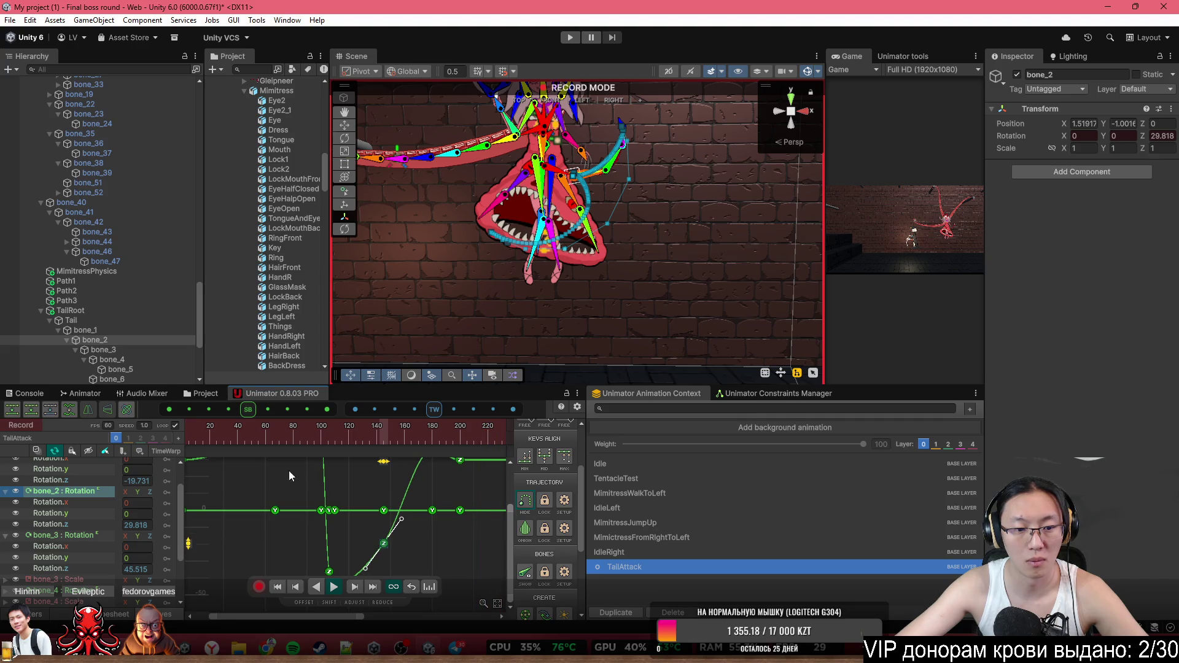
Play the tail swing from about frame 65 and scrub through frames 140–168 to check it
left_click(279, 423)
key("space")
mouse_move(284, 425)
left_mouse_down()
mouse_move(379, 447)
mouse_move(429, 444)
left_mouse_up()
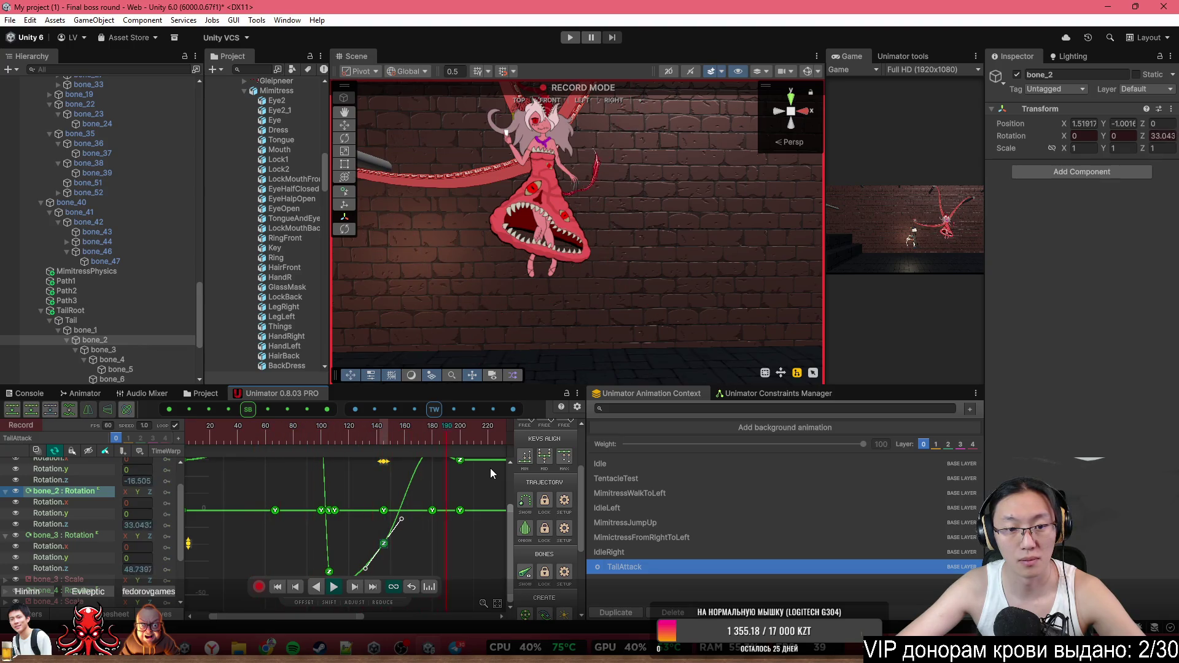
left_click(416, 436)
left_click(411, 435)
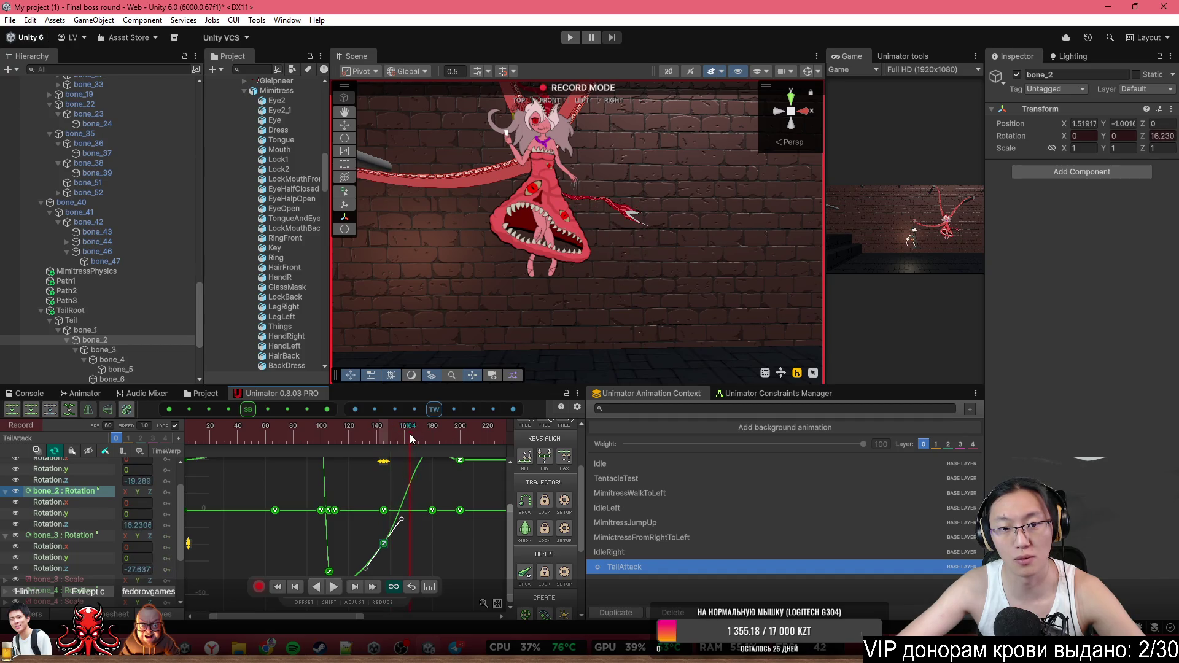
scroll(599, 264, "up", 5)
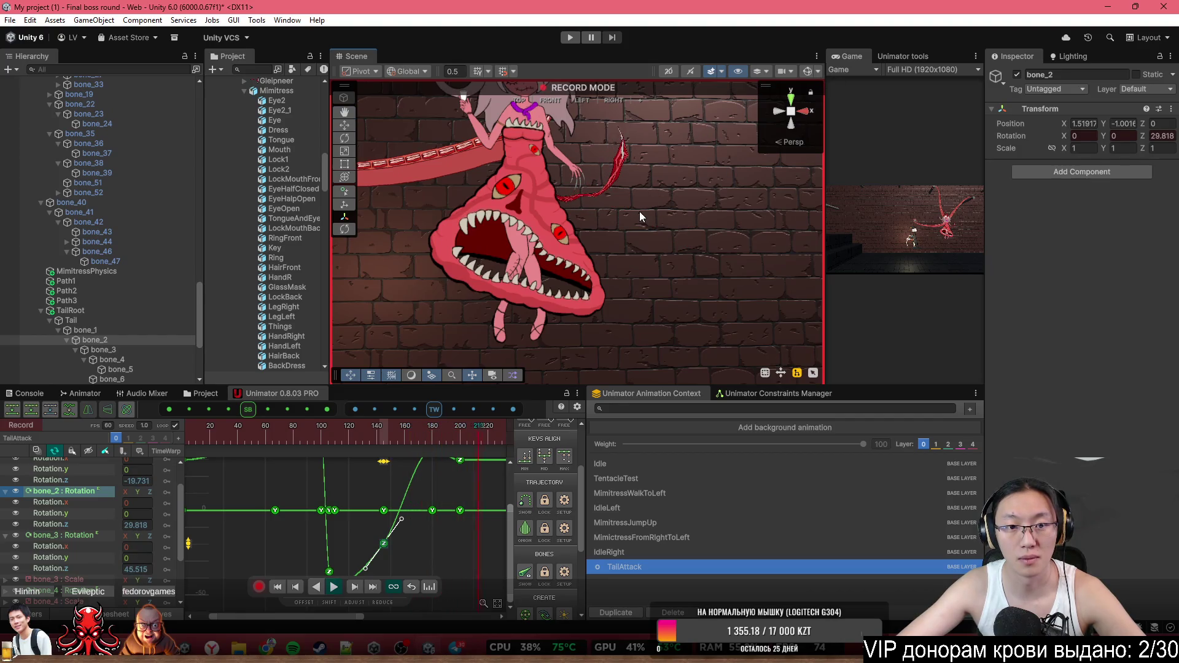
scroll(639, 246, "down", 5)
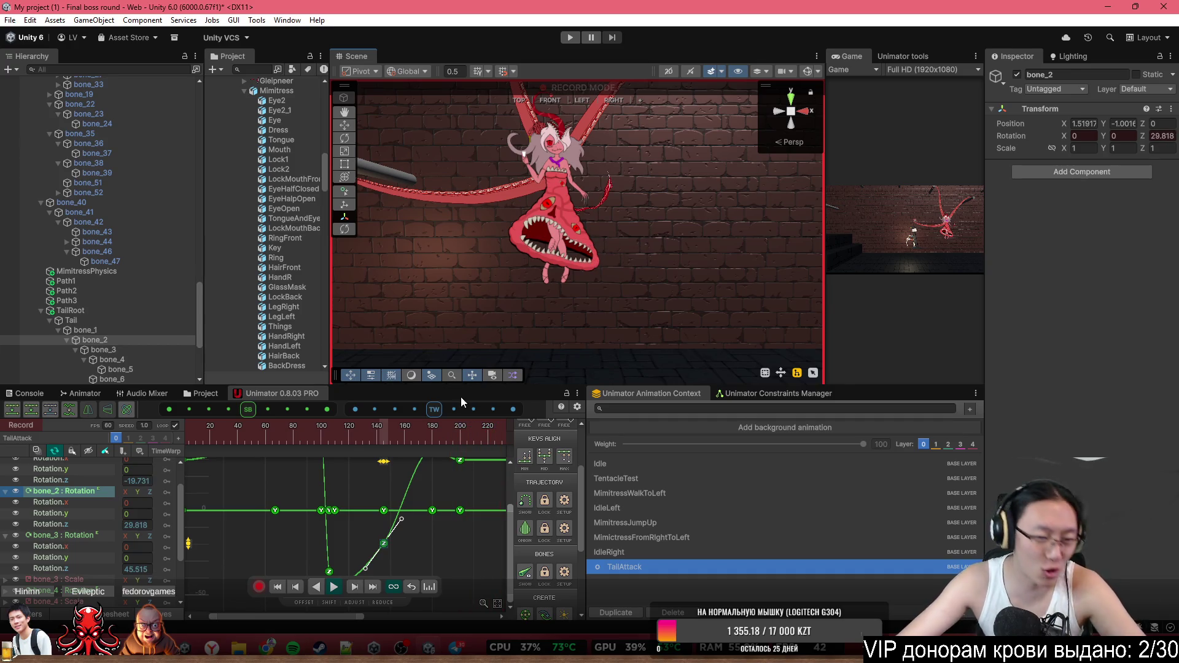
Rewind TailAttack to frame 0 and play the full tail swing at 0.5 speed
scroll(372, 516, "down", 3)
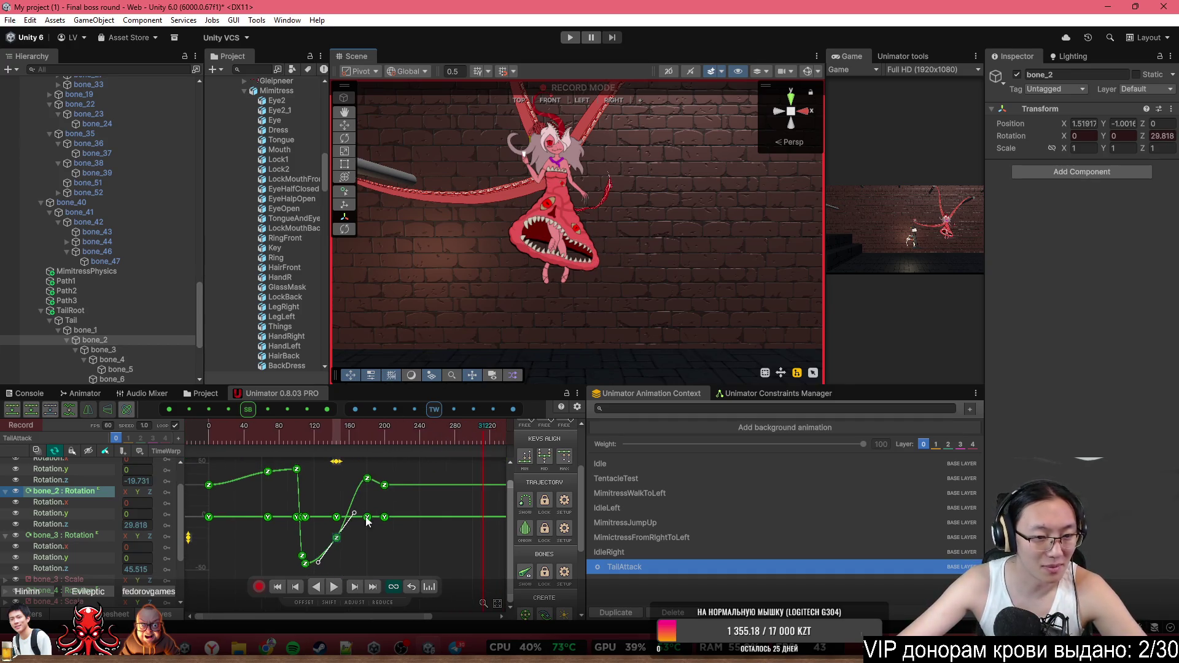
mouse_move(304, 433)
left_mouse_down()
mouse_move(344, 433)
mouse_move(331, 434)
left_mouse_up()
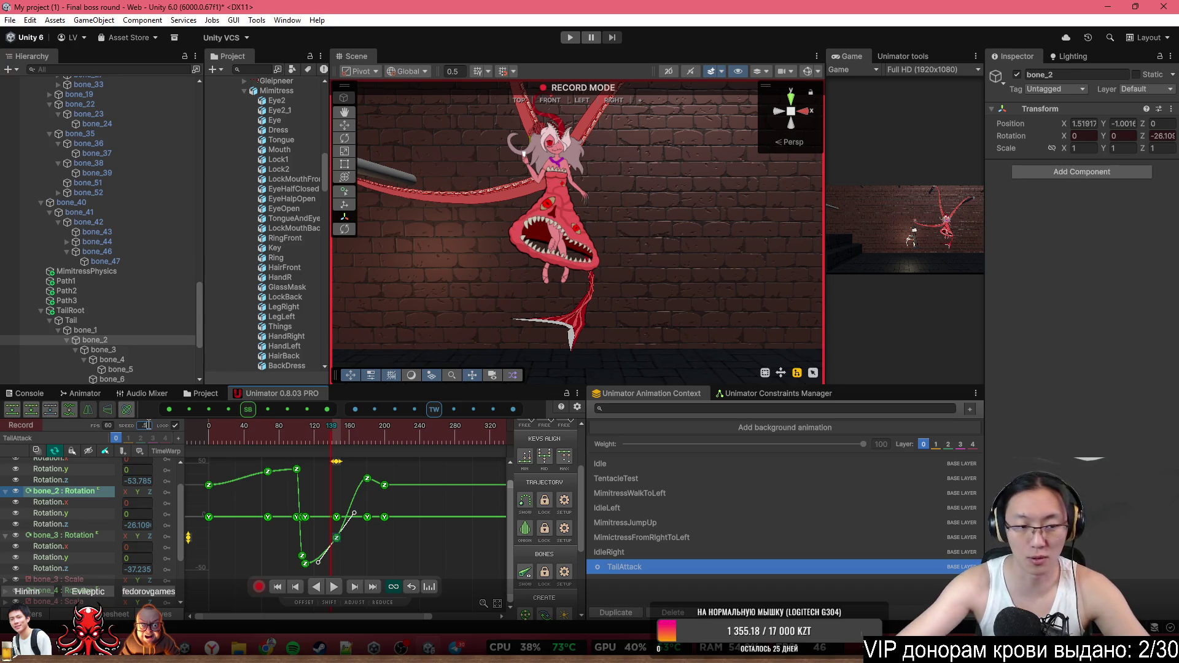
left_click(195, 429)
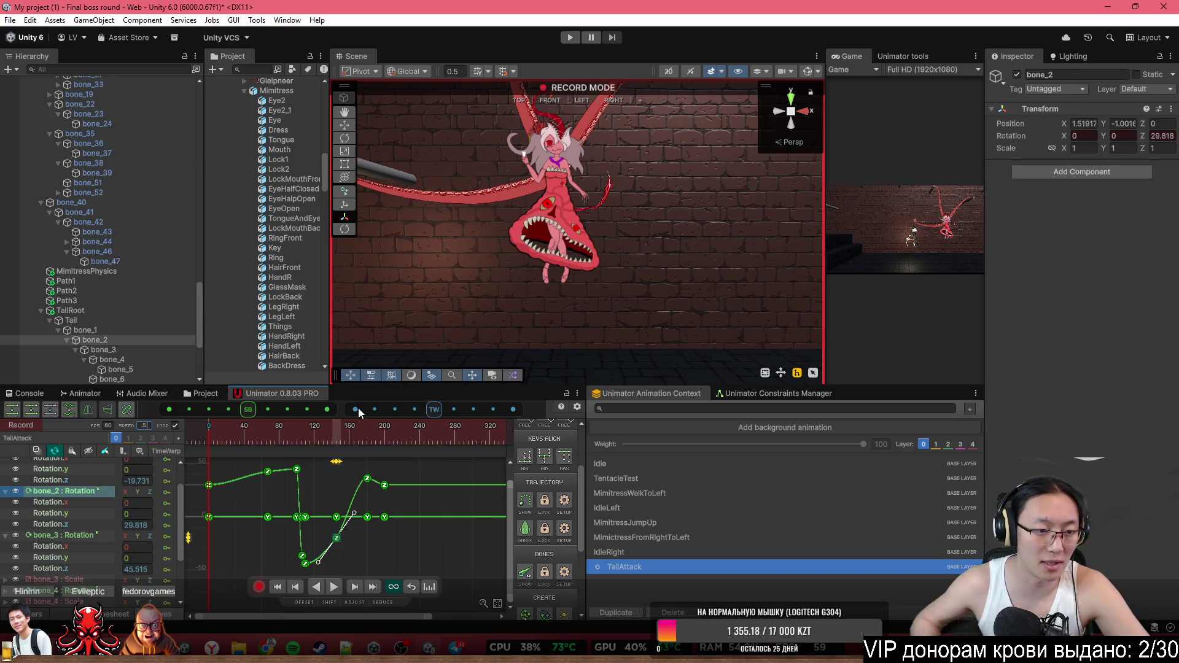
left_click(334, 587)
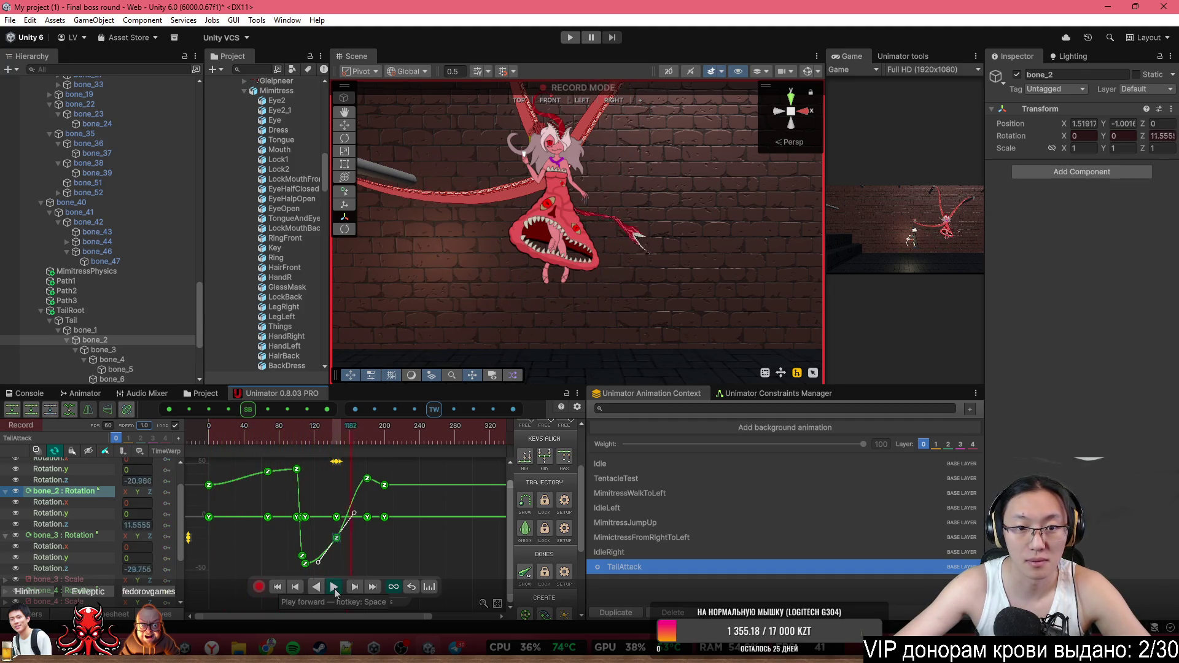
key("minus")
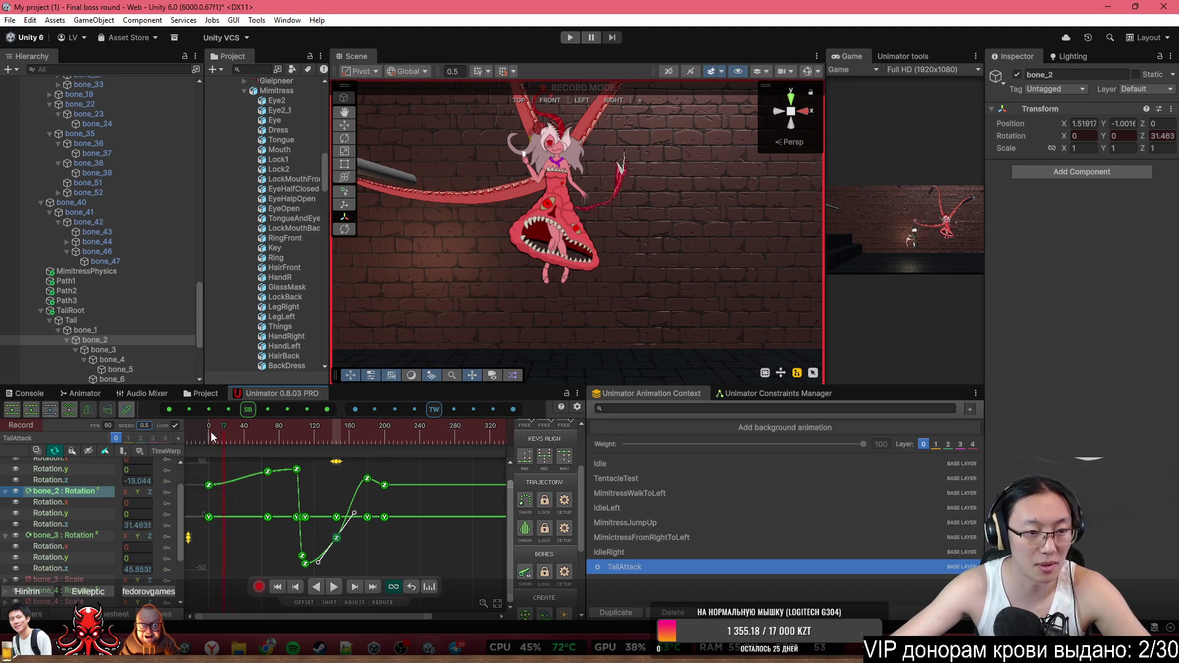
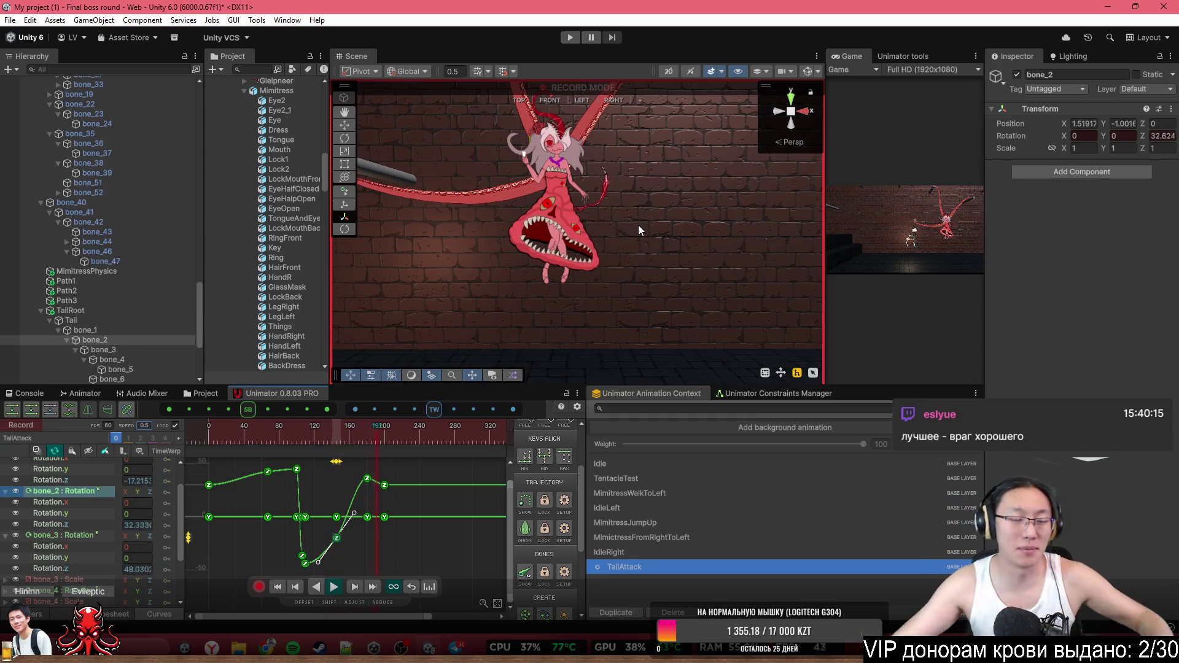
Show the rig's bones, select bone_1, and set the playhead near frame 160
left_click(808, 72)
scroll(555, 178, "up", 5)
left_click(555, 177)
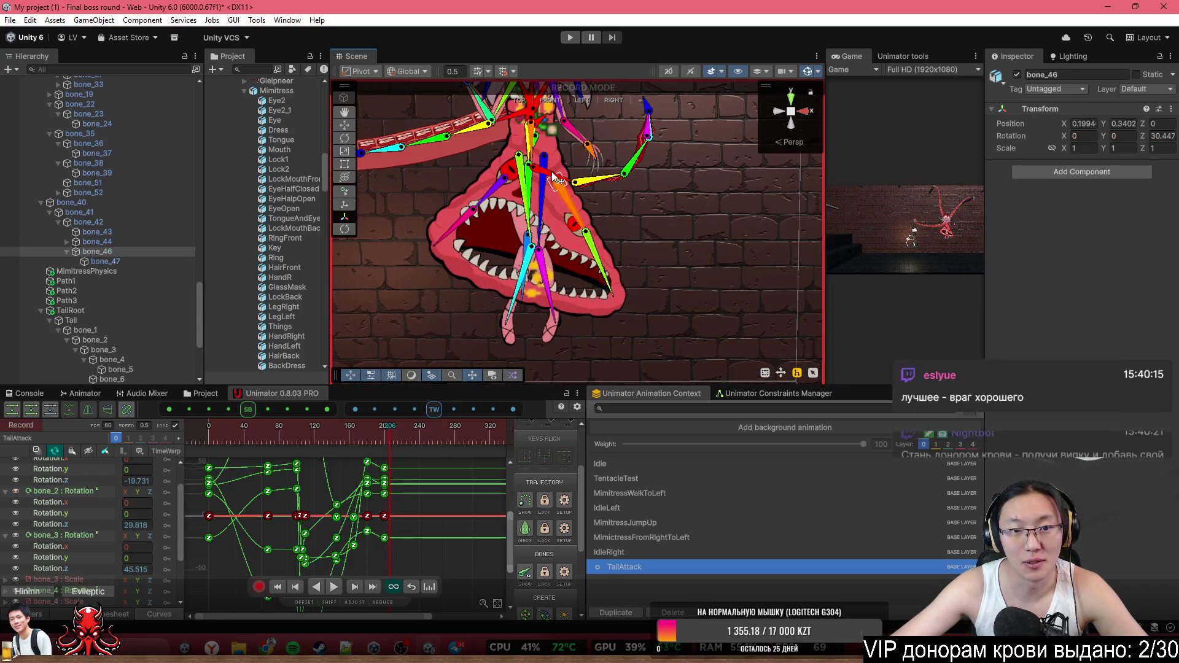
left_click(545, 176)
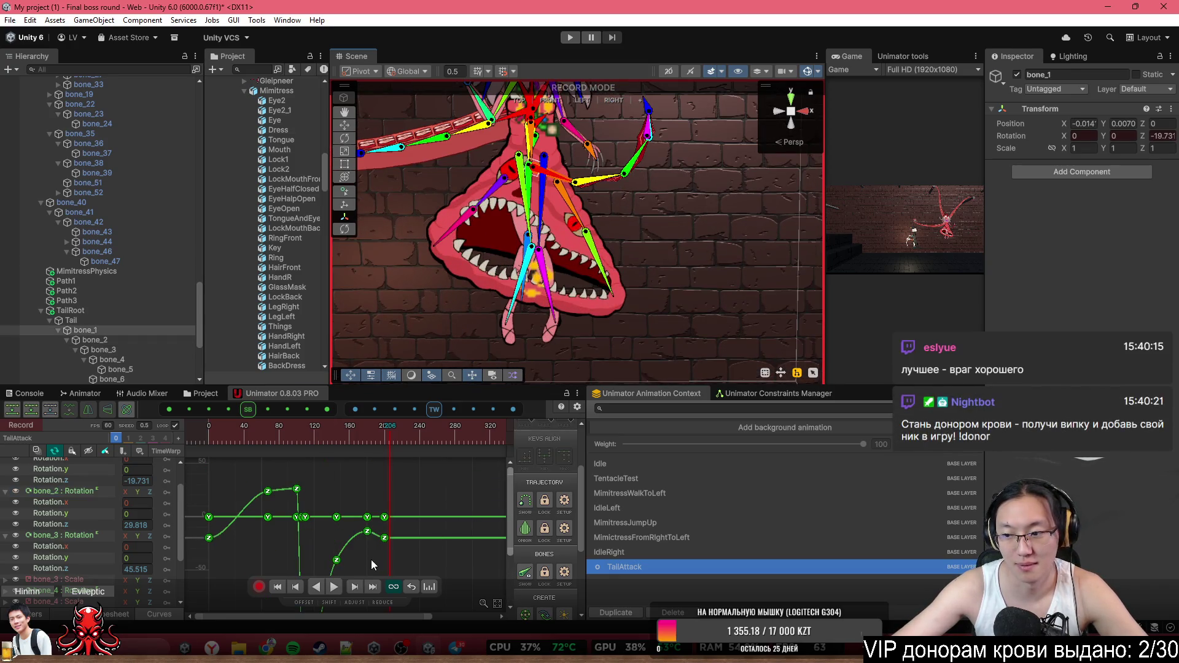
scroll(399, 534, "down", 3)
scroll(342, 511, "down", 2)
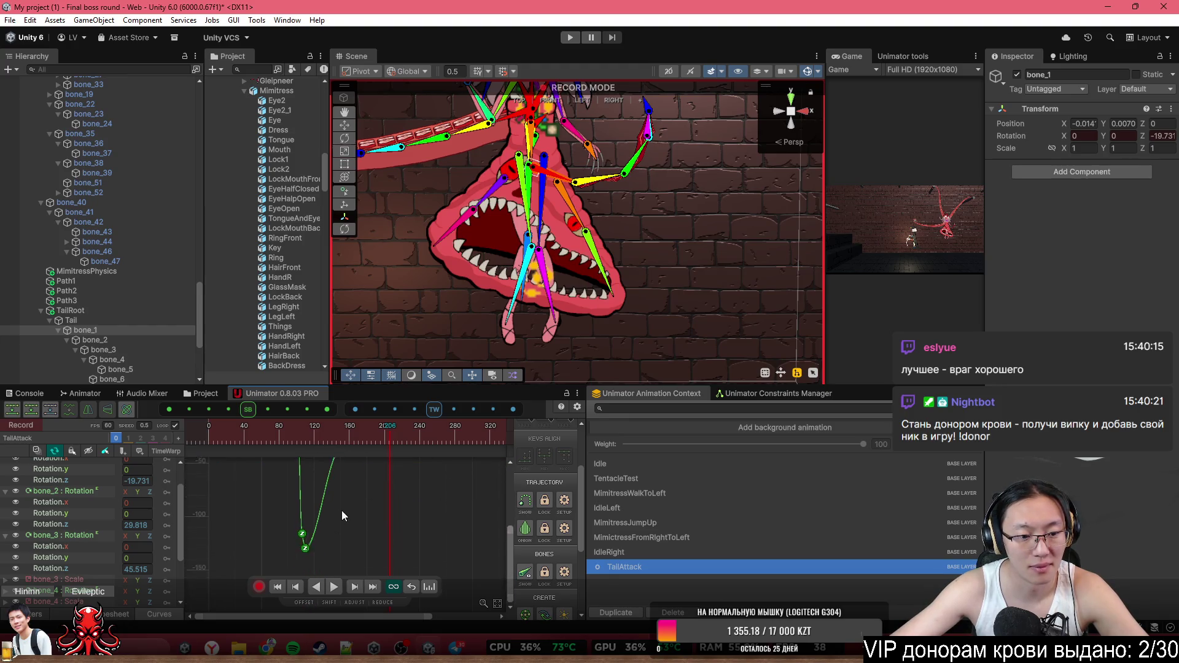
scroll(317, 462, "up", 1)
left_click_drag(301, 444, 311, 444)
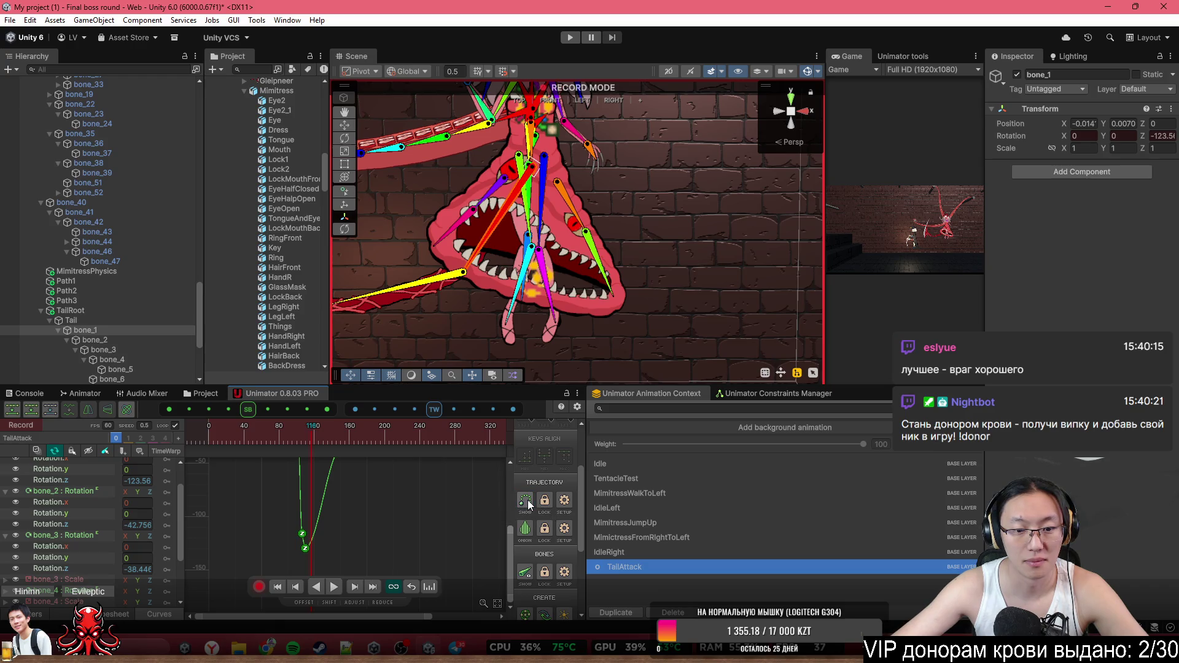
Lower bone_1's Z rotation key at frame 145 to about -71.5
left_click(525, 532)
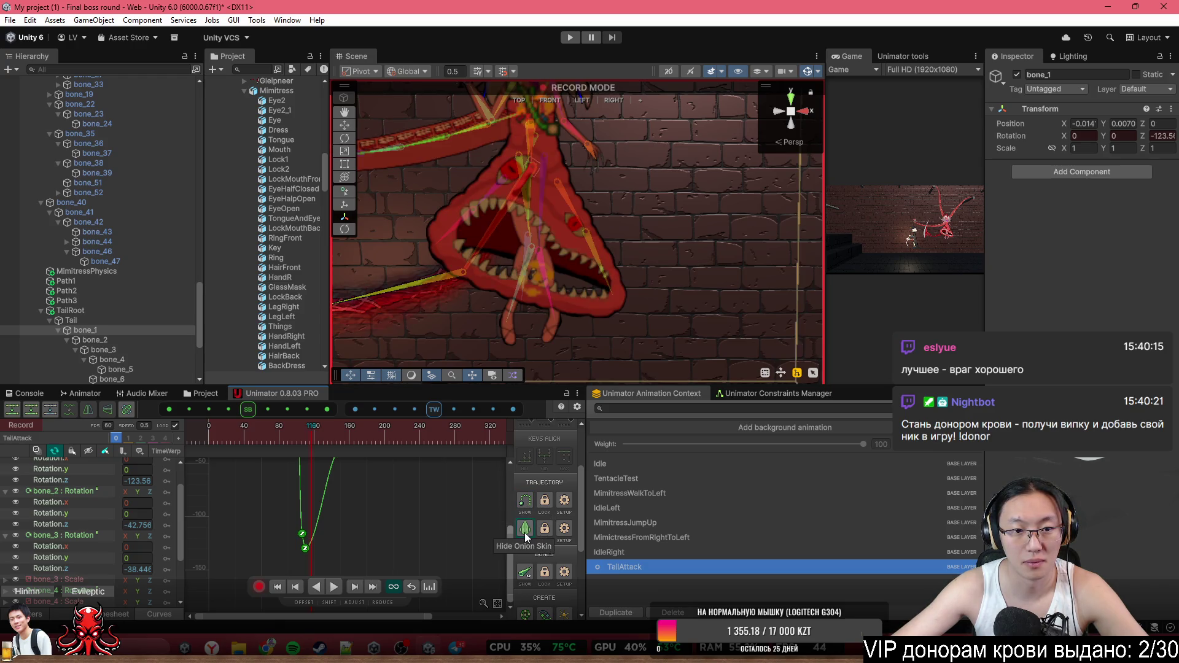
left_click(525, 532)
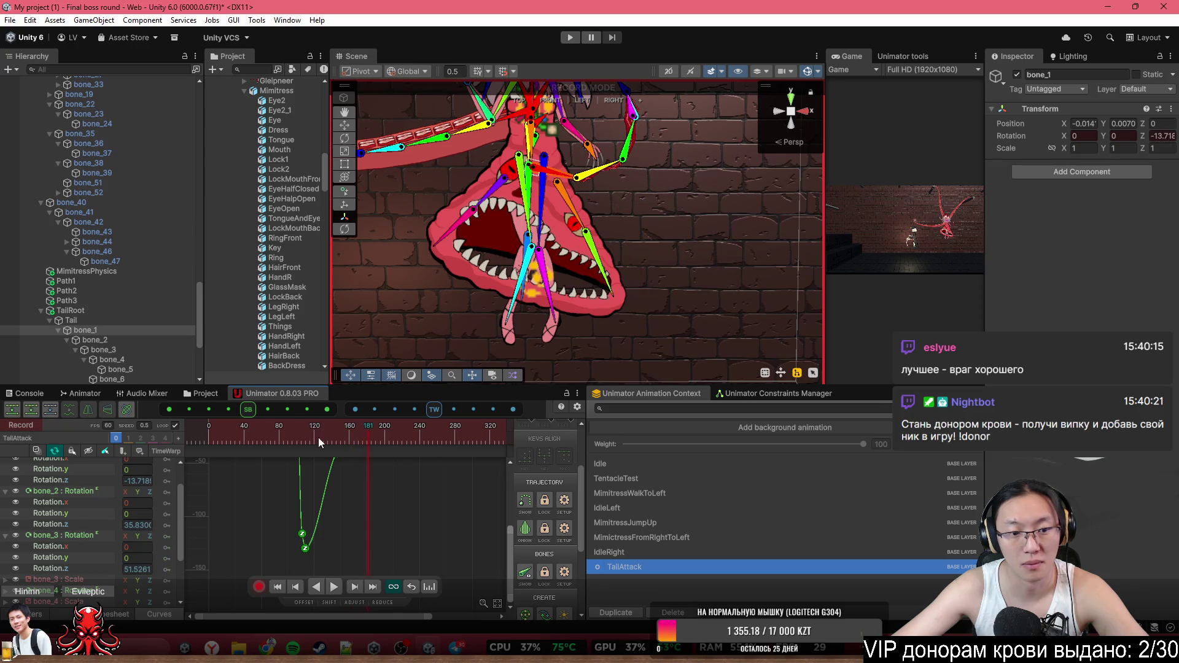
scroll(400, 537, "up", 3)
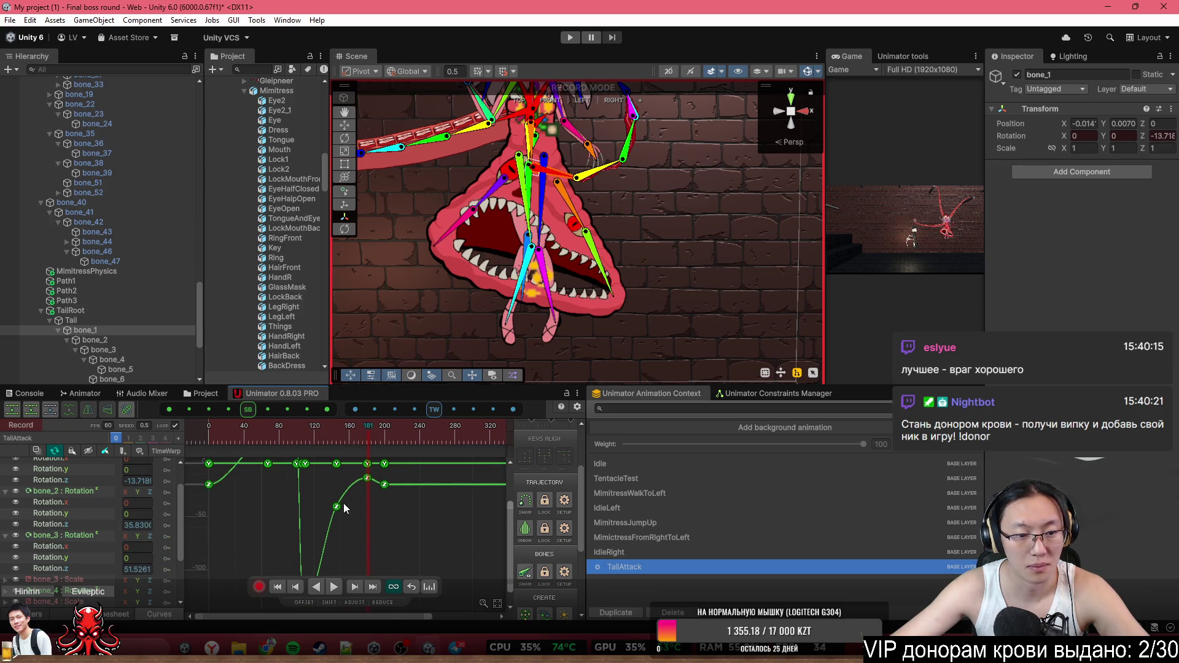
left_click(337, 507)
left_click_drag(189, 513, 186, 539)
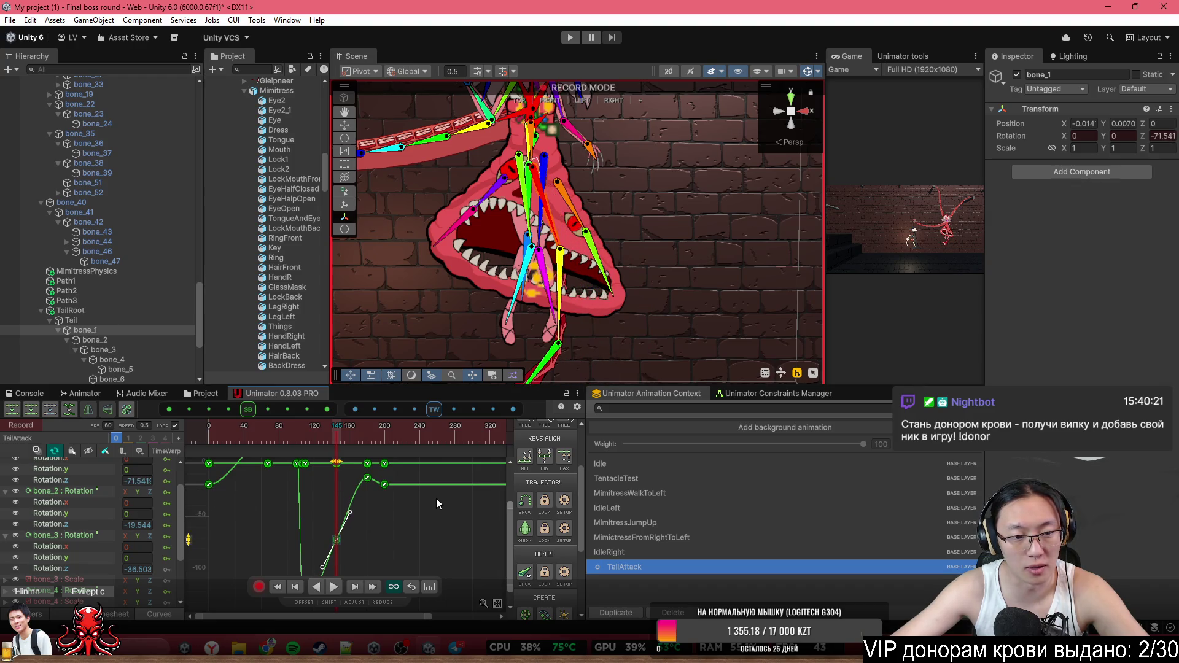
Rewind the TailAttack clip to its start and play it back
scroll(436, 485, "down", 2)
left_click(252, 437)
left_click_drag(237, 434, 200, 426)
key("space")
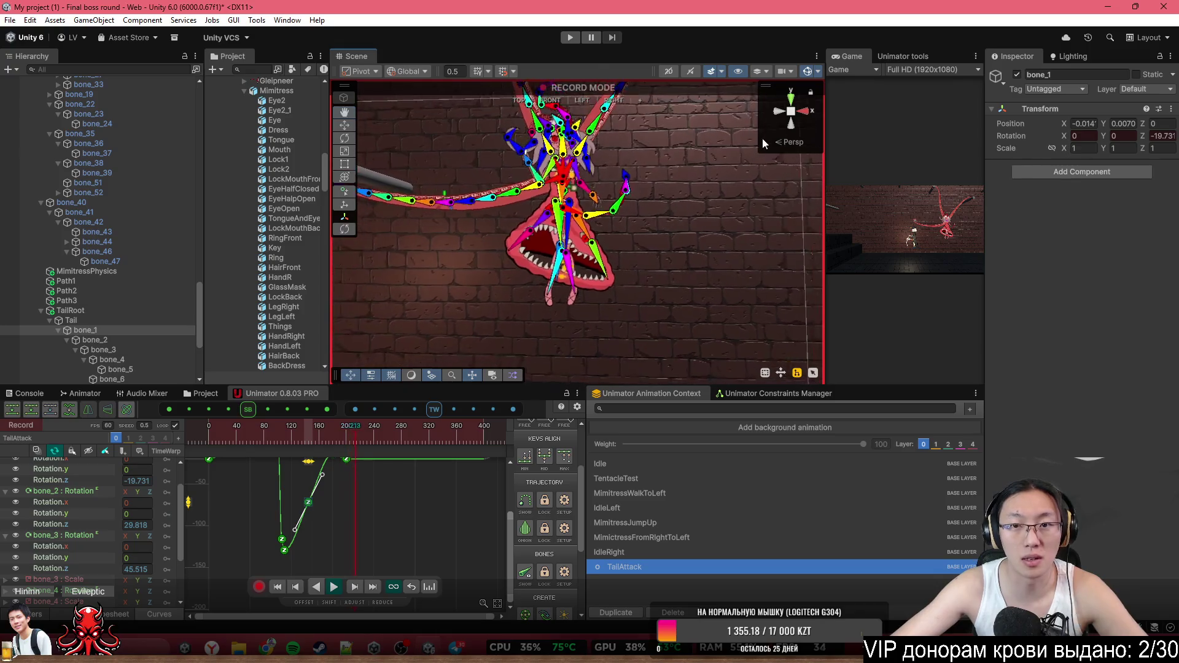
key("alt")
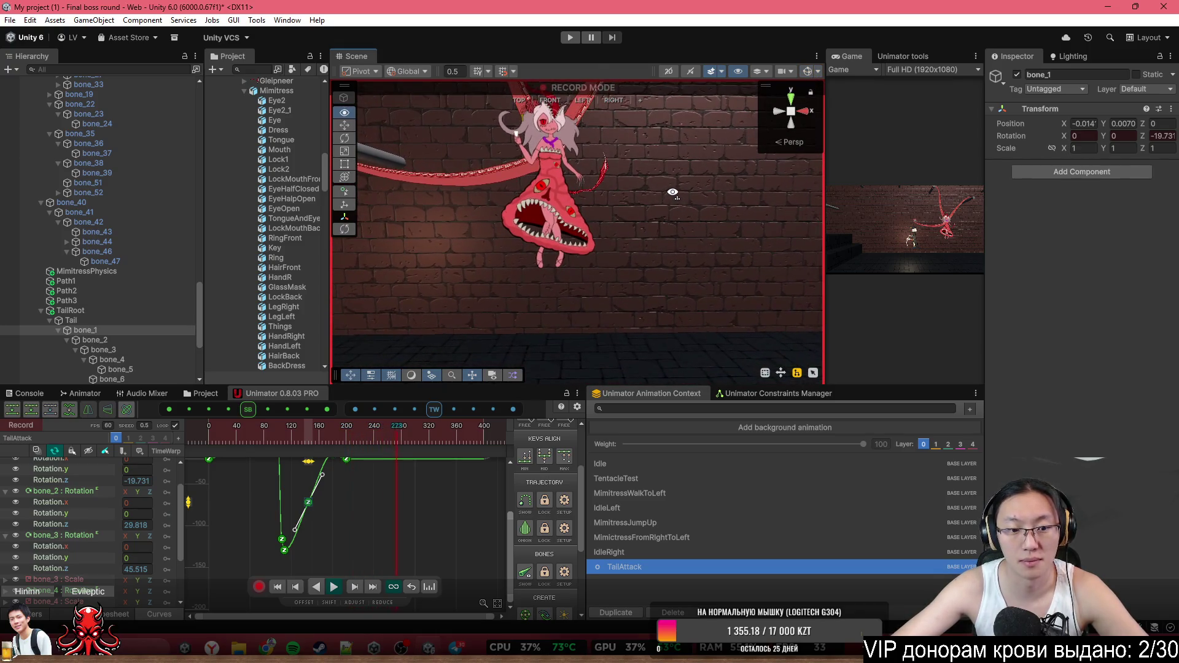
Orbit around the character, turn off record mode, and play the TailAttack preview
scroll(673, 193, "up", 3)
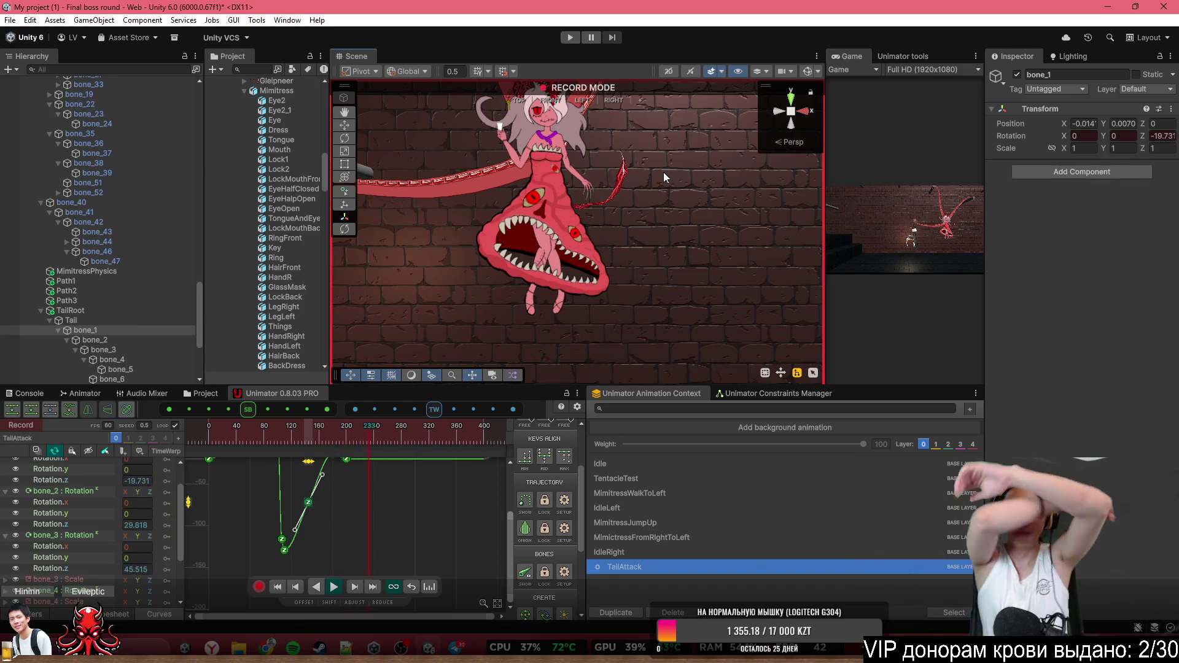
scroll(366, 549, "up", 2)
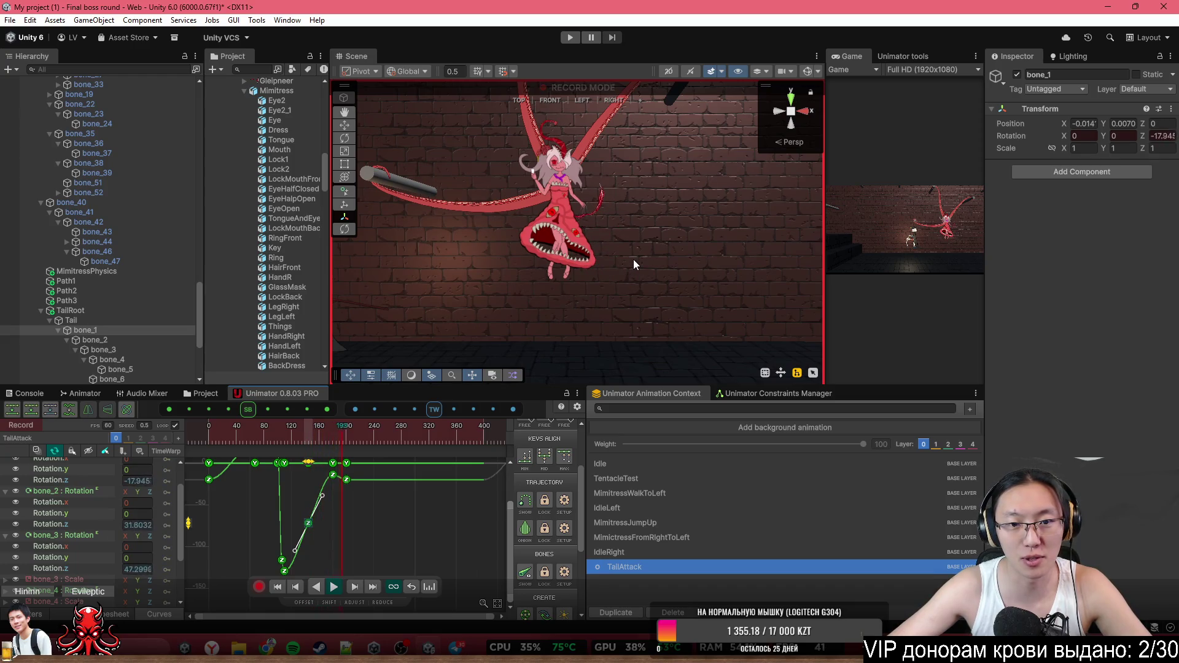
left_click_drag(644, 248, 642, 188, "alt")
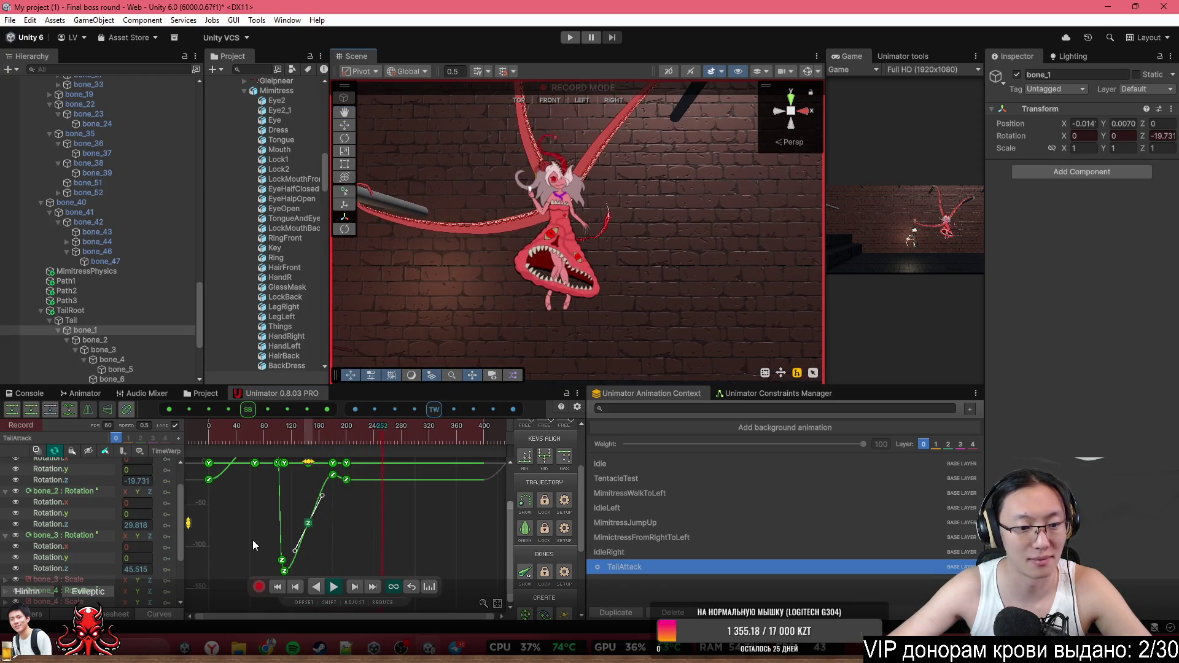
left_click(260, 587)
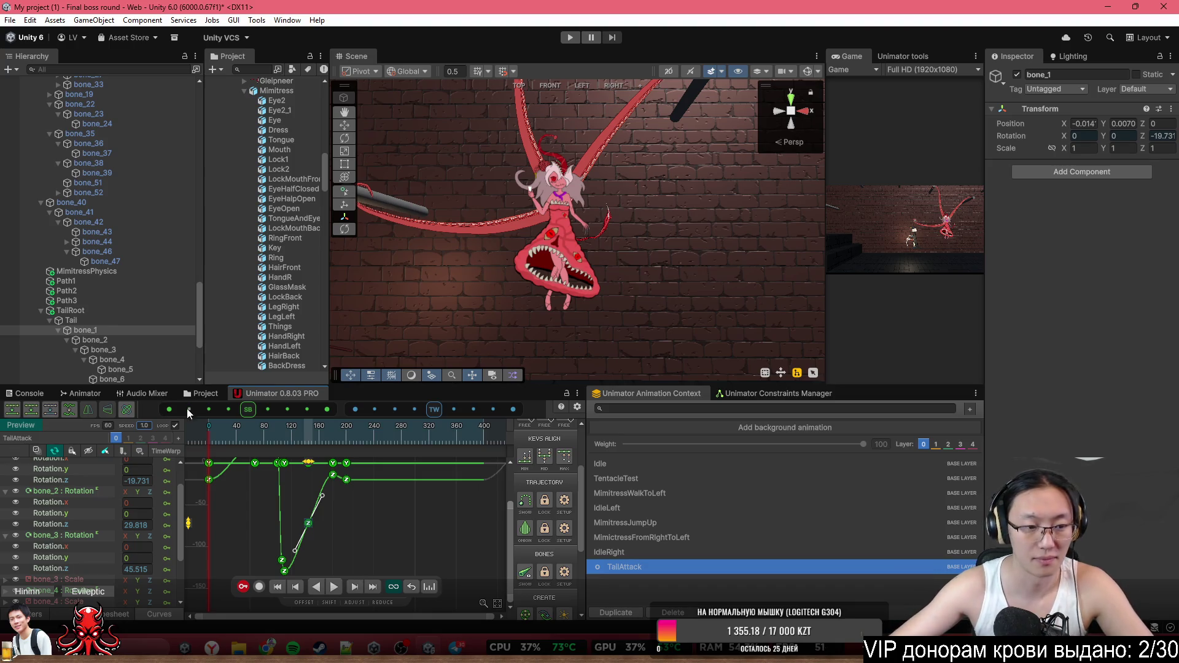
key("space")
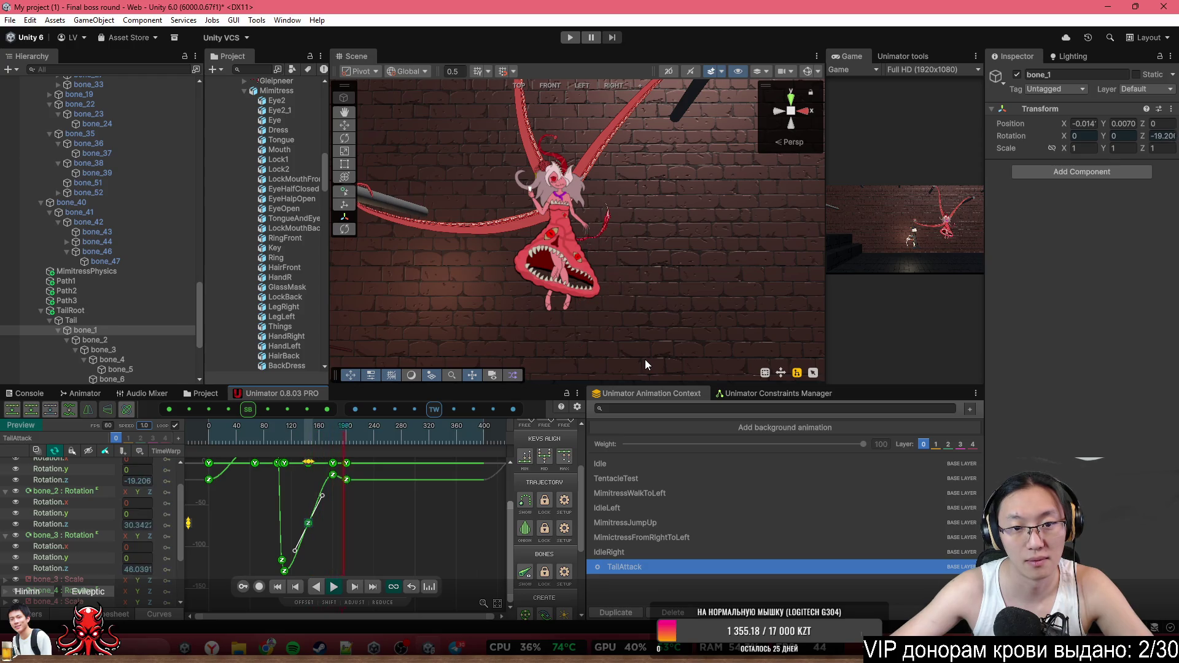
After watching the TailAttack preview, switch the clip back into record mode
key("alt")
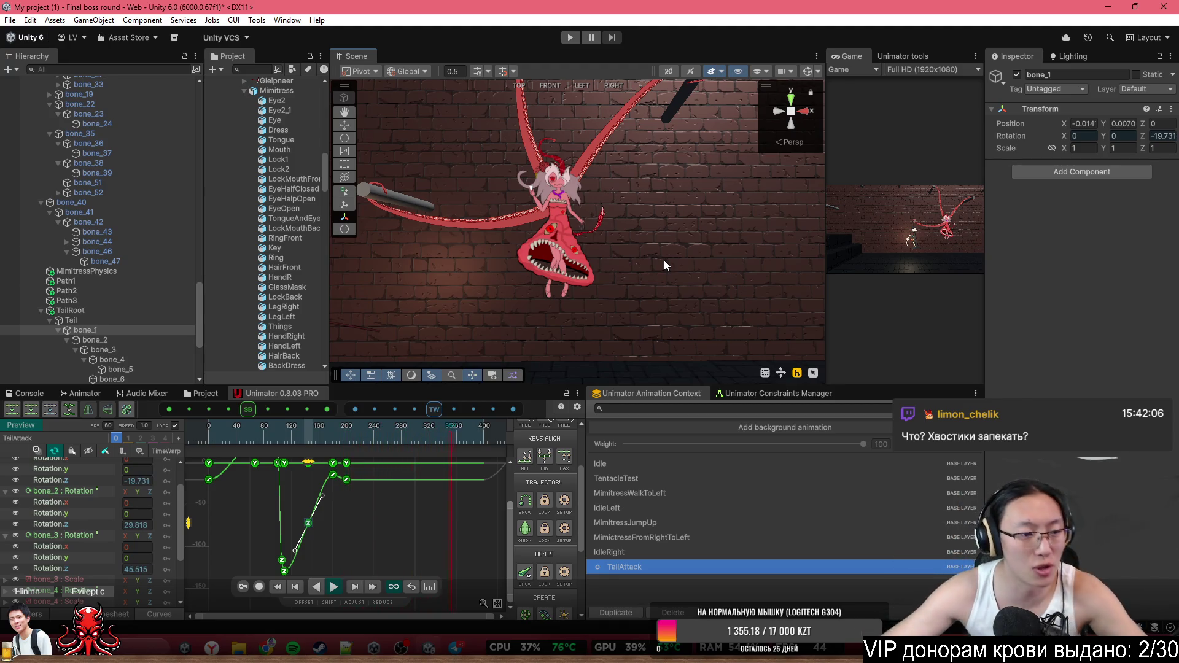
left_click(258, 587)
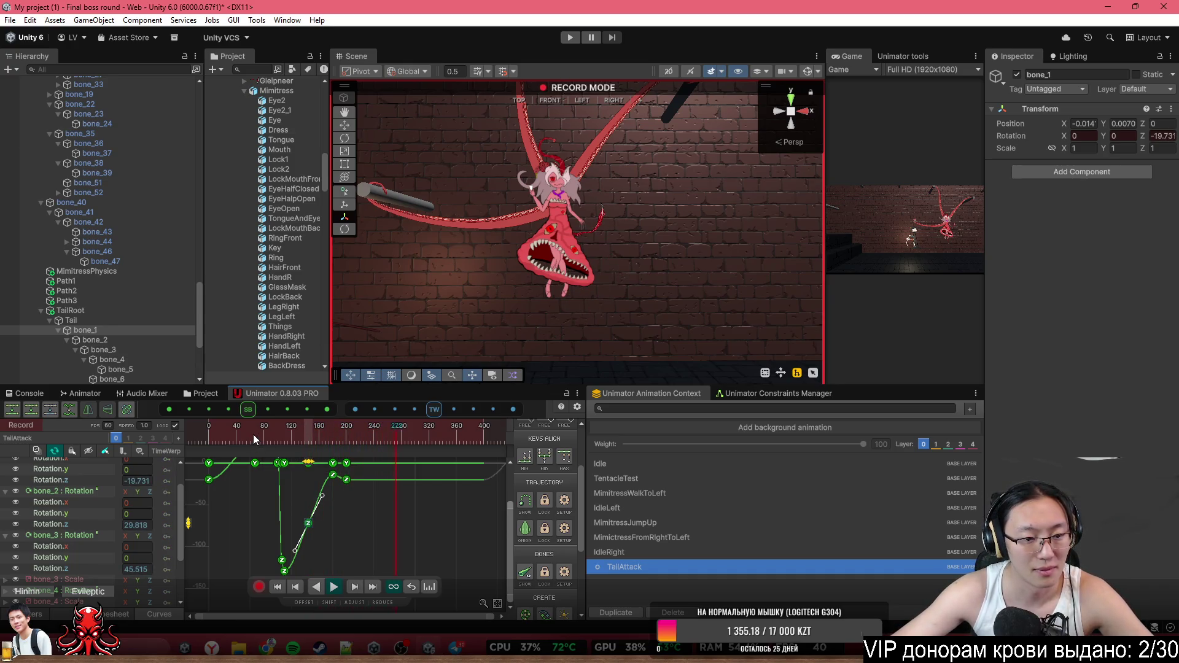
Move the playhead to about frame 183, open the Dopesheet, and fold the bone_1 and bone_2 rotation tracks
left_click(203, 441)
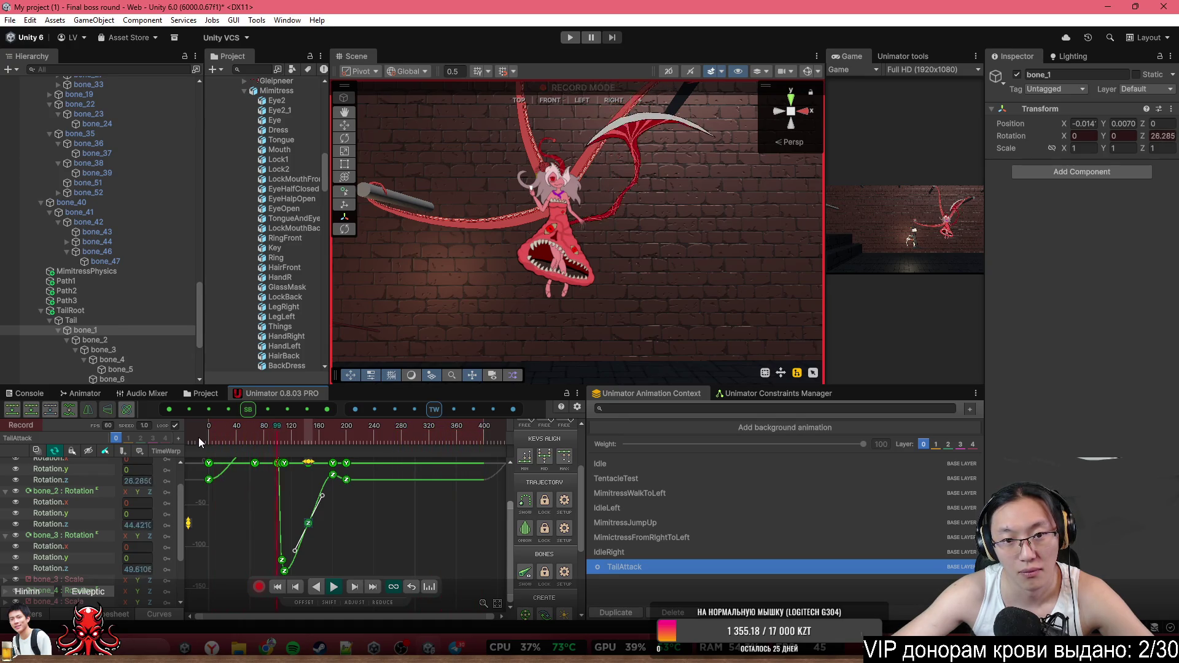
right_click(198, 438)
left_click(334, 440)
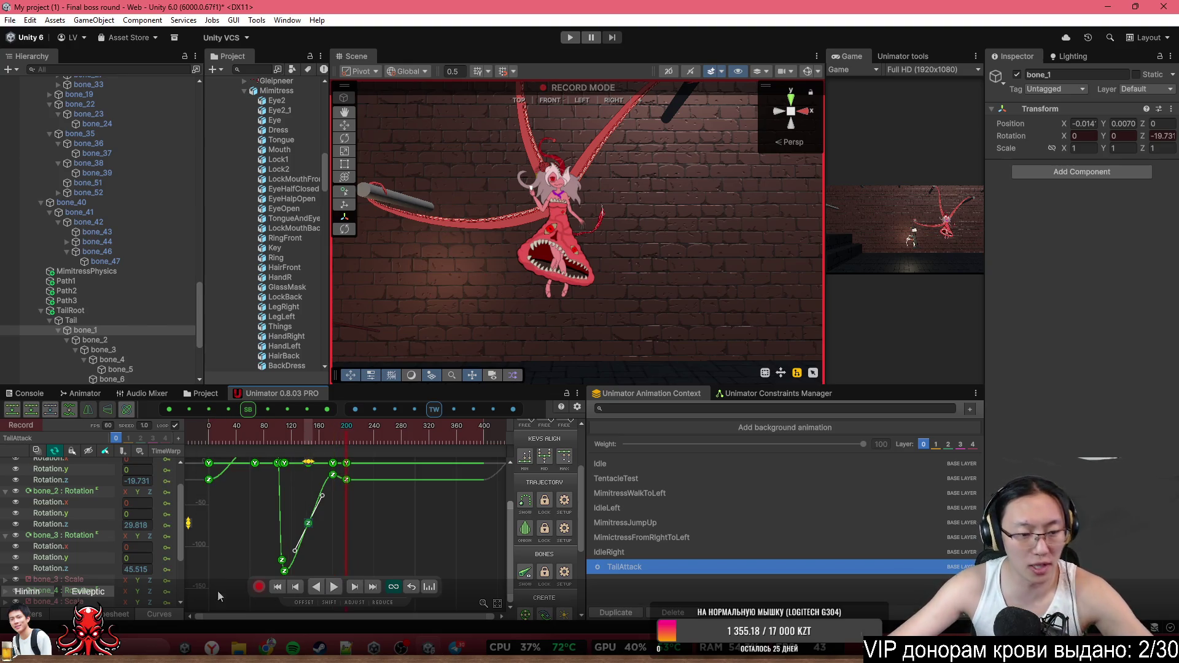
left_click(120, 615)
scroll(389, 470, "up", 3)
scroll(421, 537, "down", 3)
left_click(4, 484)
left_click(5, 495)
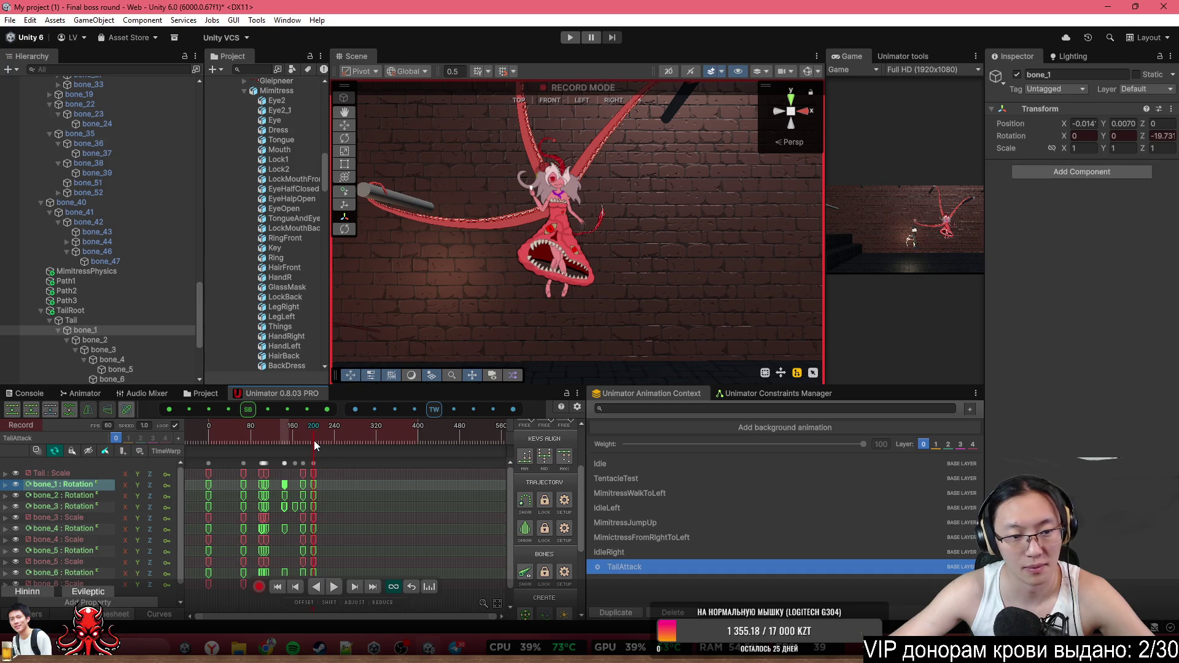
Set the TailAttack clip length to 200 frames in Clip Settings, then leave record mode
right_click(398, 430)
left_click(433, 500)
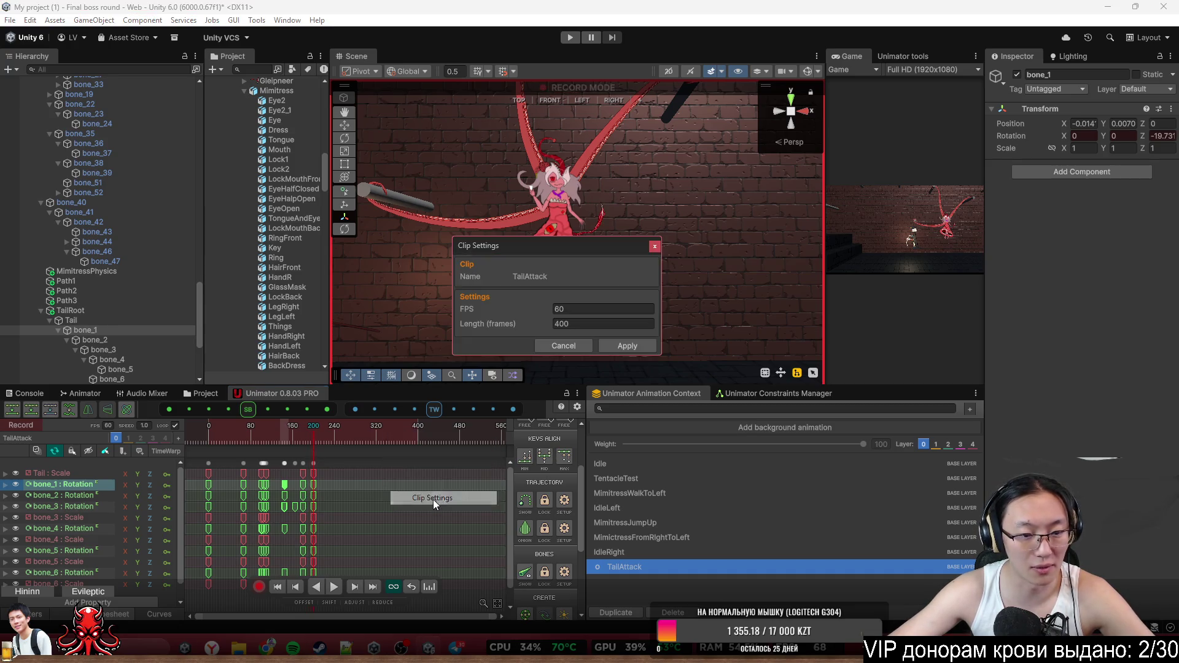
left_click(538, 322)
type("200")
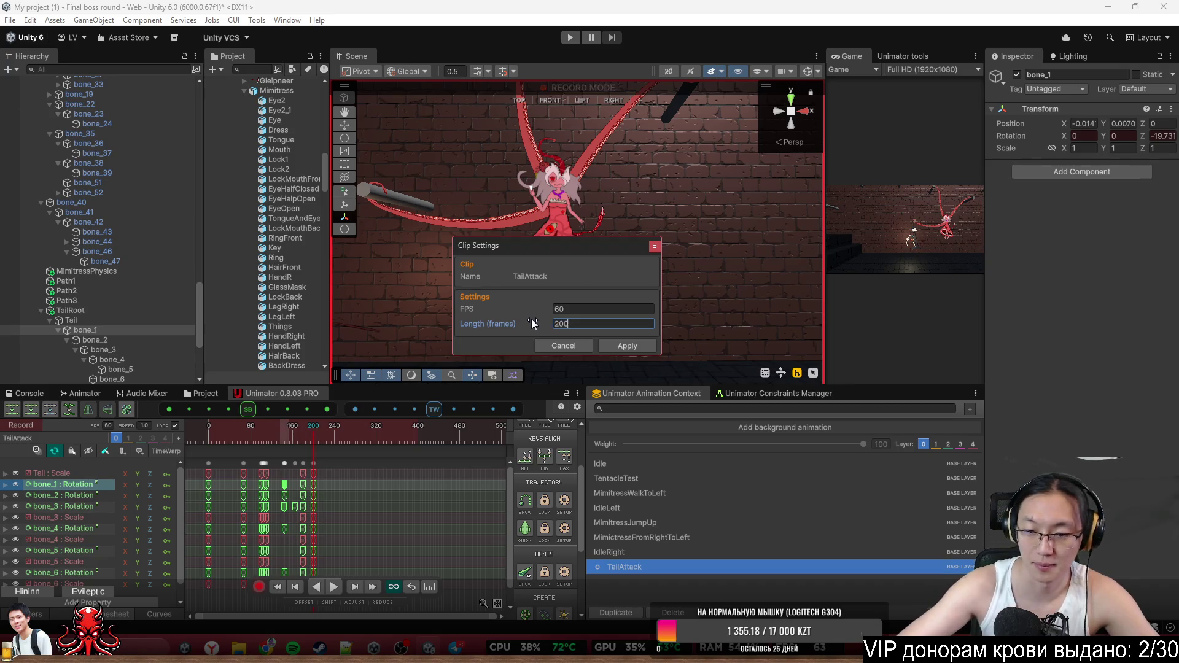
left_click(635, 347)
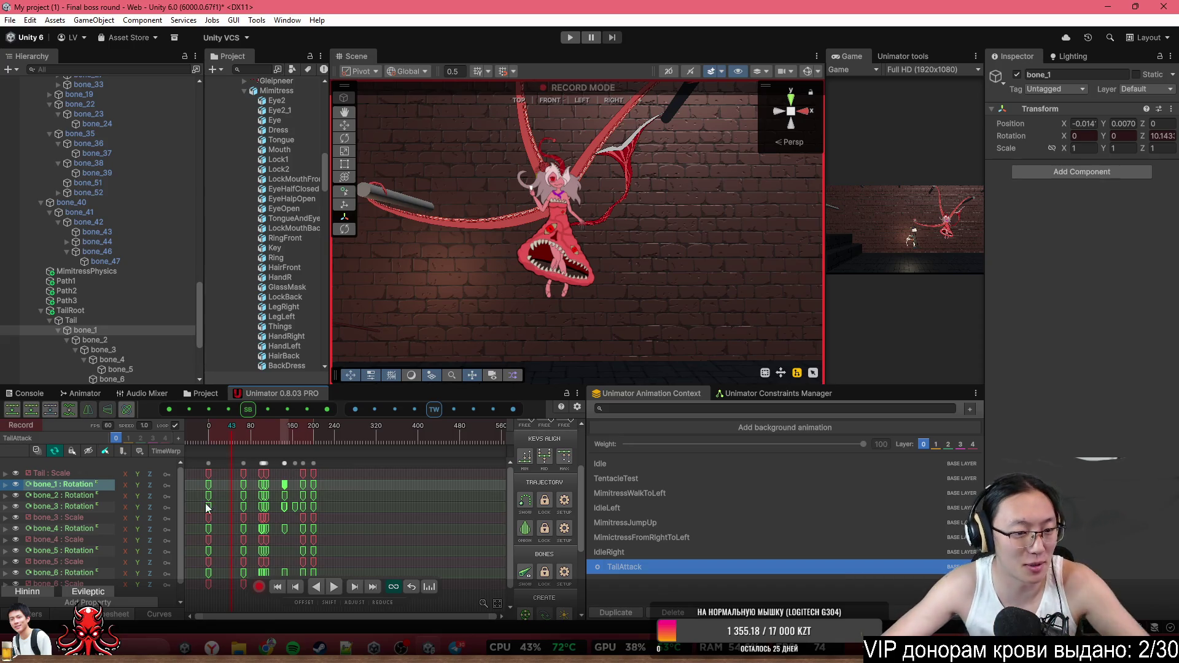
left_click(259, 586)
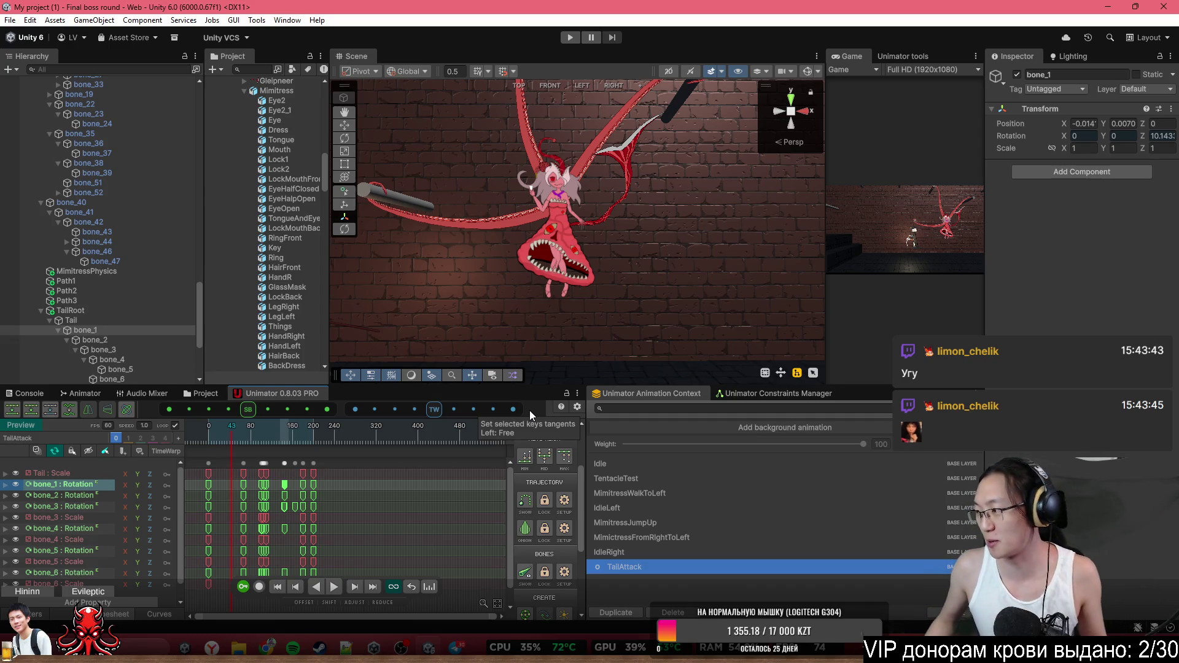
Zoom in and out on the character to inspect the tail pose
scroll(649, 186, "up", 3)
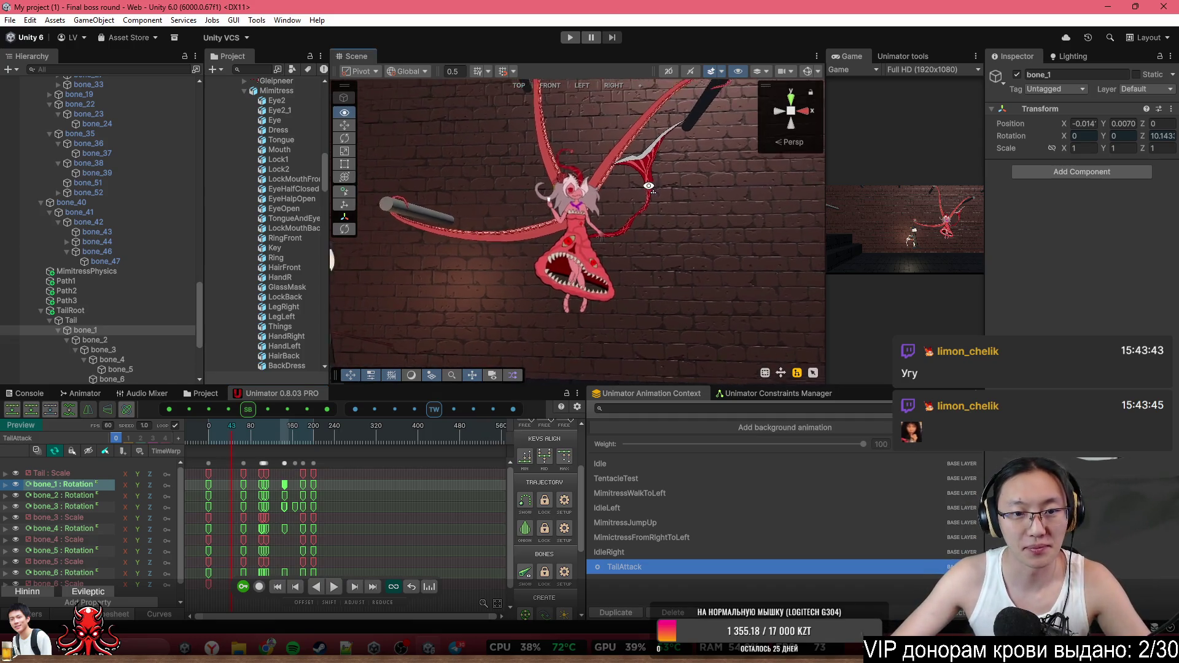
scroll(649, 187, "up", 5)
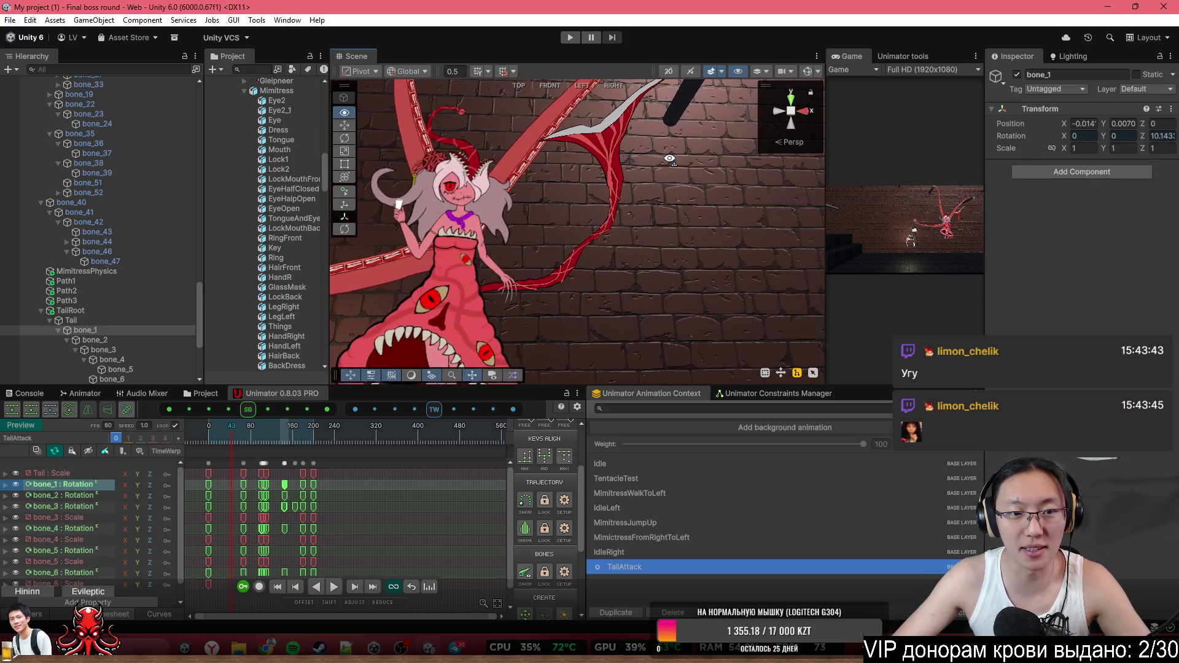
scroll(651, 137, "up", 4)
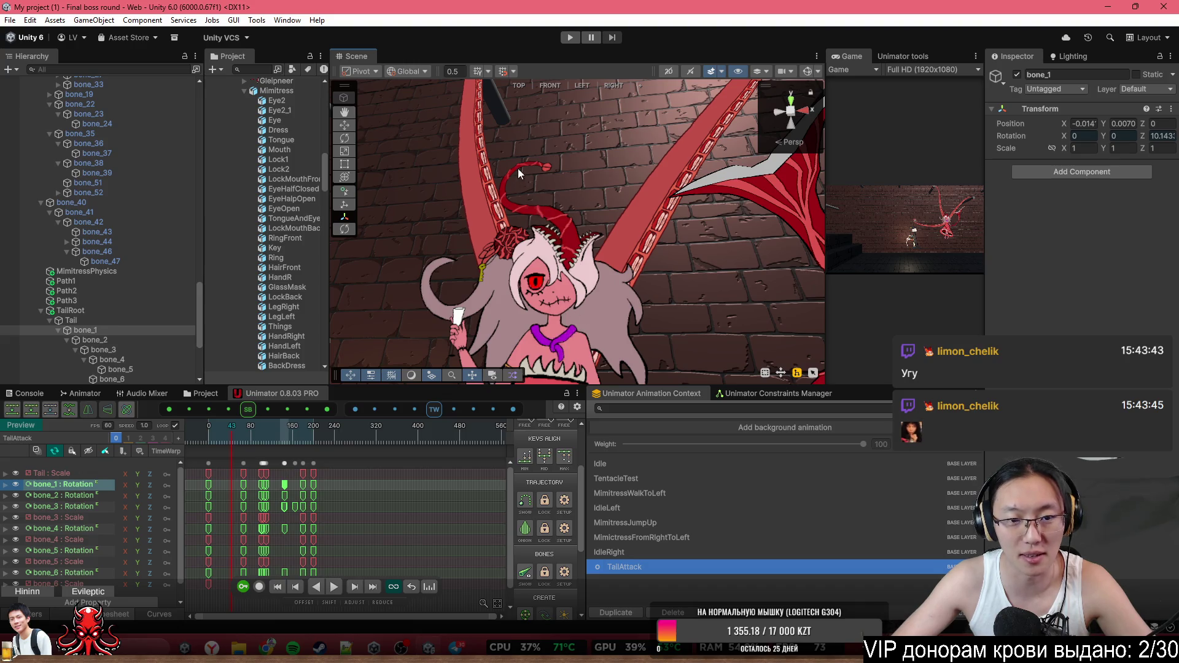
scroll(653, 303, "down", 5)
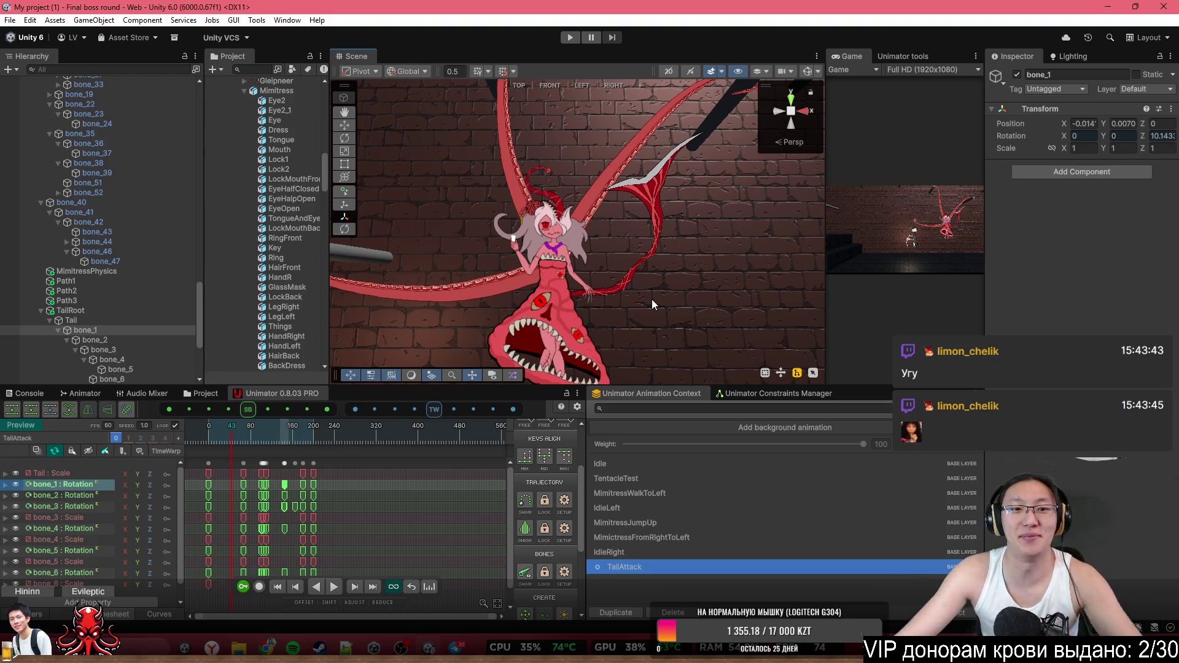
scroll(658, 133, "up", 3)
scroll(657, 133, "down", 3)
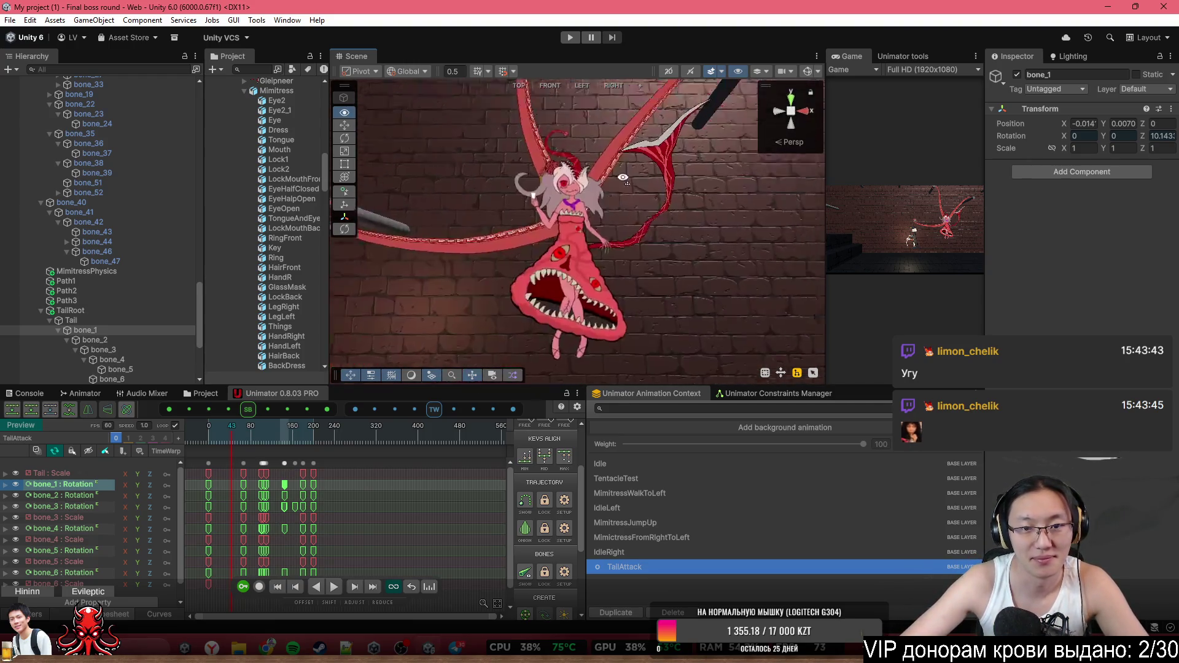
Scrub the TailAttack preview to about frame 83, then play and stop it
left_click(217, 426)
mouse_move(219, 427)
left_mouse_down()
mouse_move(278, 433)
mouse_move(246, 433)
left_mouse_up()
key("space")
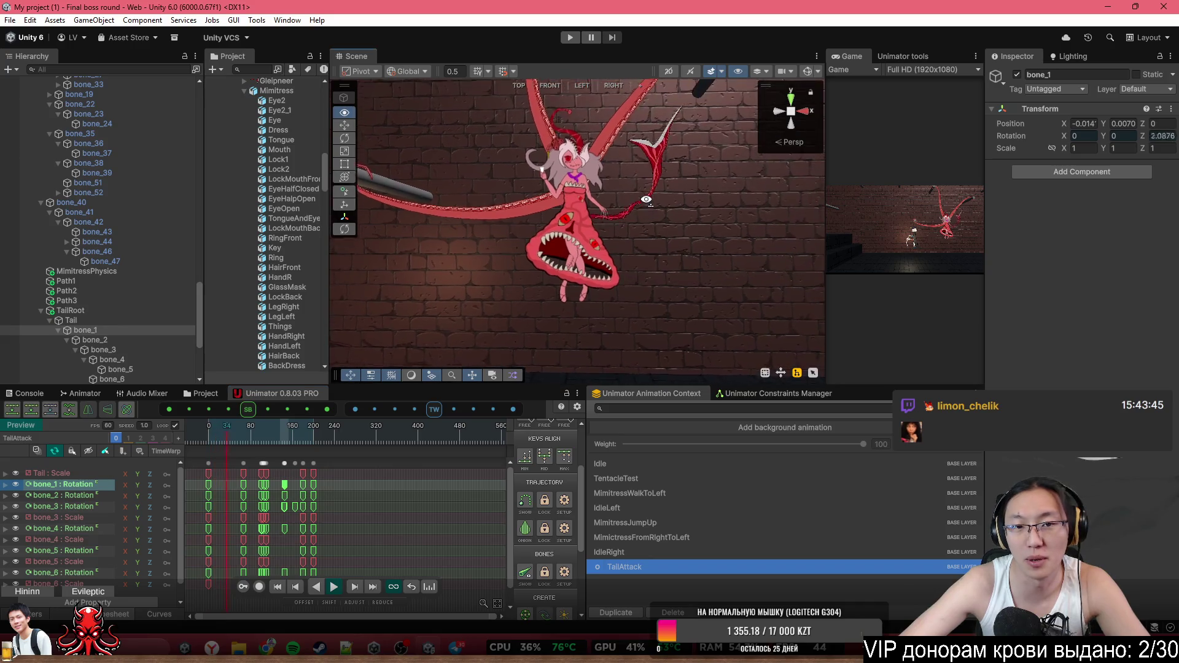
key("space")
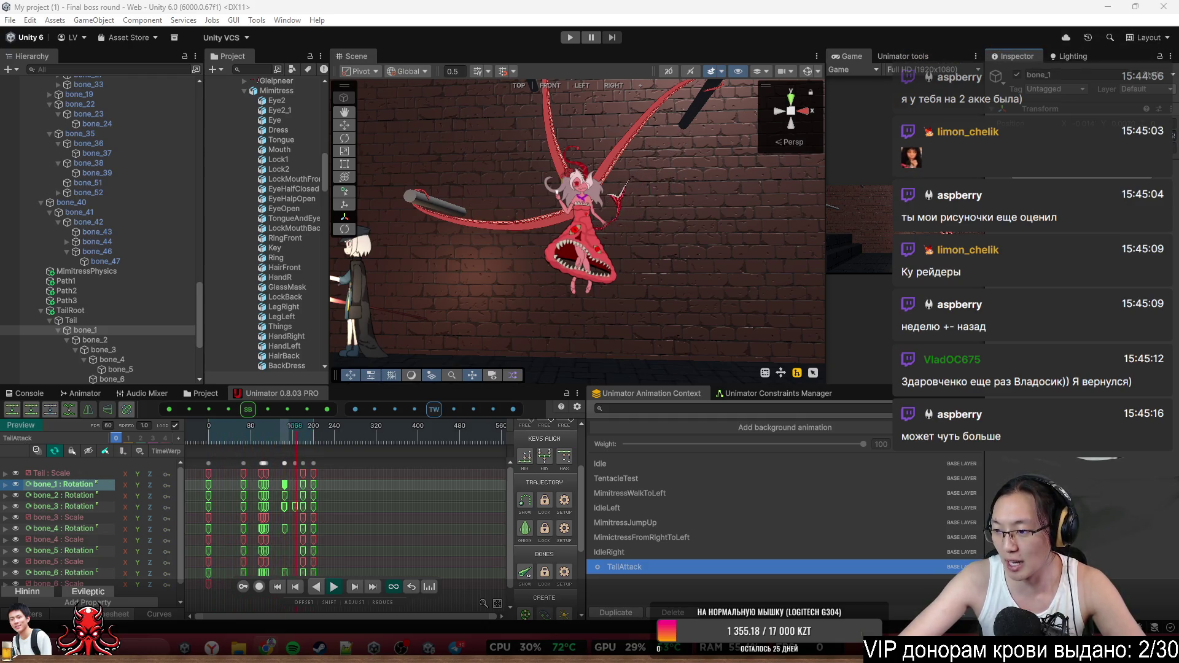
Orbit around the boss and enter Play mode to test the fight
mouse_move(663, 193)
left_mouse_down()
mouse_move(690, 191)
mouse_move(689, 225)
left_mouse_up()
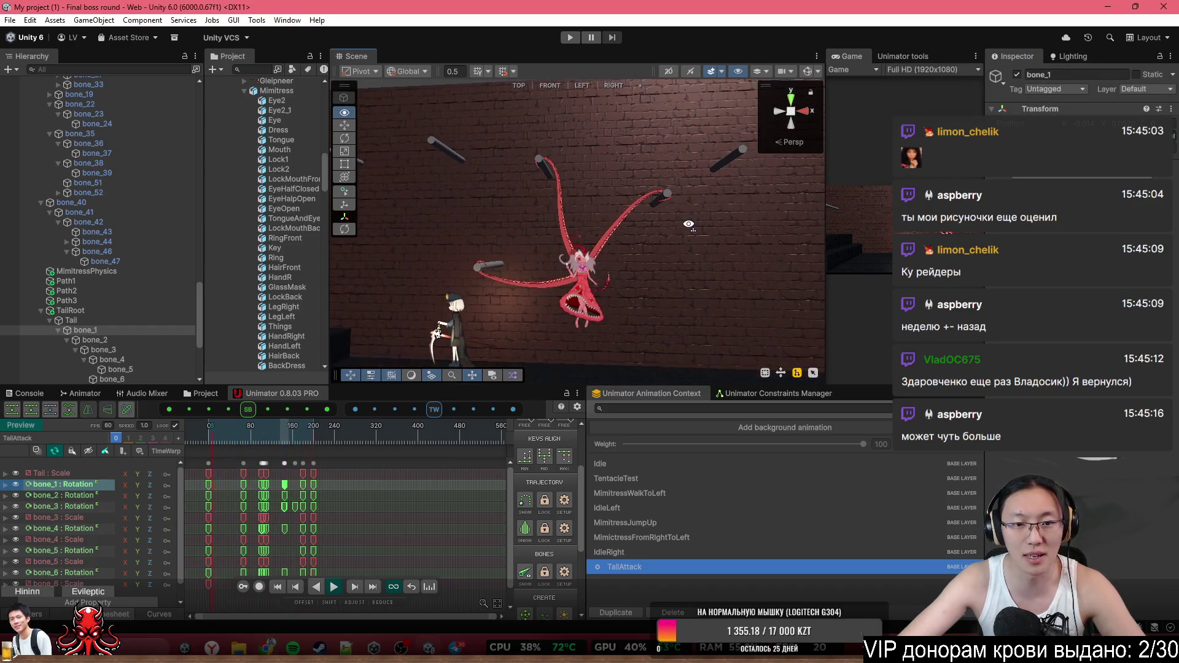
left_click(569, 39)
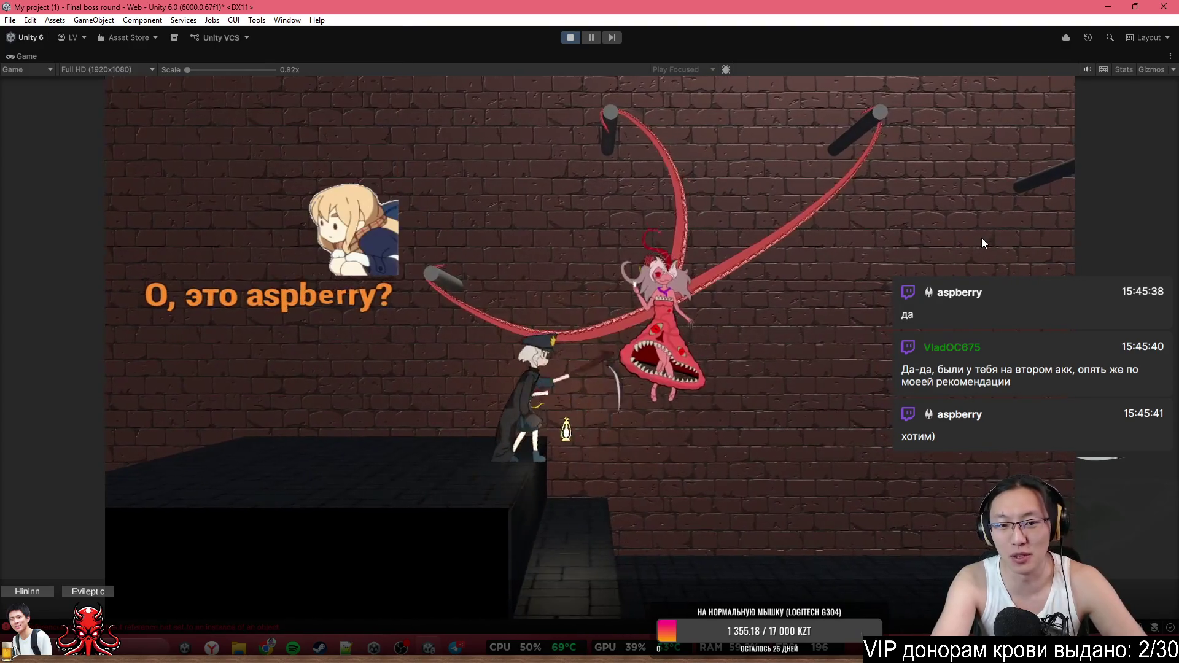
key("d")
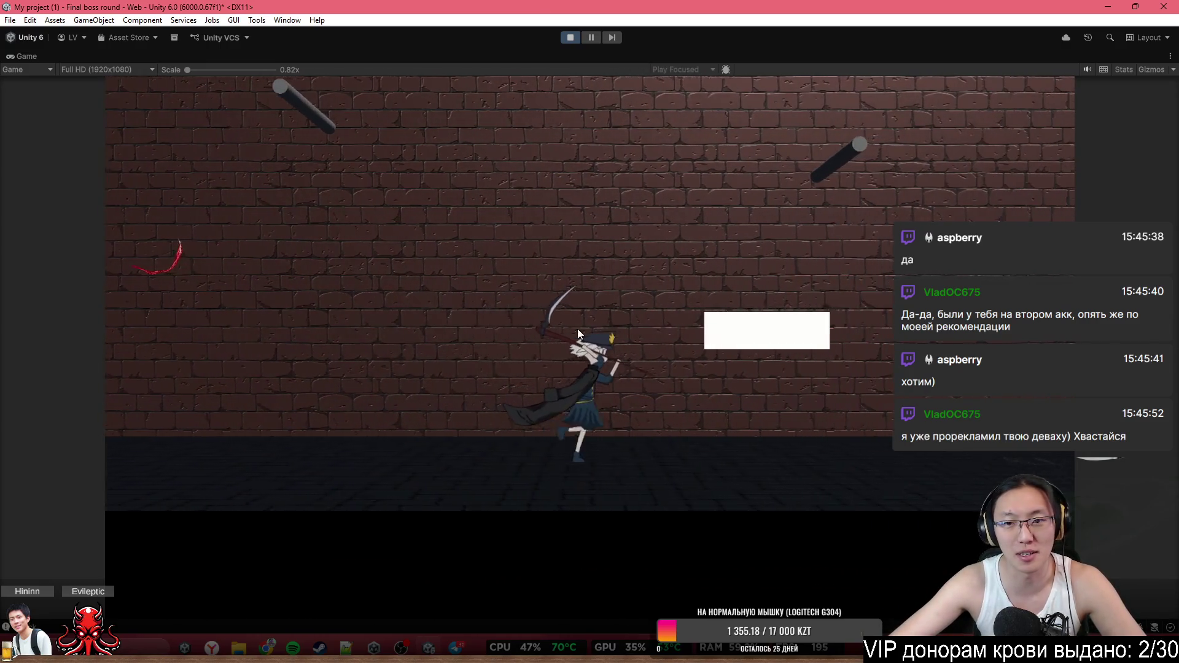
key("a")
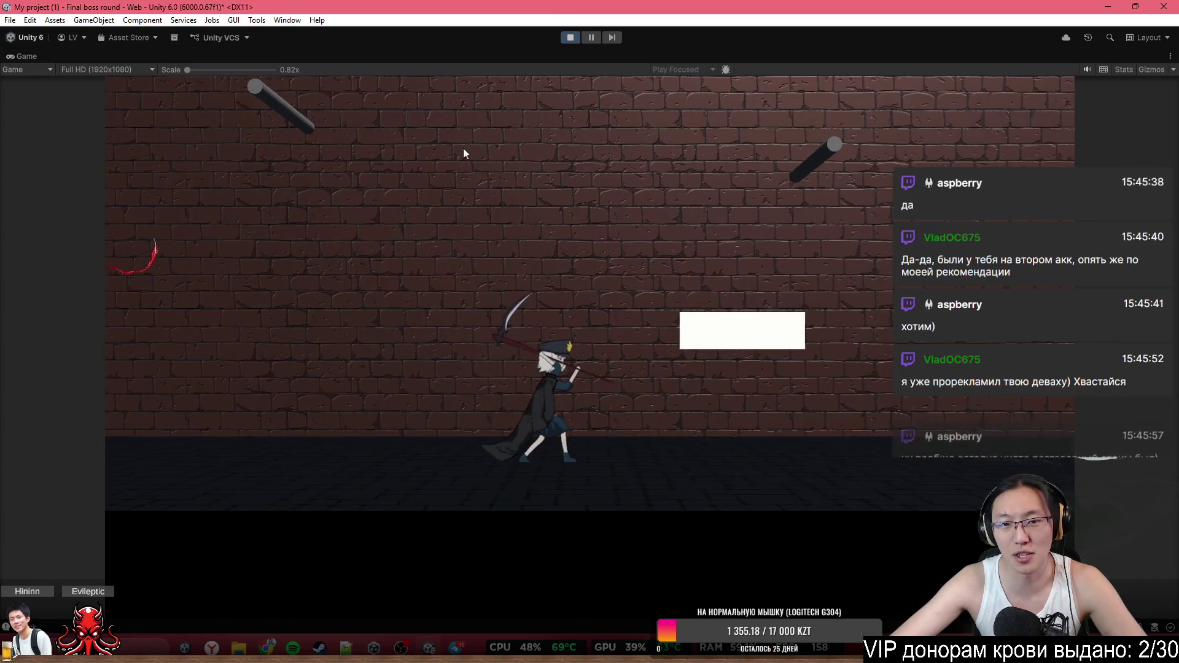
key("a")
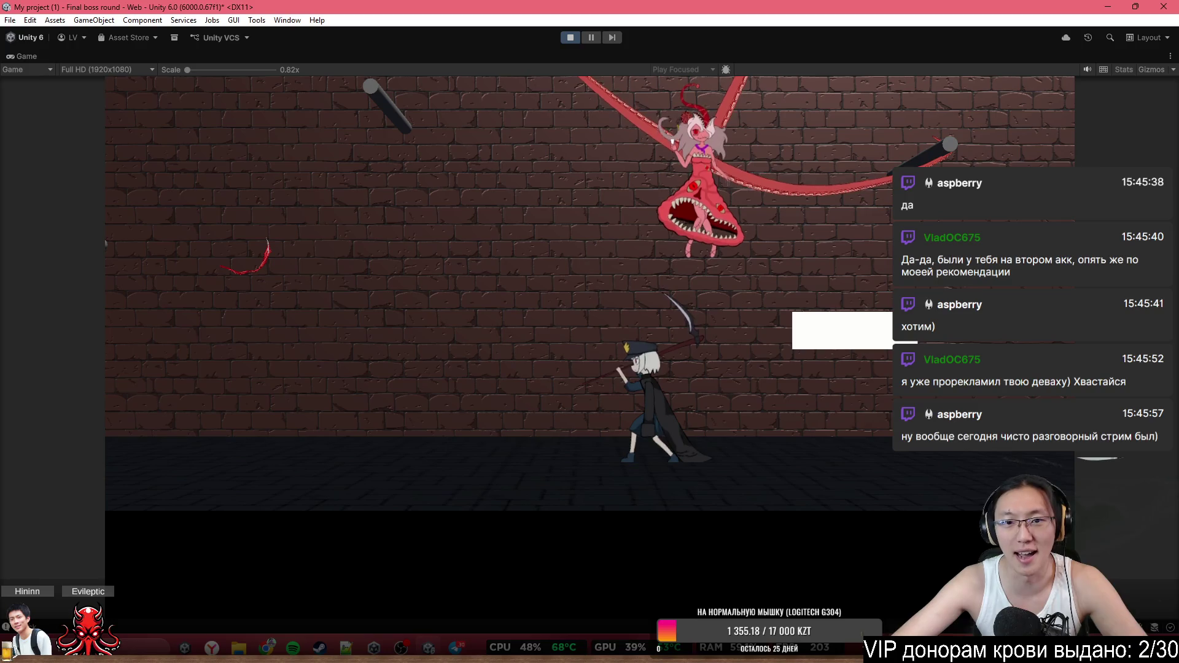
key("d")
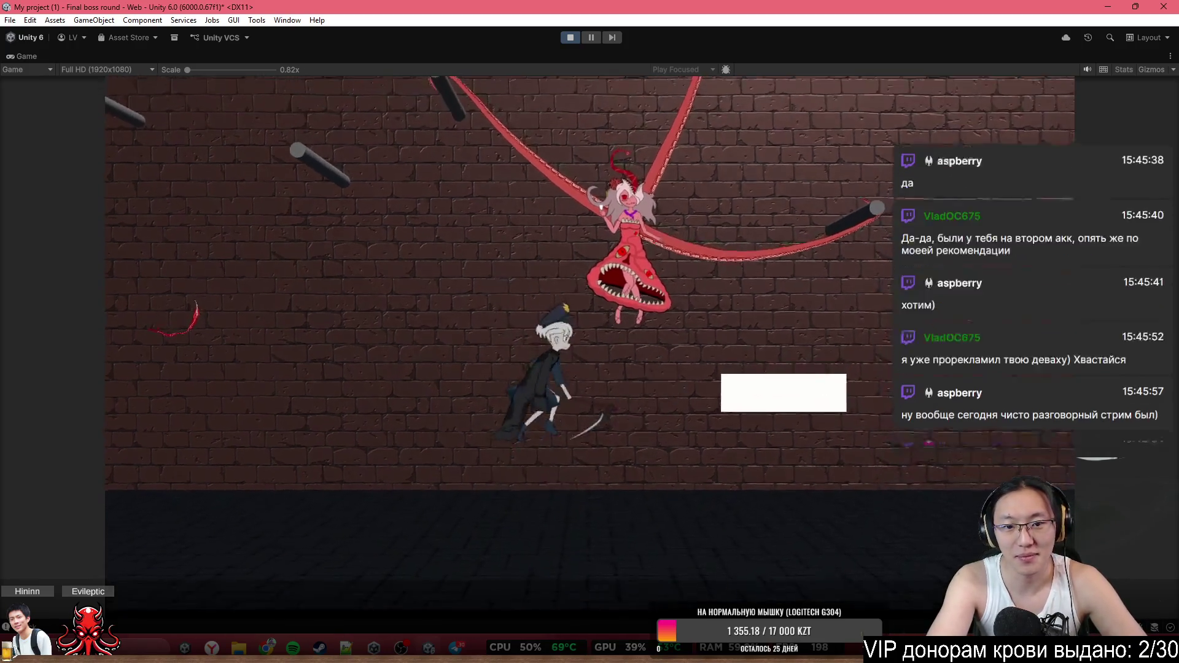
key("a")
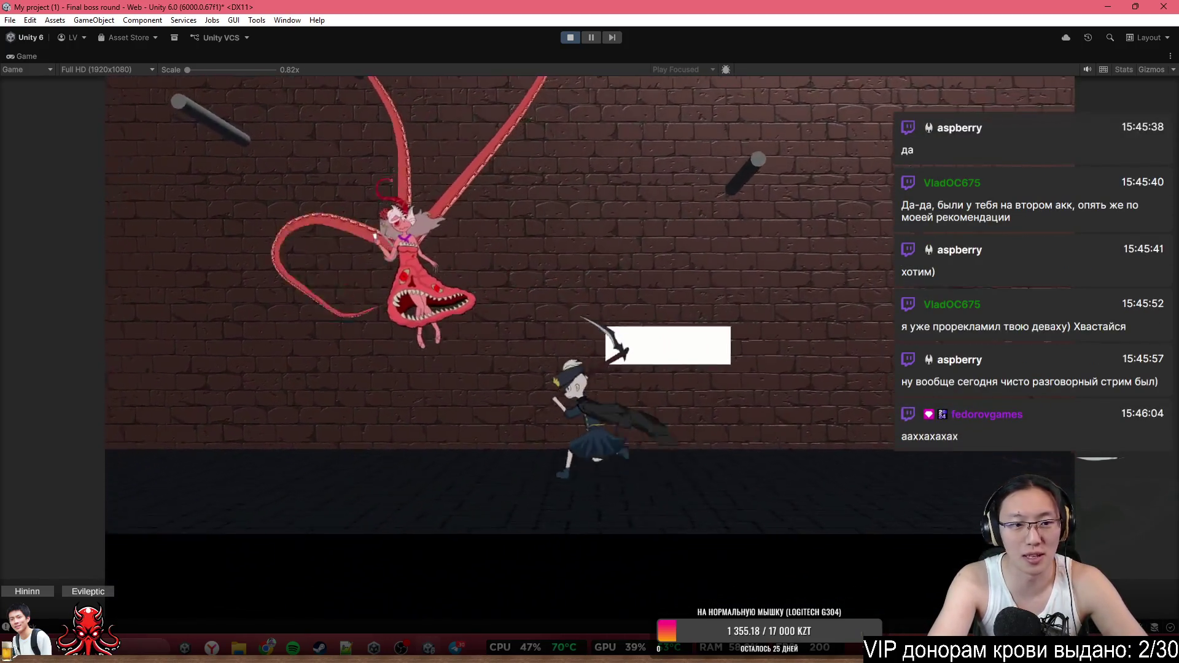
key("a")
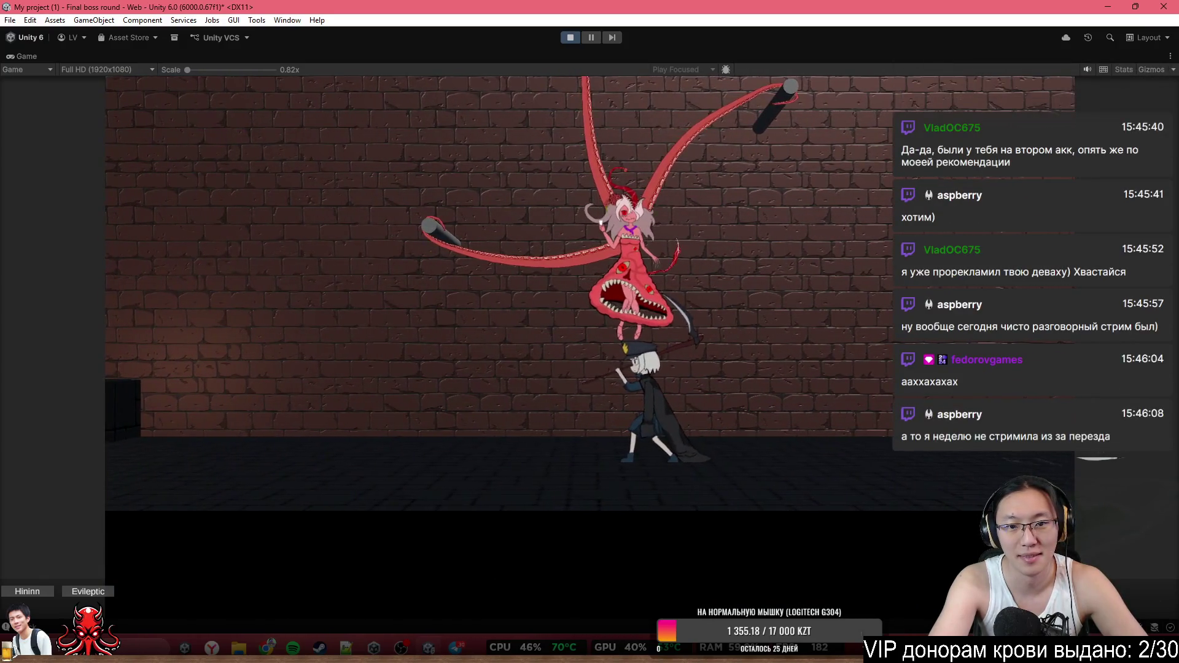
key("a")
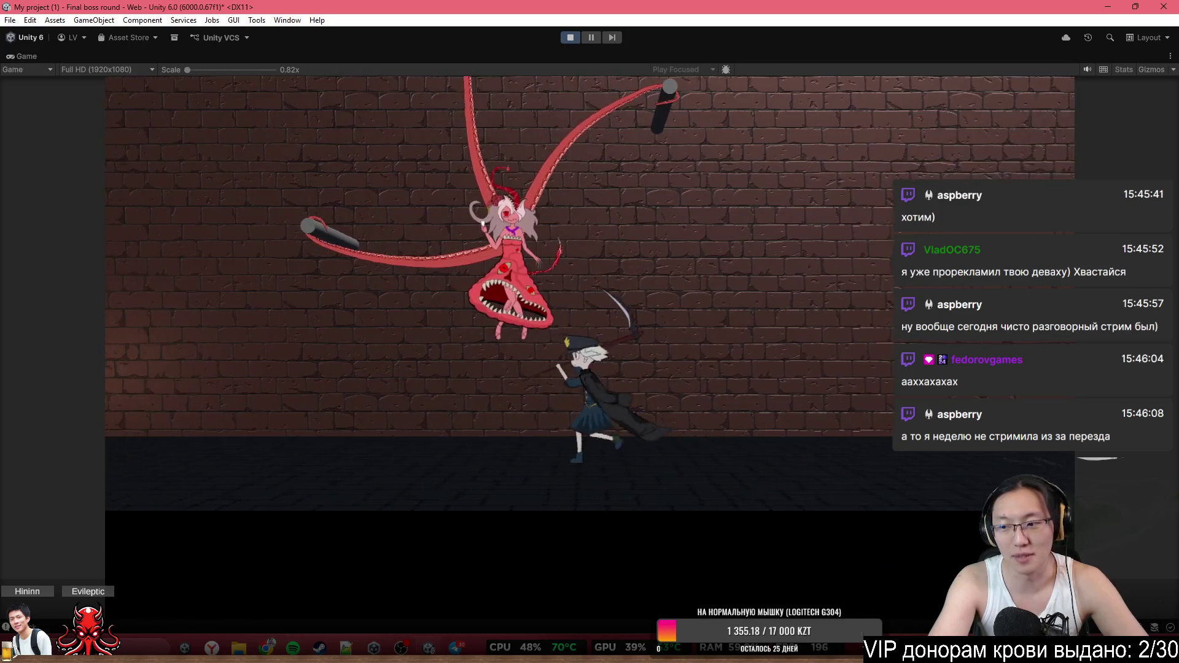
key("a")
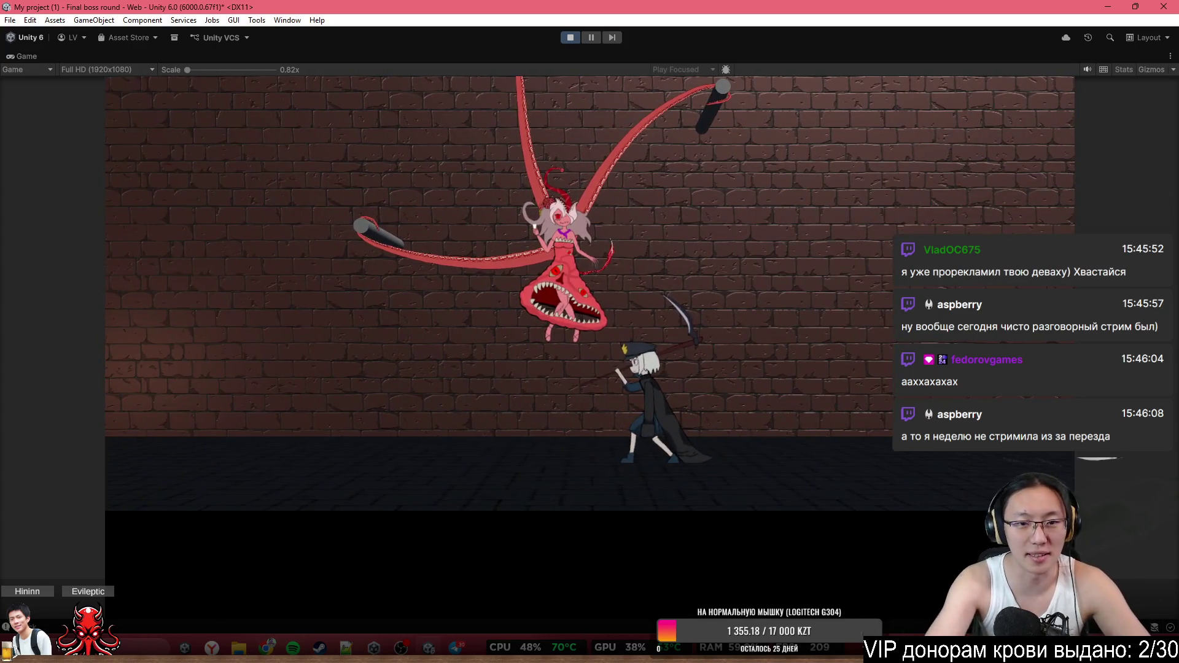
key("a")
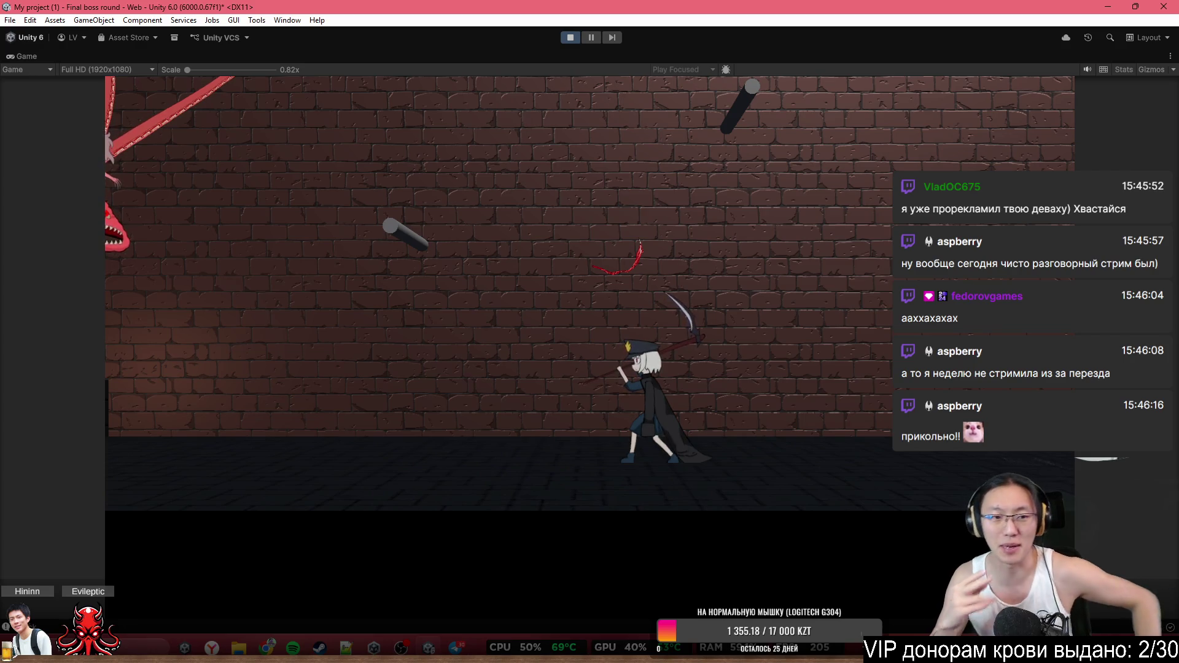
key("a")
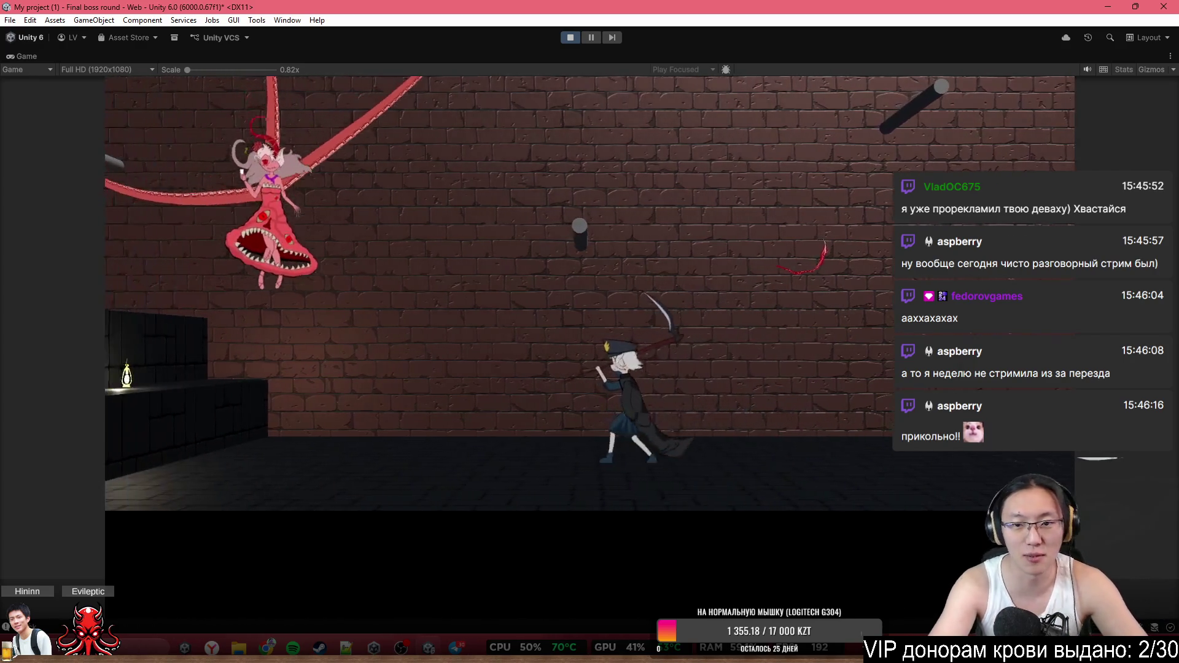
left_click(571, 37)
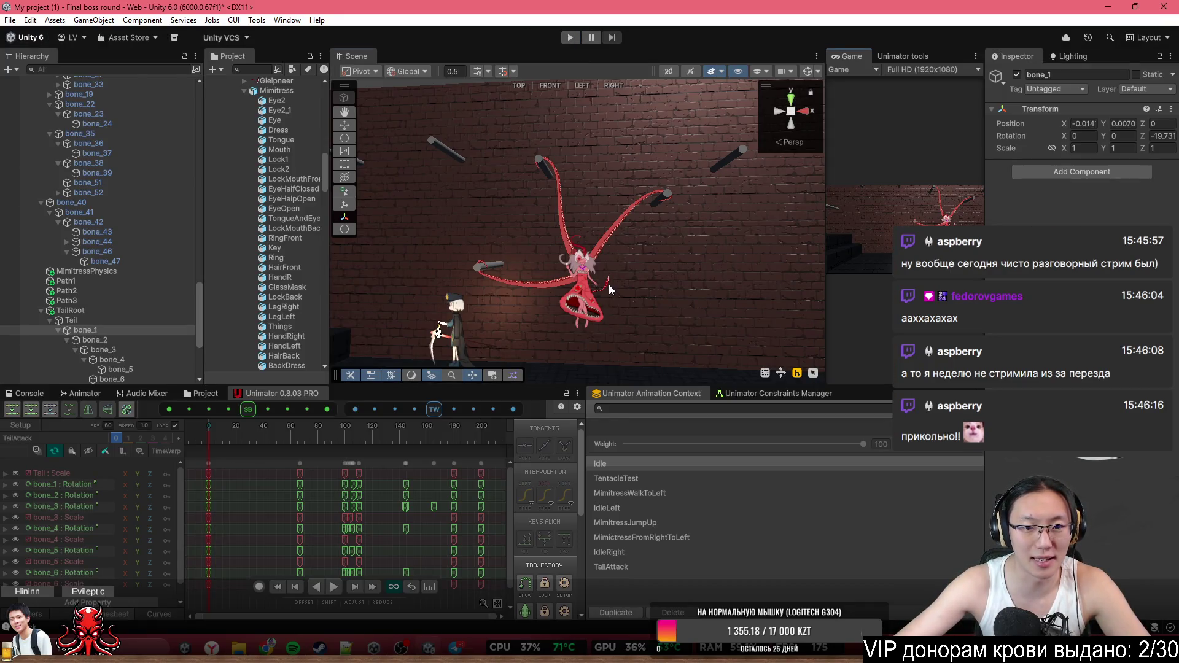
Select the tail's TailRoot object, show the bone overlays, and frame the creature
left_click(605, 285)
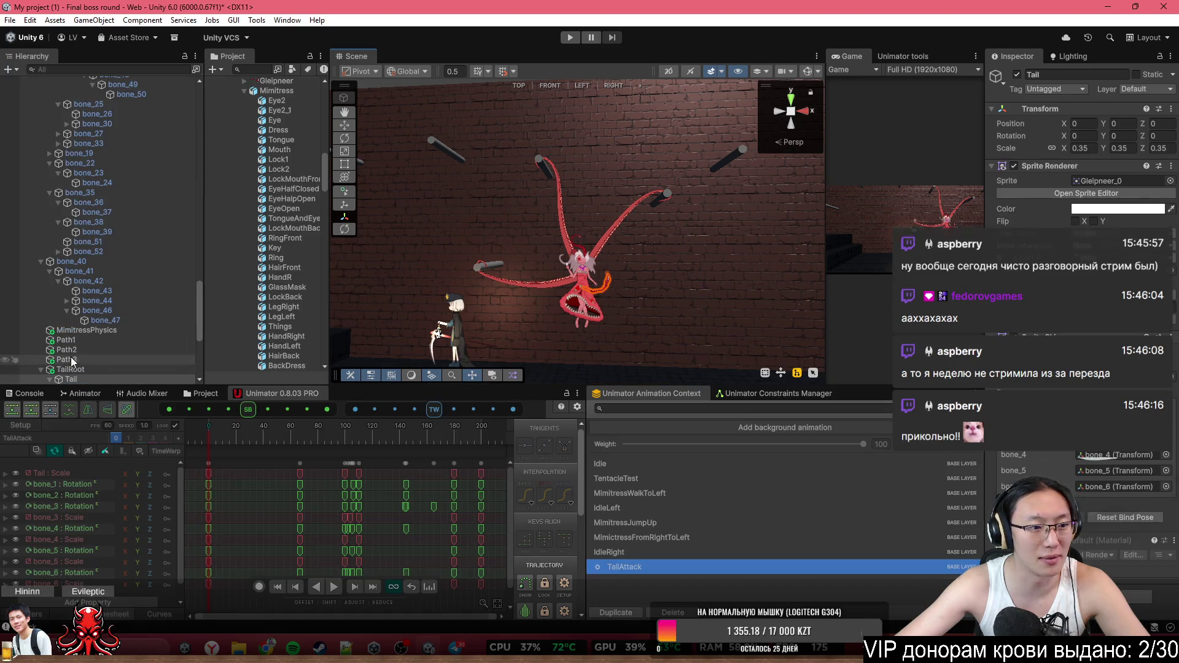
left_click(69, 369)
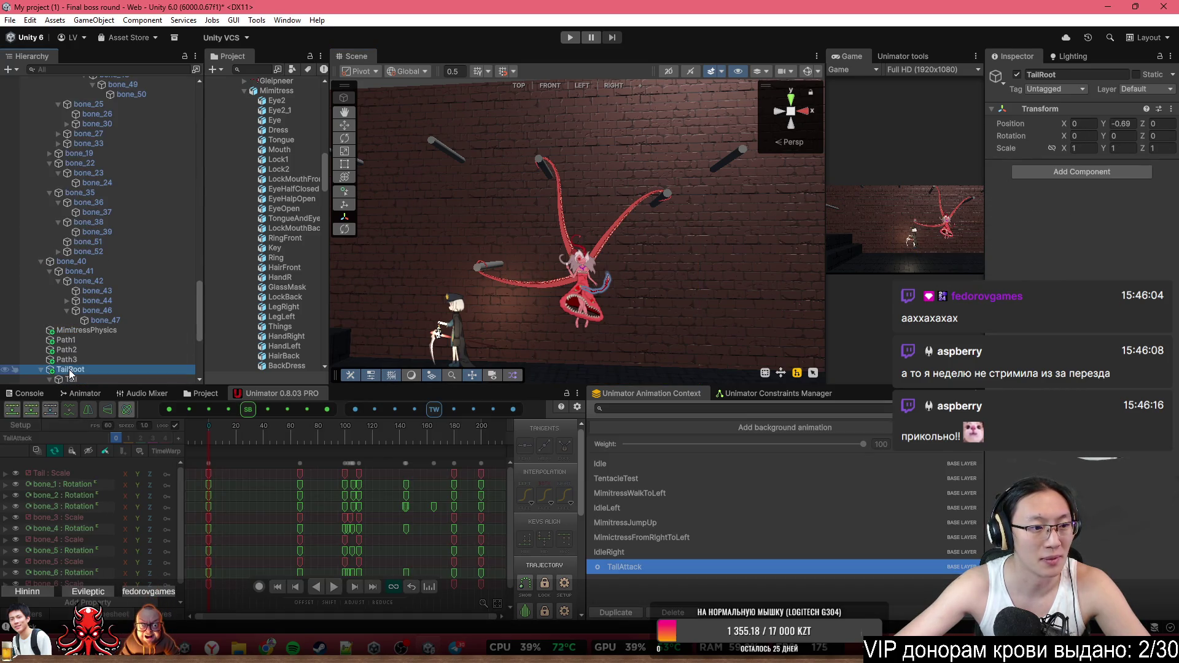
scroll(610, 304, "up", 5)
left_click(807, 72)
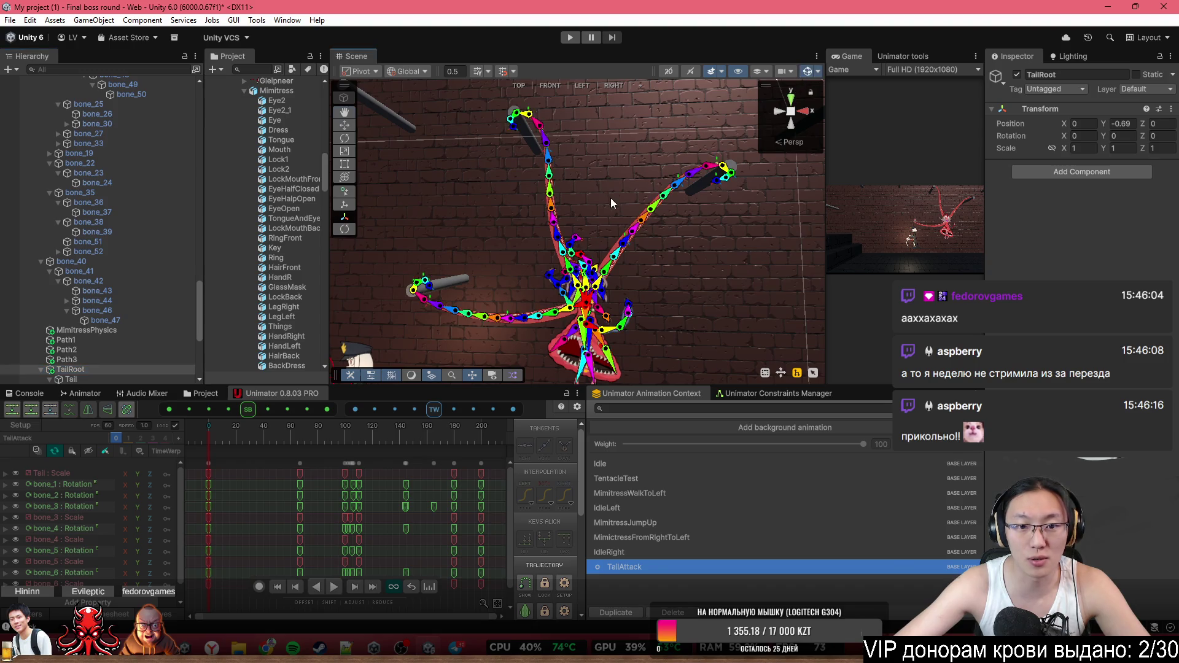
scroll(611, 198, "up", 6)
scroll(622, 246, "up", 5)
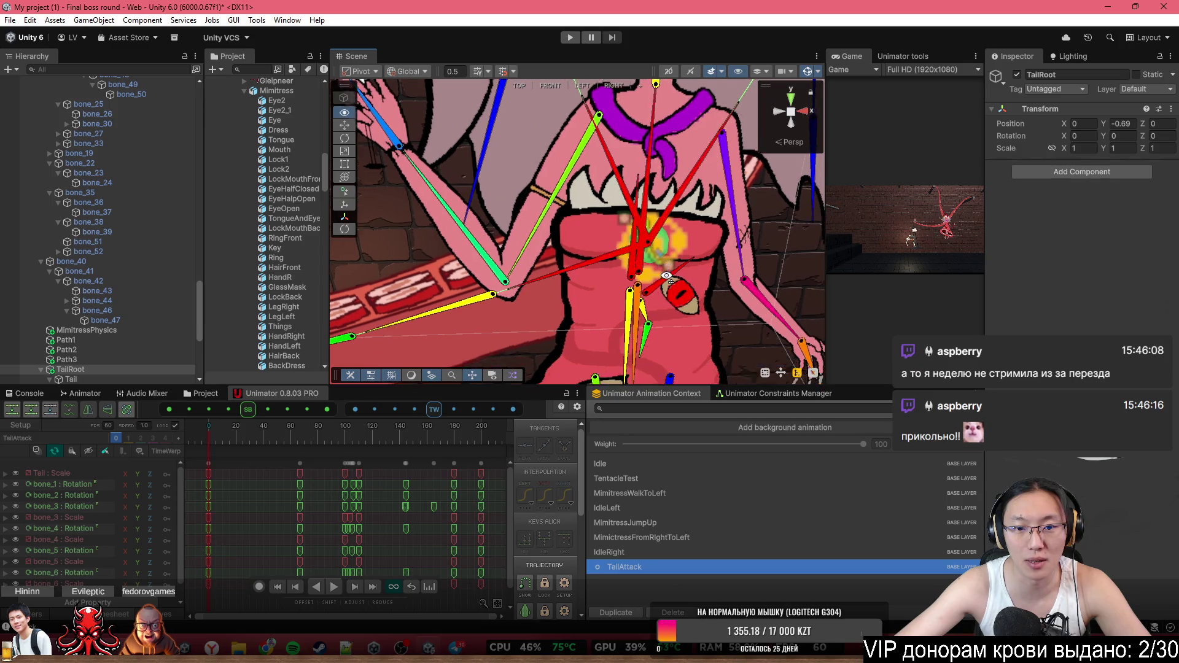
key("f")
Select bone_35 and drag TailRoot higher up the hierarchy
left_click(633, 176)
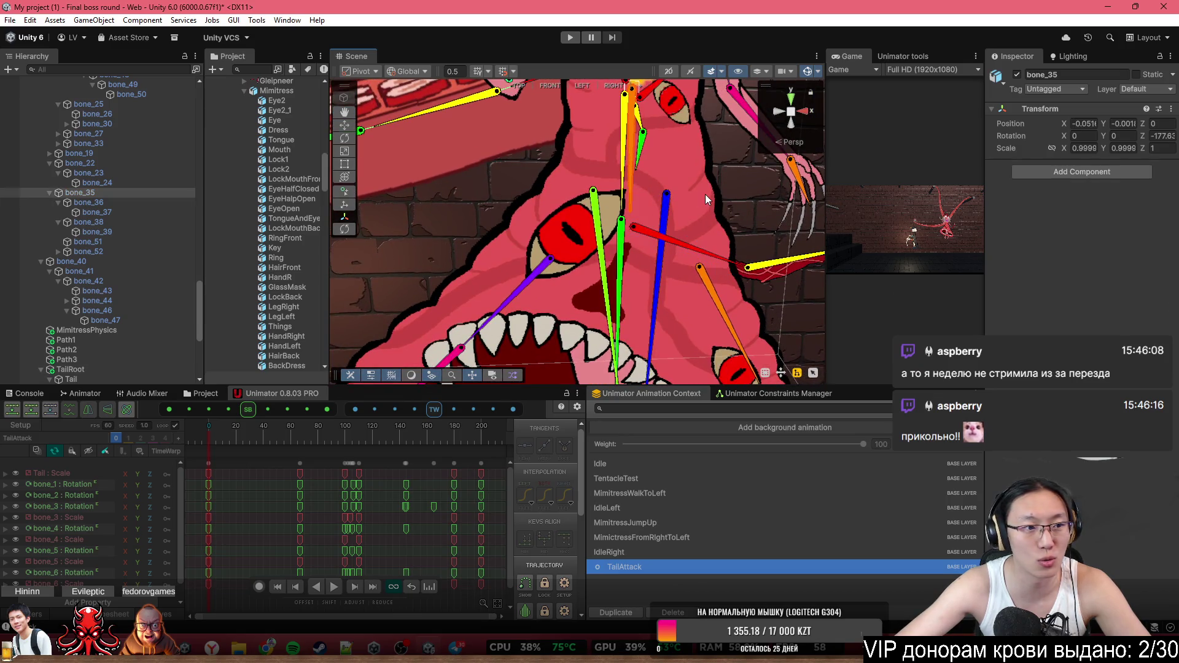
scroll(705, 194, "down", 6)
scroll(688, 258, "up", 7)
scroll(688, 258, "down", 4)
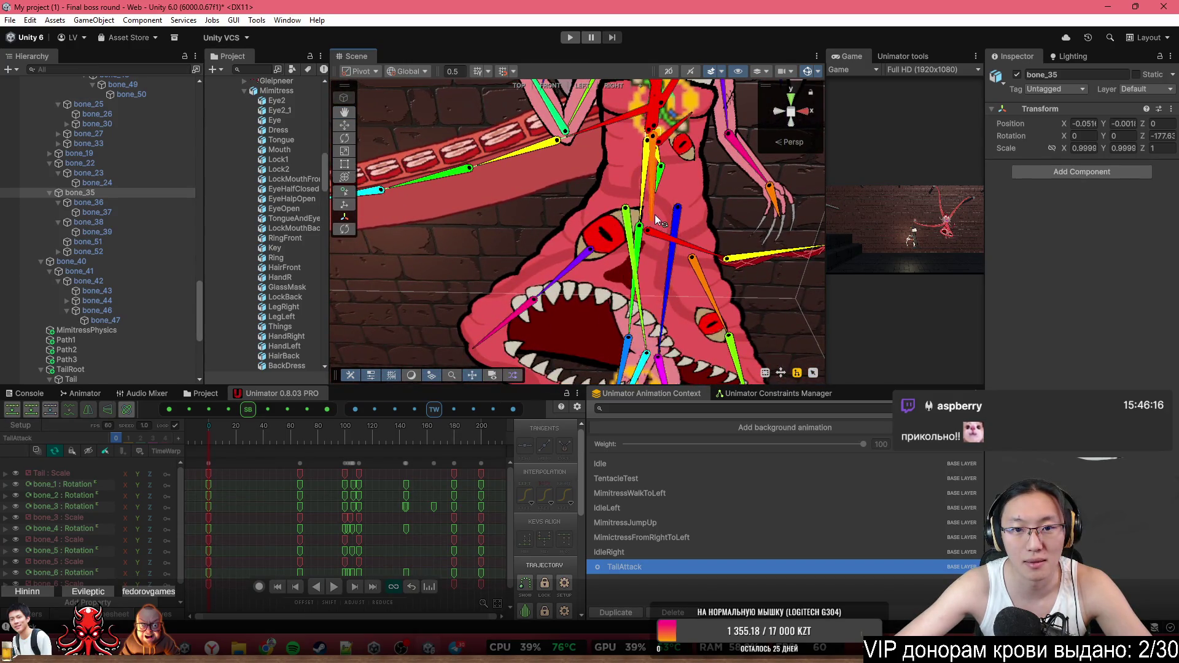
scroll(654, 220, "down", 6)
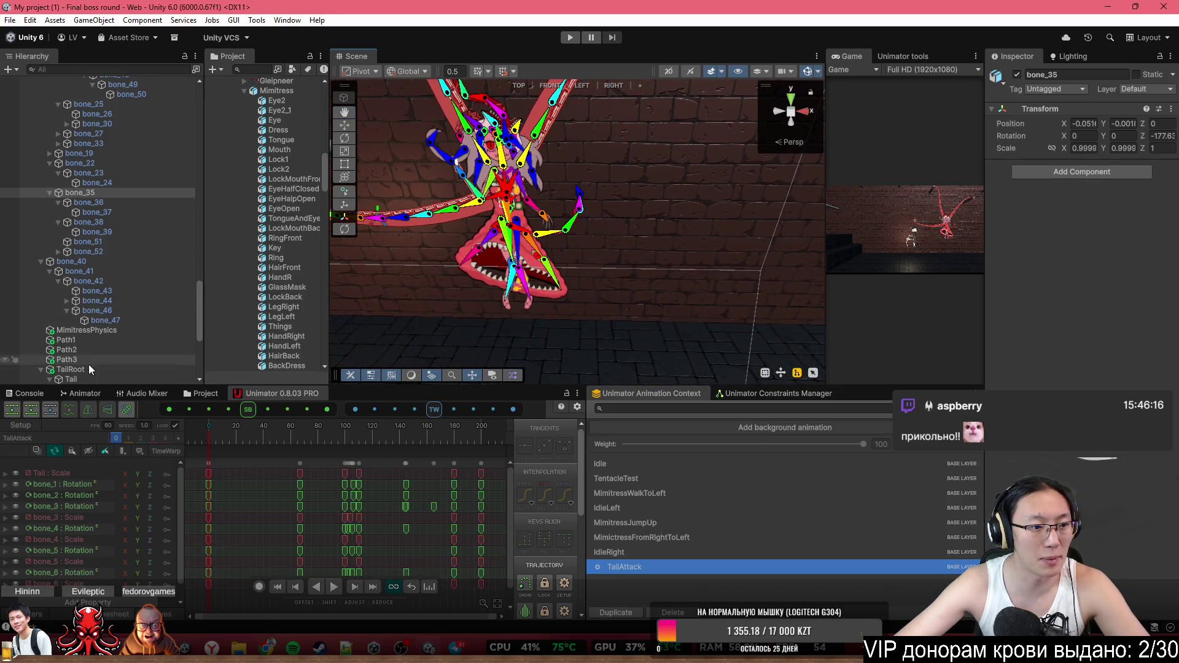
left_click_drag(92, 369, 94, 191)
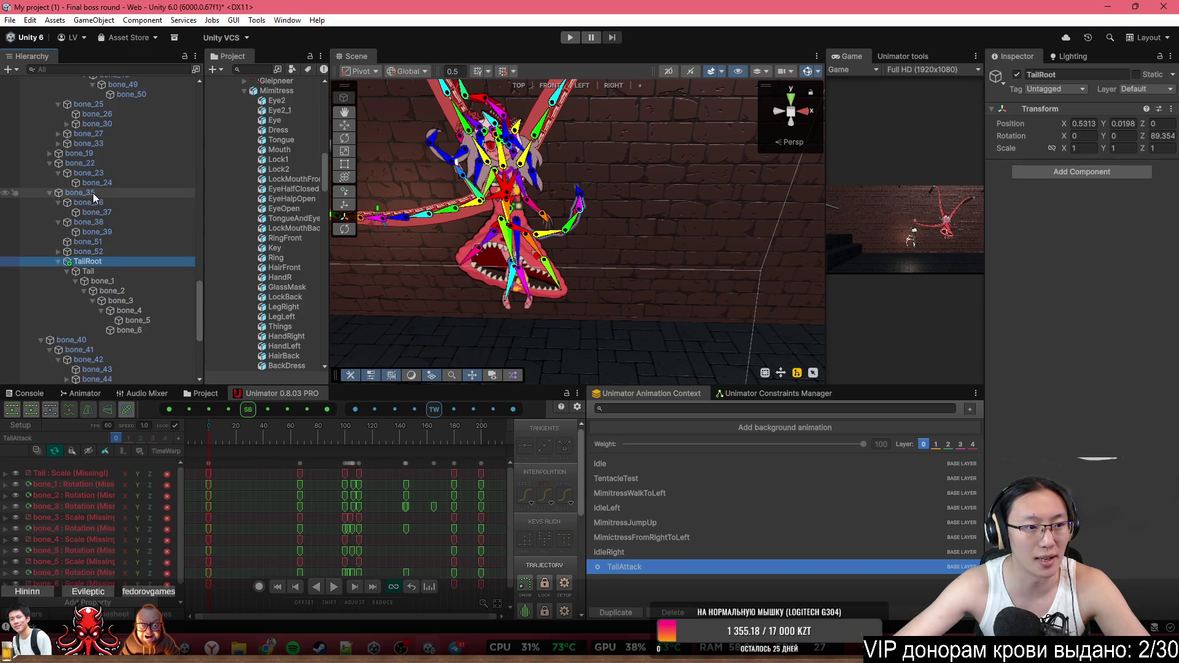
left_click(80, 477)
right_click(80, 479)
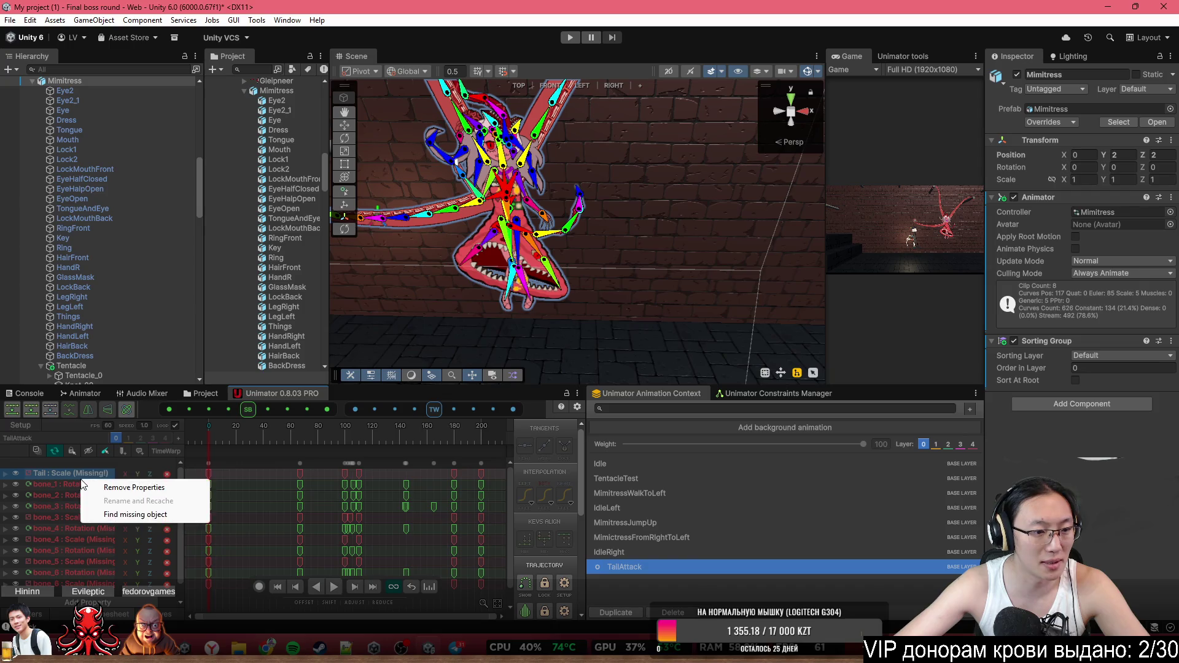
left_click(149, 517)
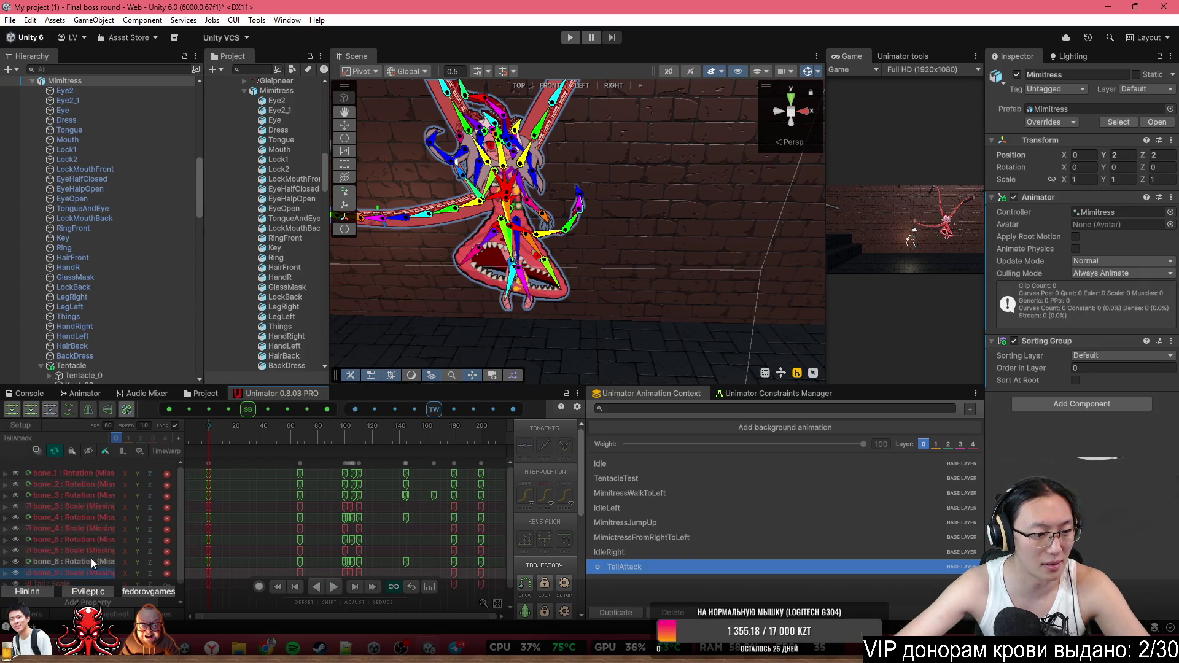
left_click(71, 477, "shift")
right_click(72, 476)
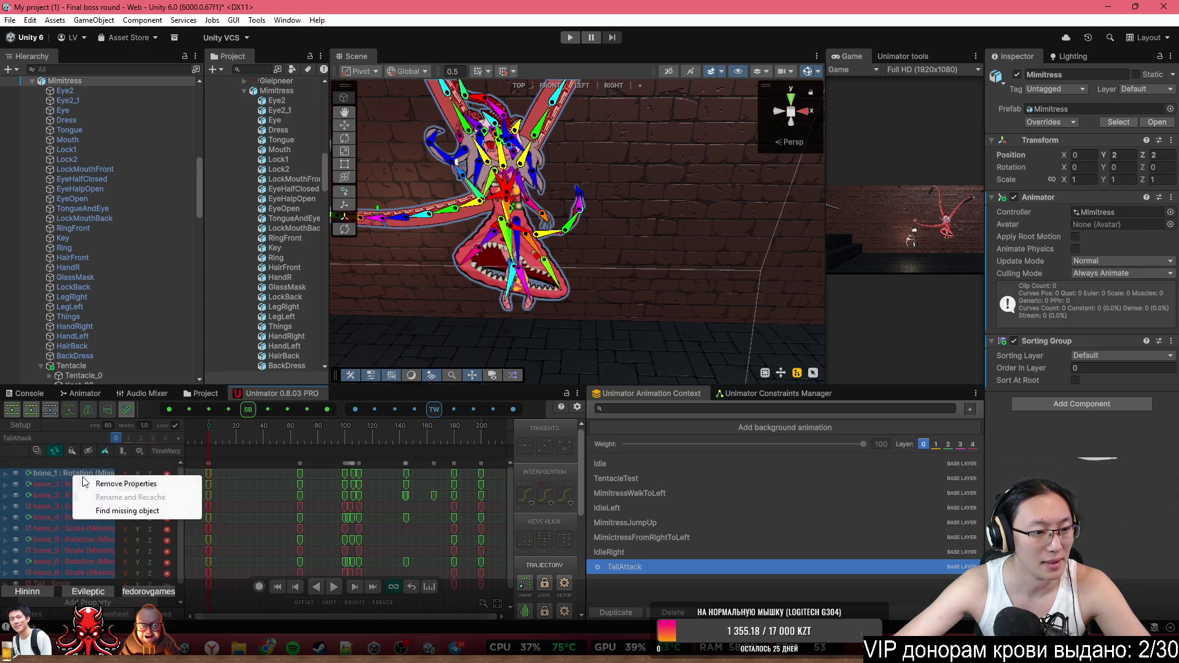
left_click(121, 510)
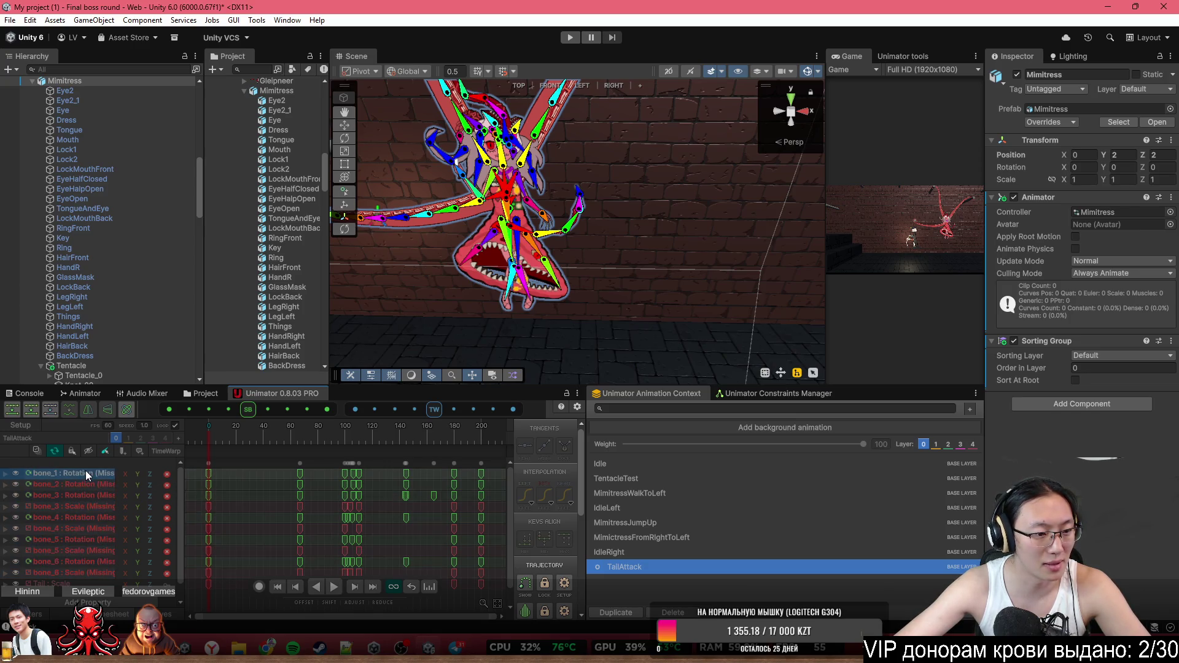
right_click(86, 472)
left_click(132, 511)
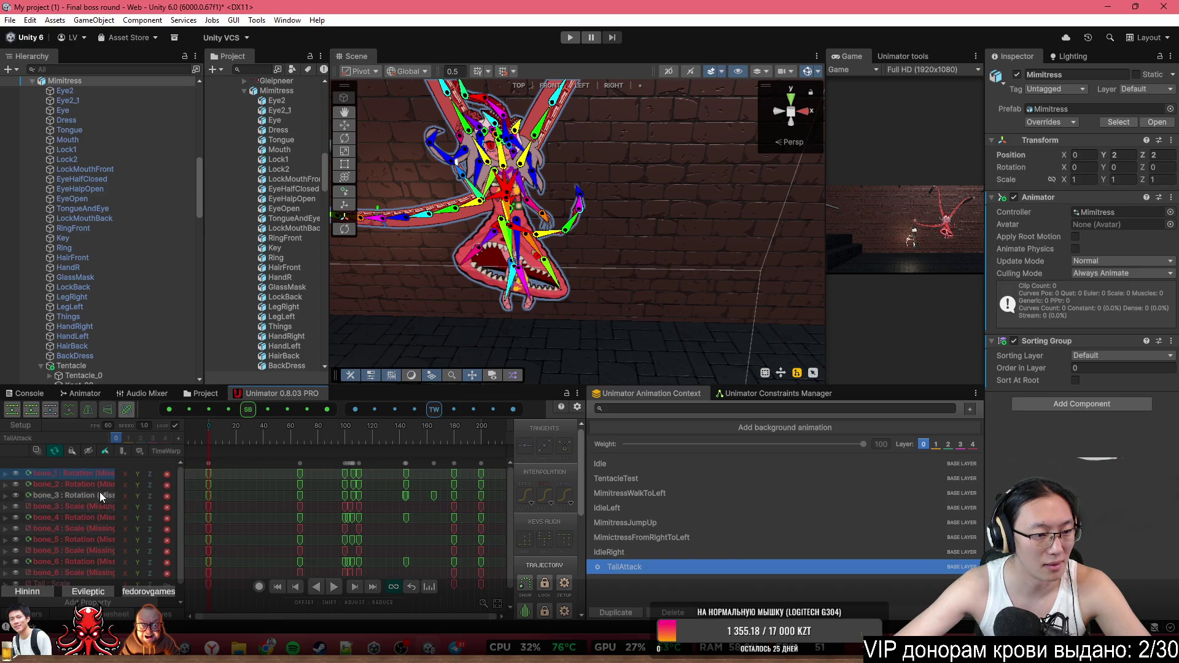
left_click(84, 561)
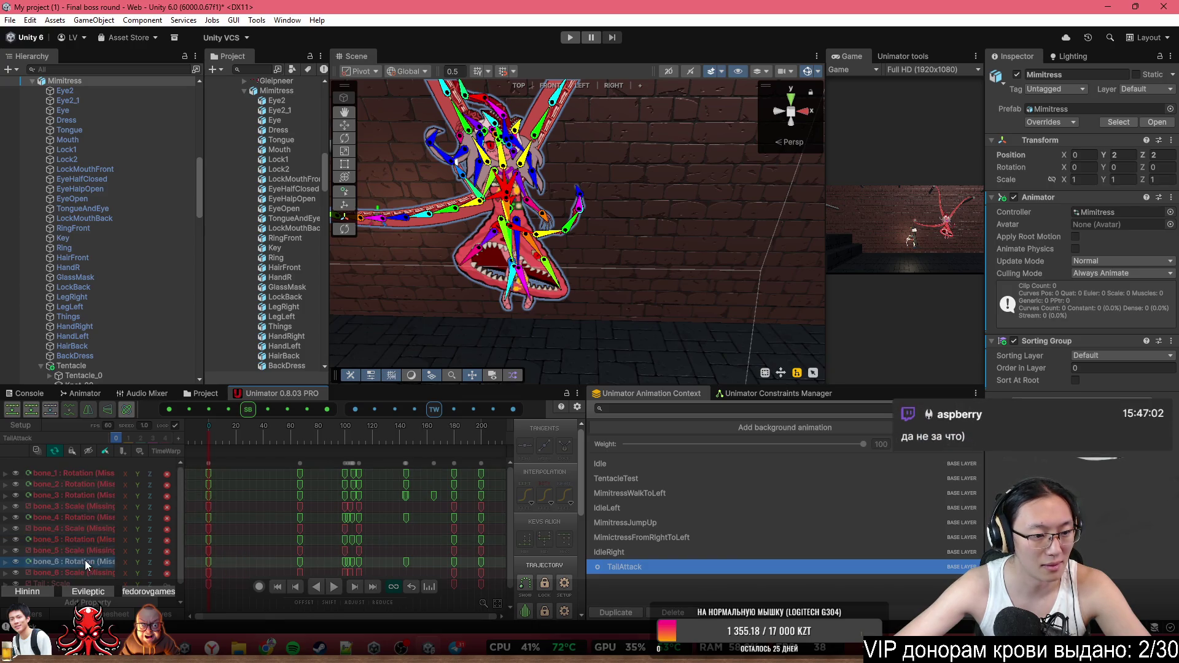
left_click(78, 472)
double_click(79, 473)
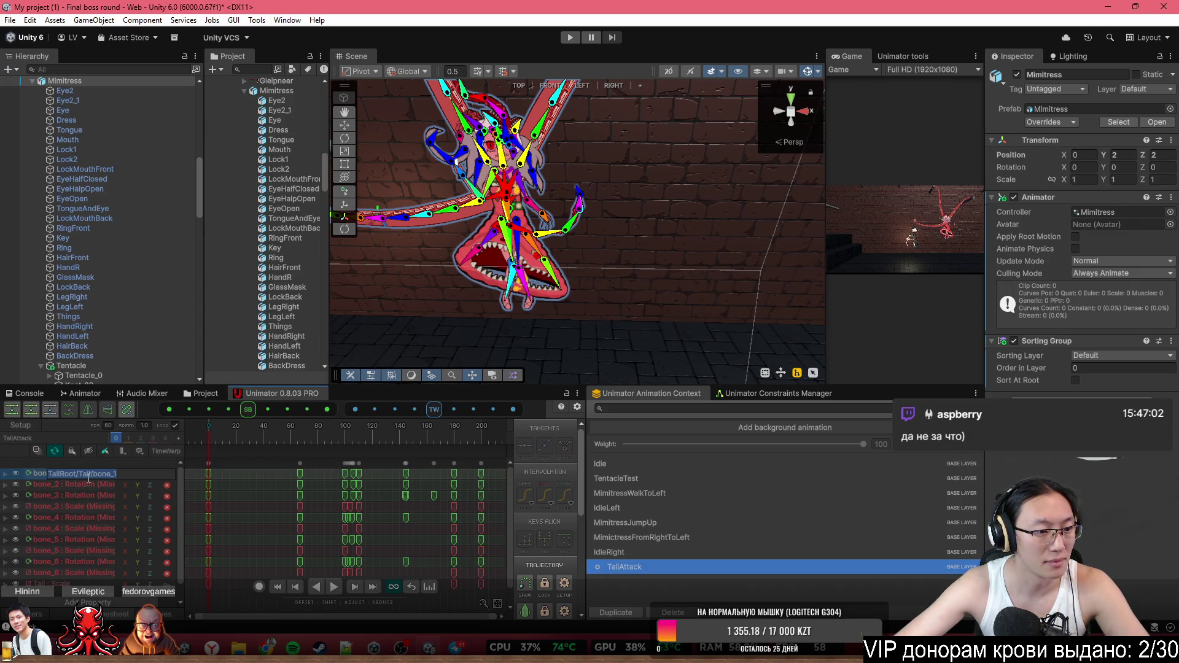
left_click(96, 476)
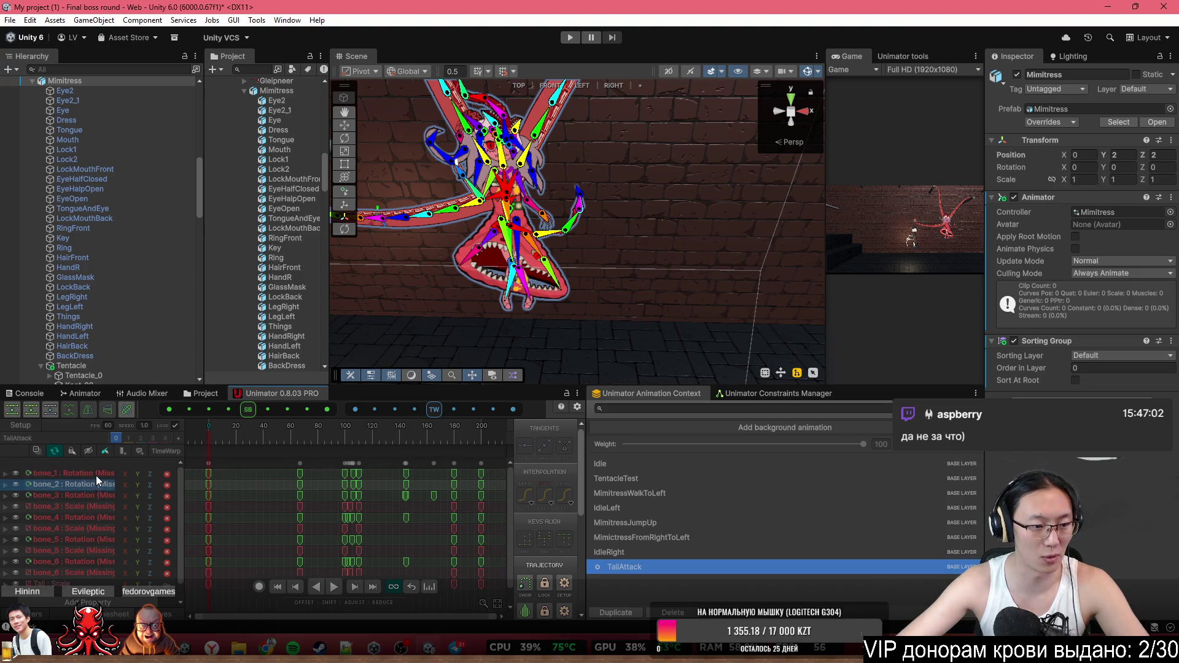
left_click(79, 584)
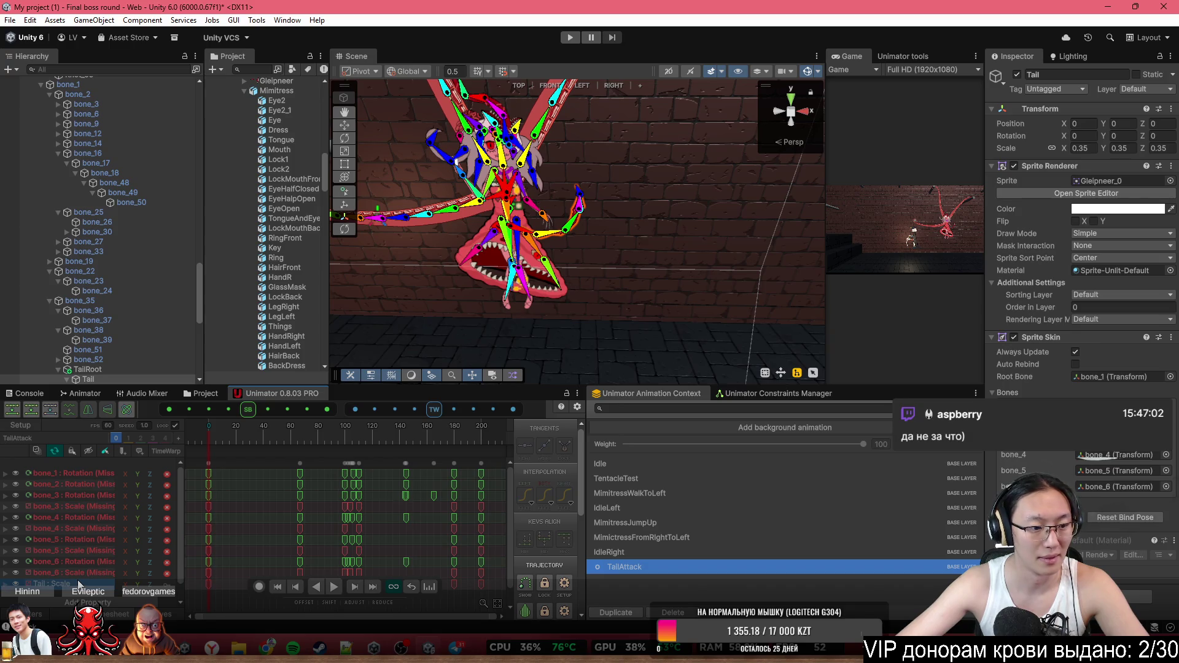
right_click(79, 583)
left_click(81, 544)
right_click(81, 544)
left_click(113, 581)
left_click(90, 515)
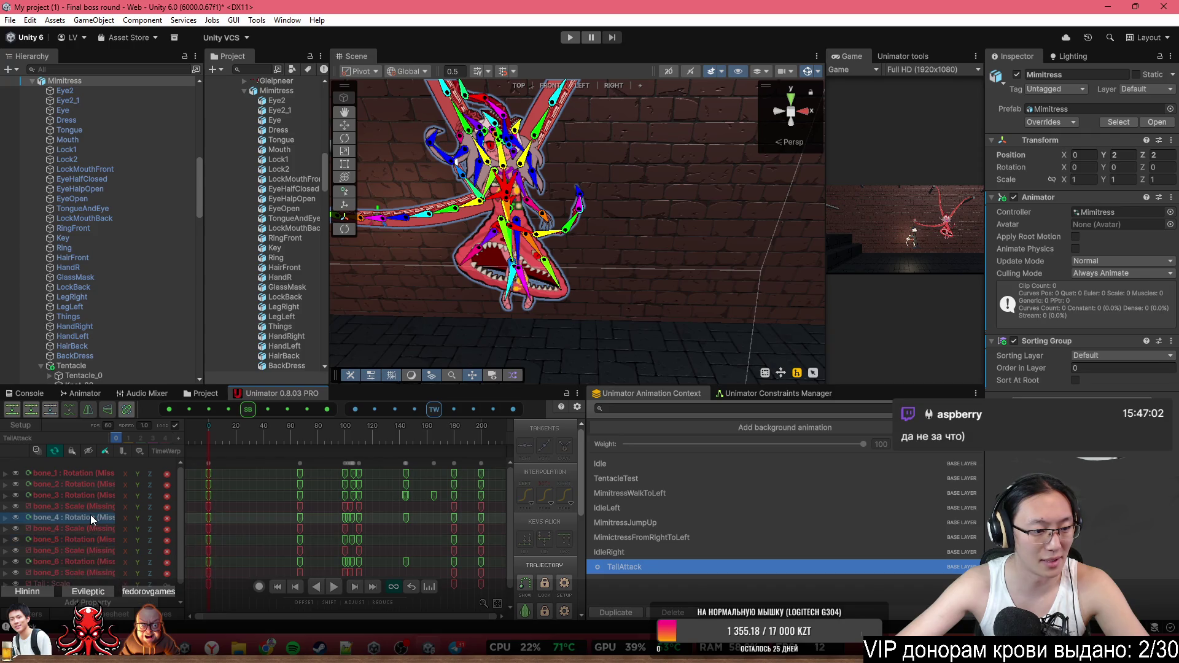
left_click(100, 477)
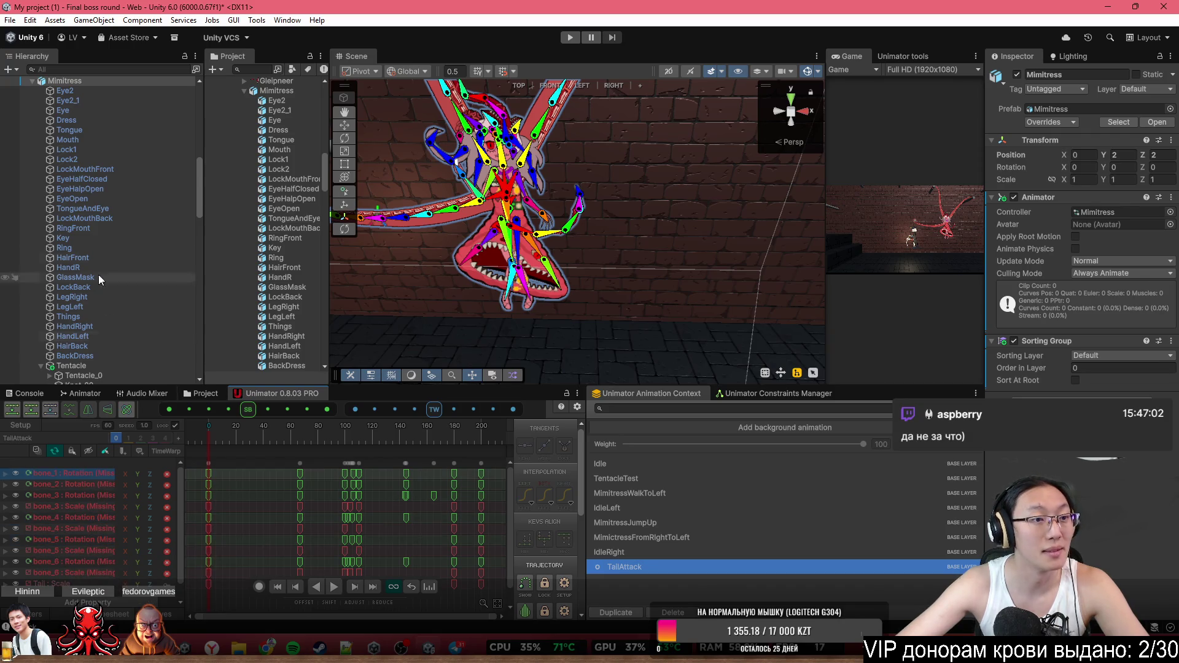
scroll(101, 285, "down", 3)
Check bone_1's curve path, then collapse bone_2 and bone_22 to reveal bone_35's TailRoot
double_click(74, 473)
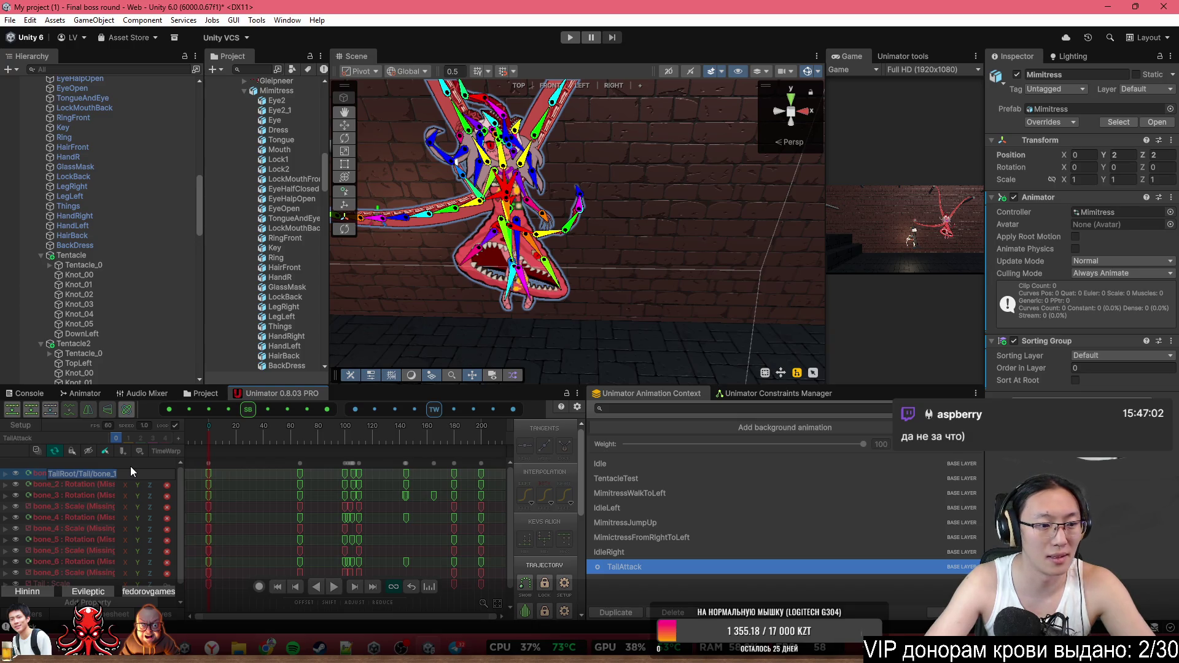
key("Right")
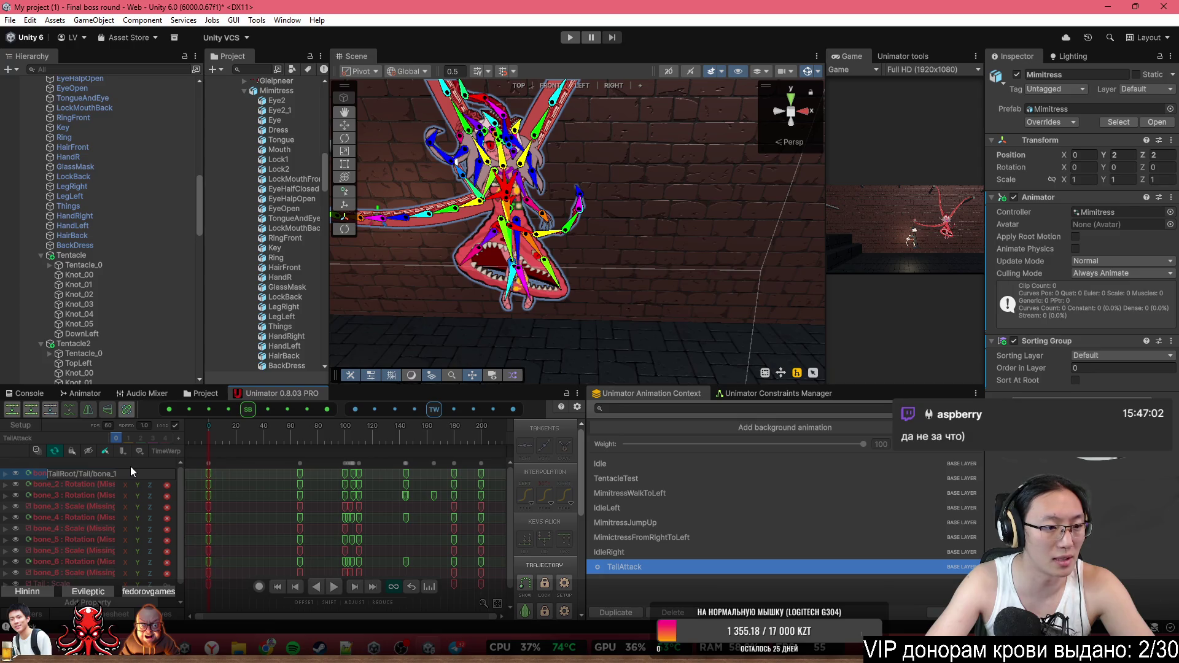
scroll(64, 338, "down", 6)
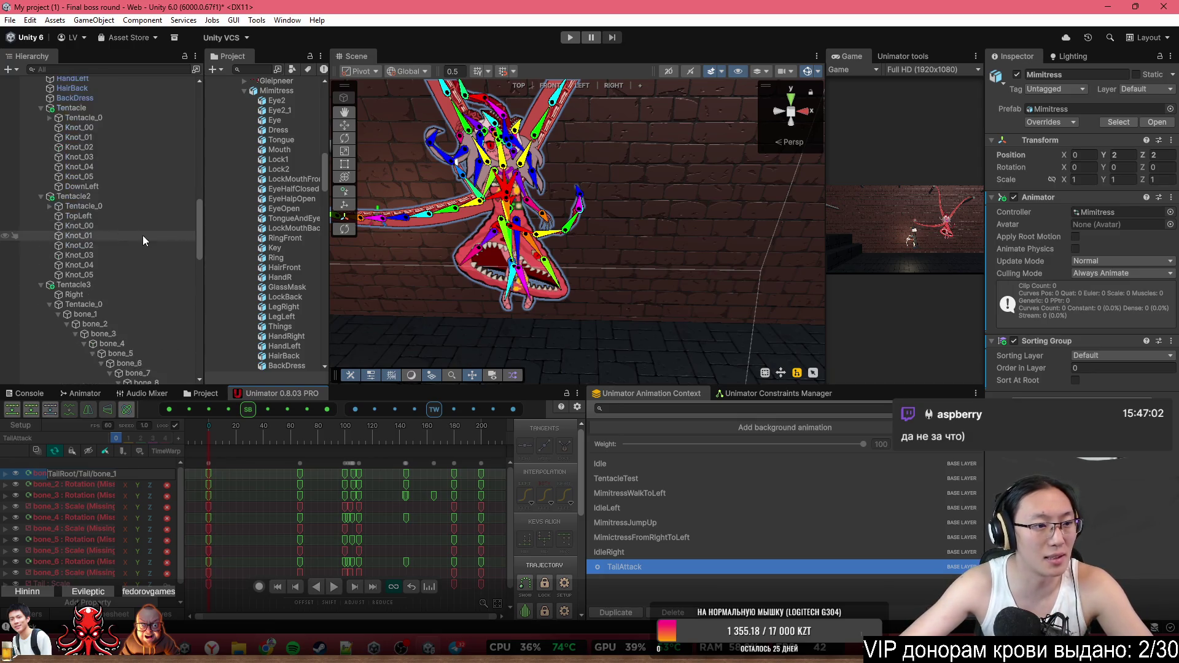
scroll(145, 238, "down", 10)
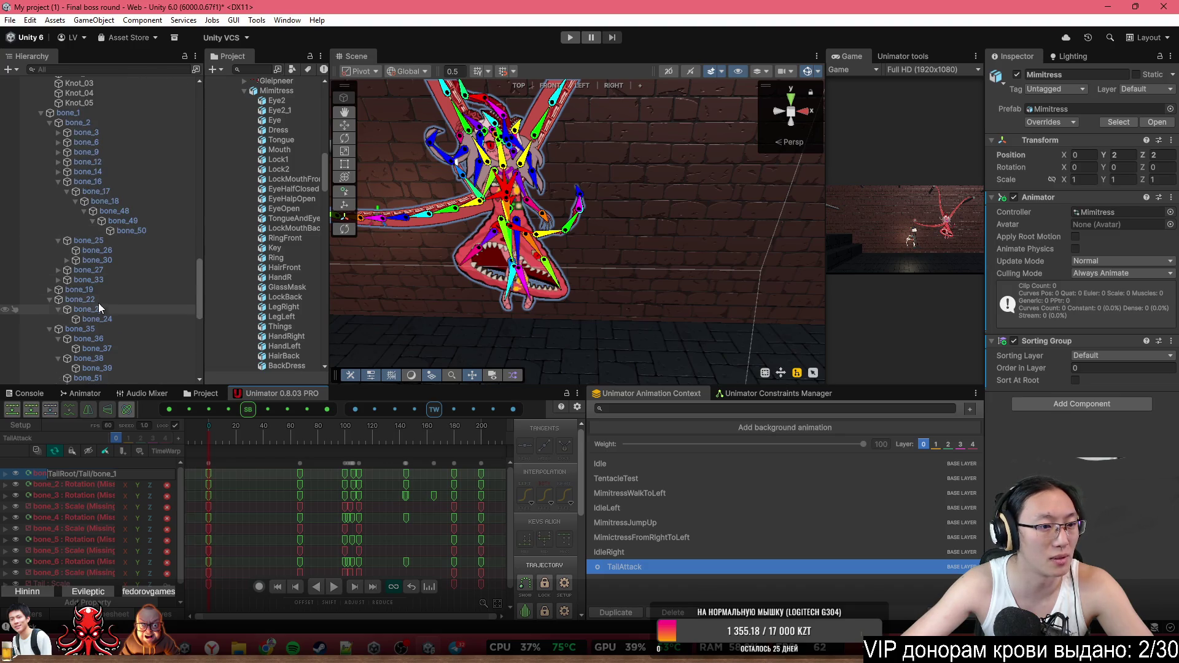
left_click(49, 123)
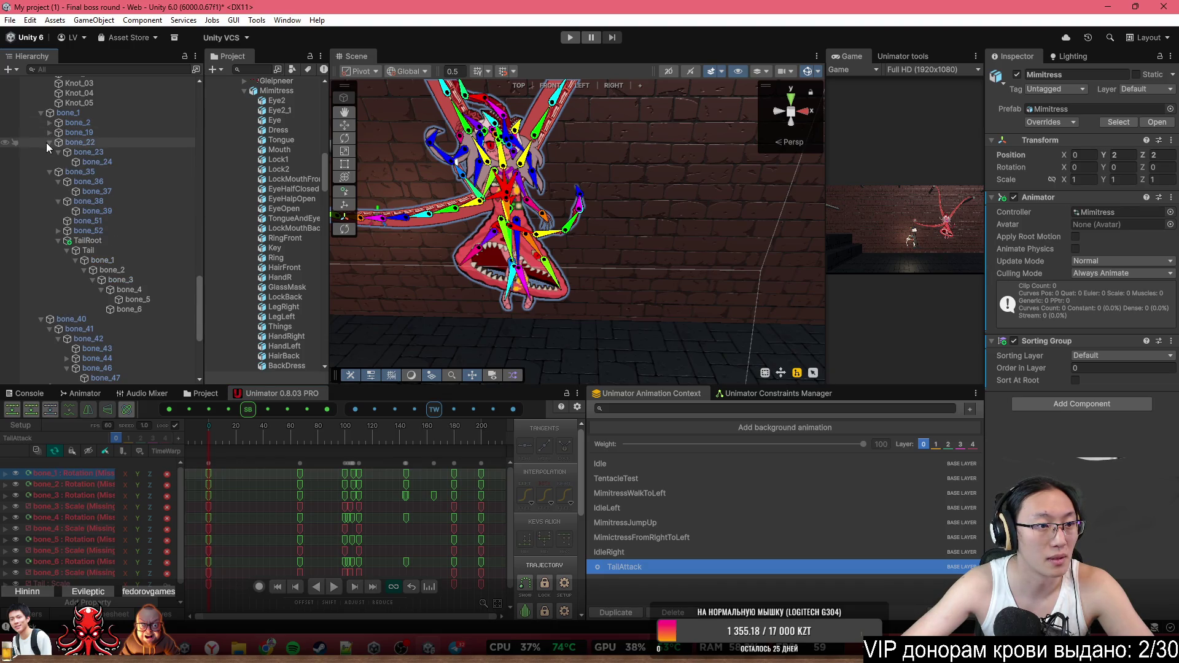
left_click(47, 143)
left_click(47, 152)
left_click(46, 152)
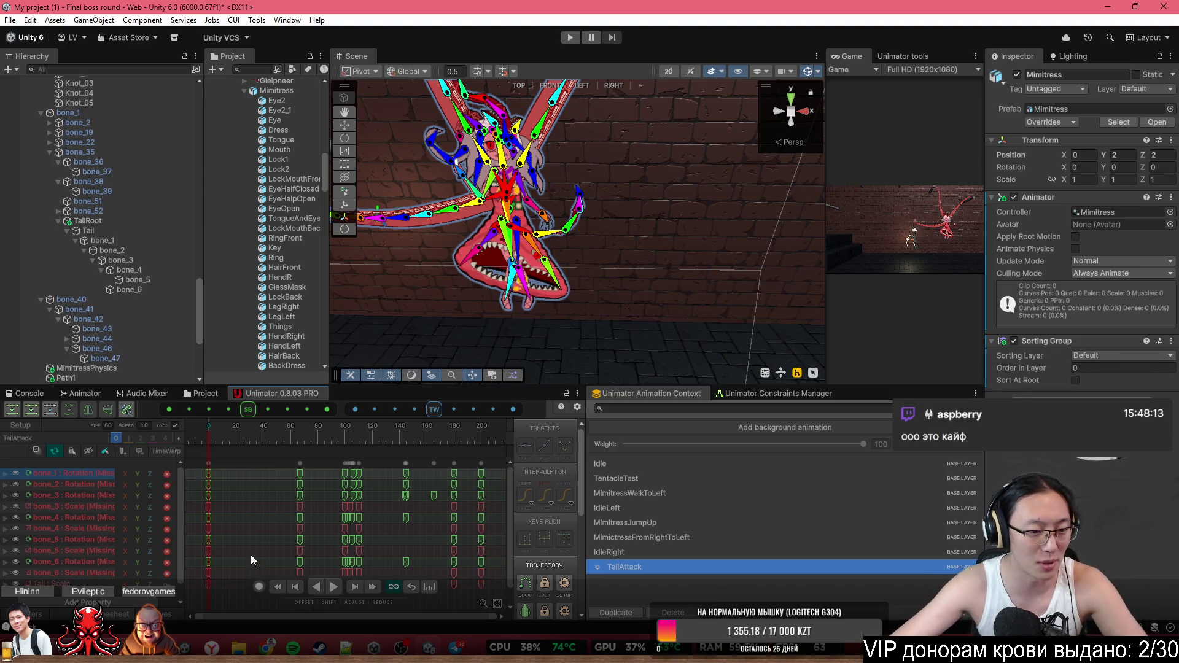
Prefix the bone_1 and bone_2 curve paths with bone_1/bone_35/
double_click(80, 474)
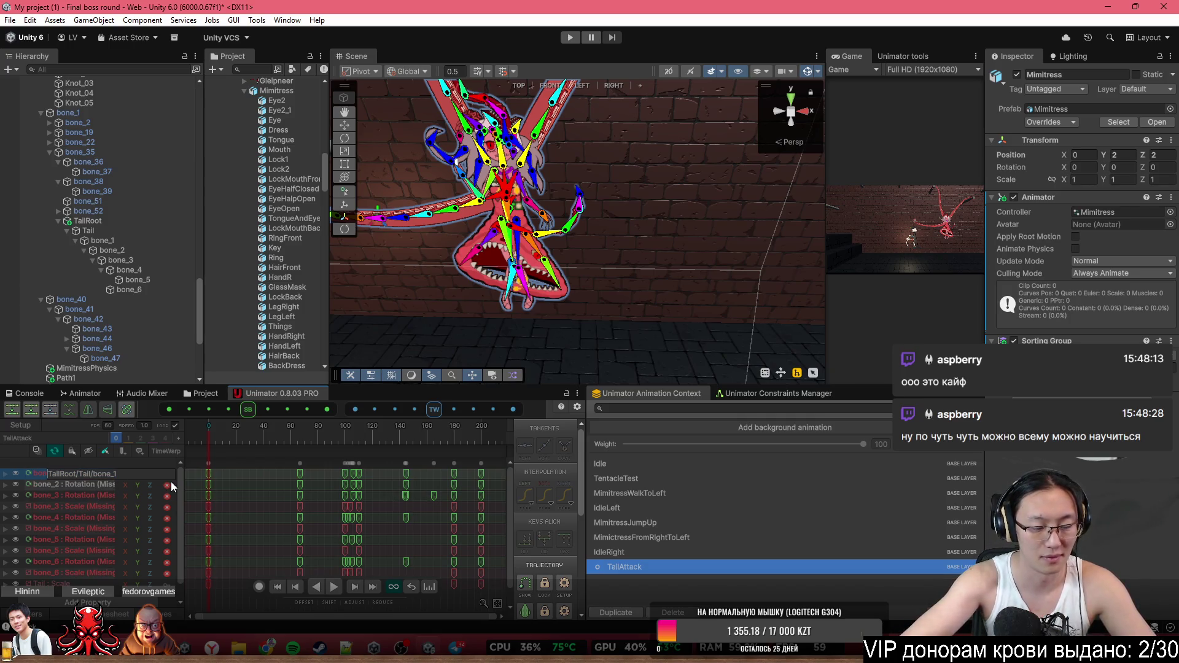
type("bone_1/")
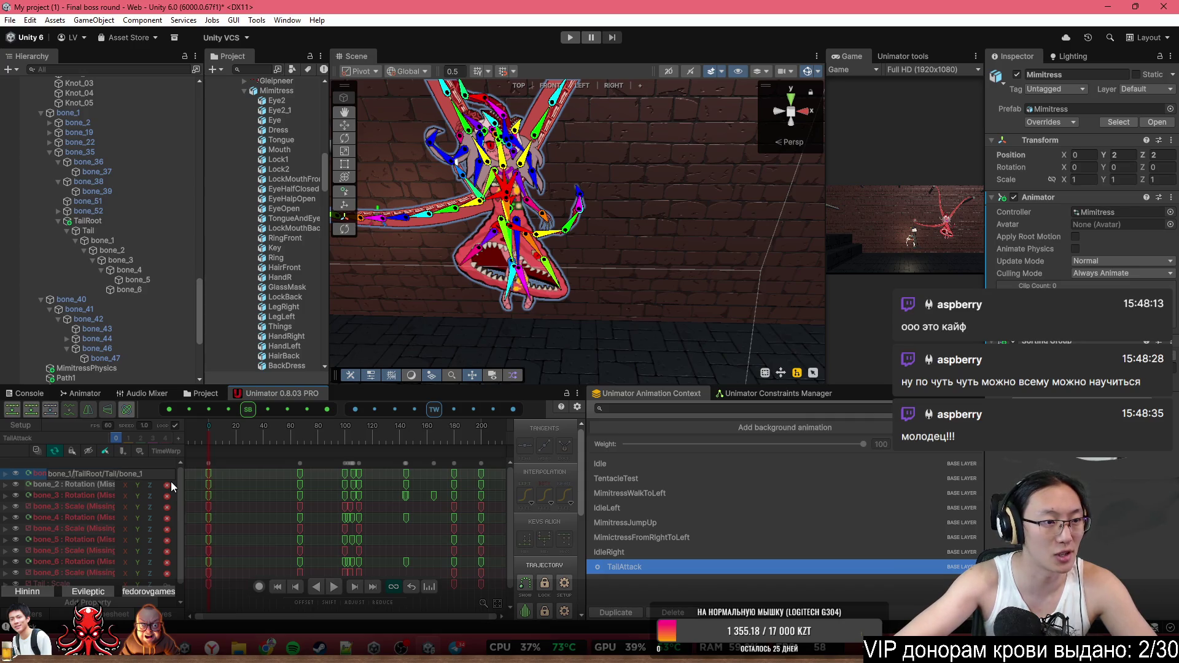
type("bone")
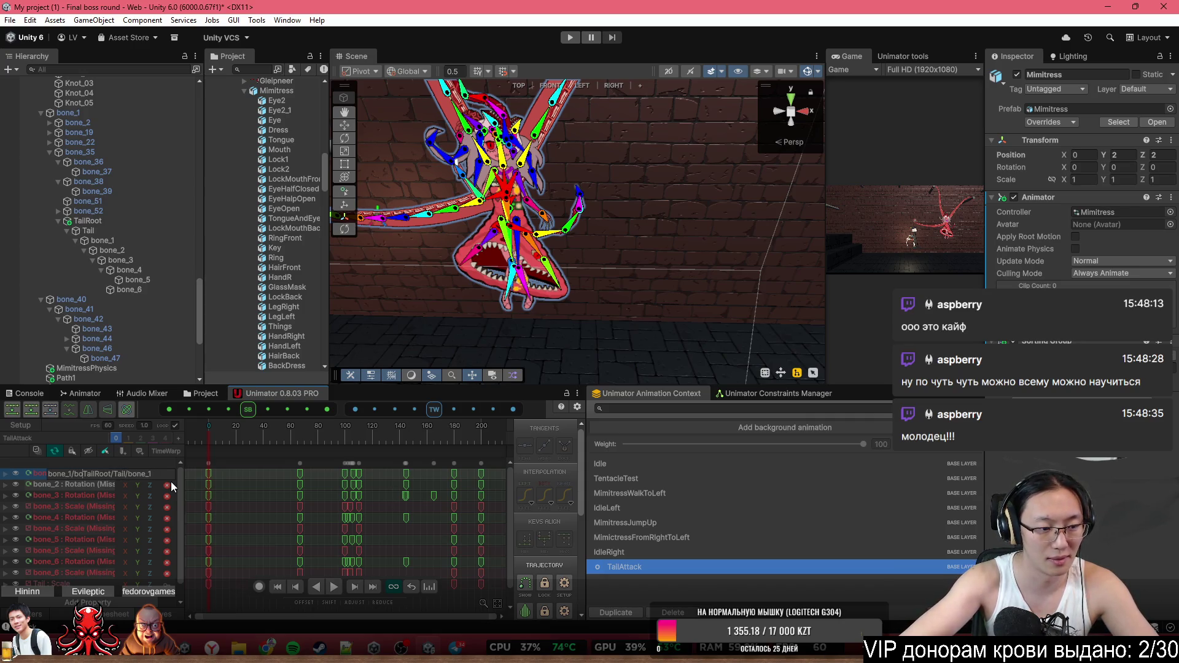
type("_")
type("35/")
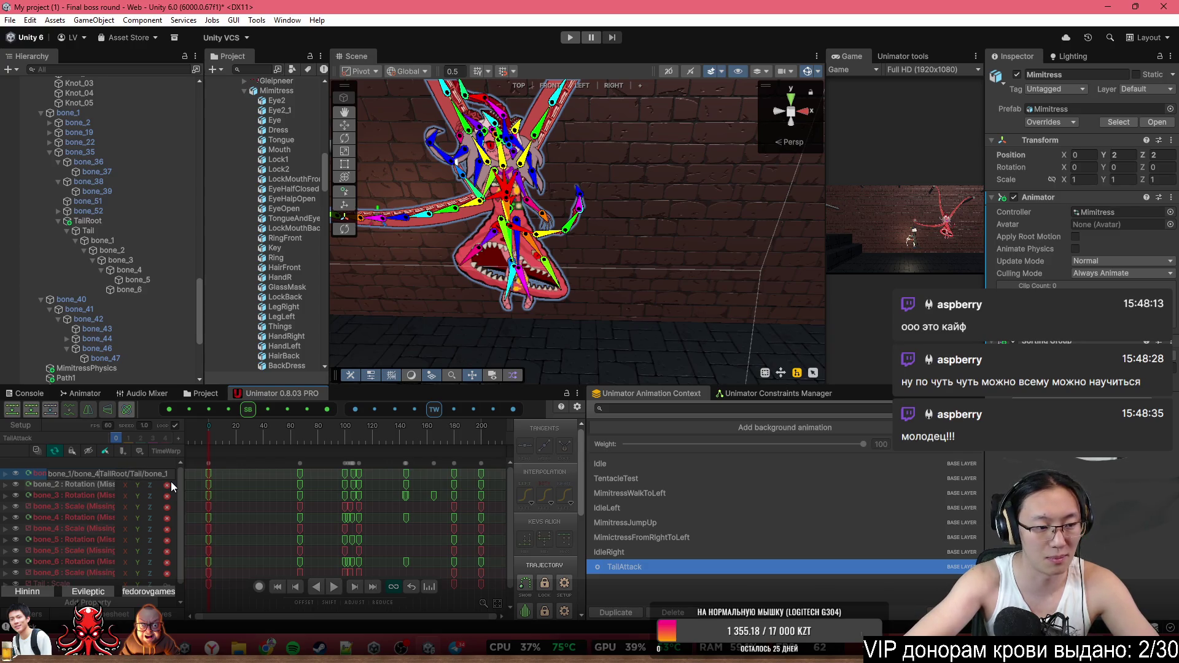
key("ctrl+shift+Left")
key("ctrl+shift+Left")
key("ctrl+c")
key("Return")
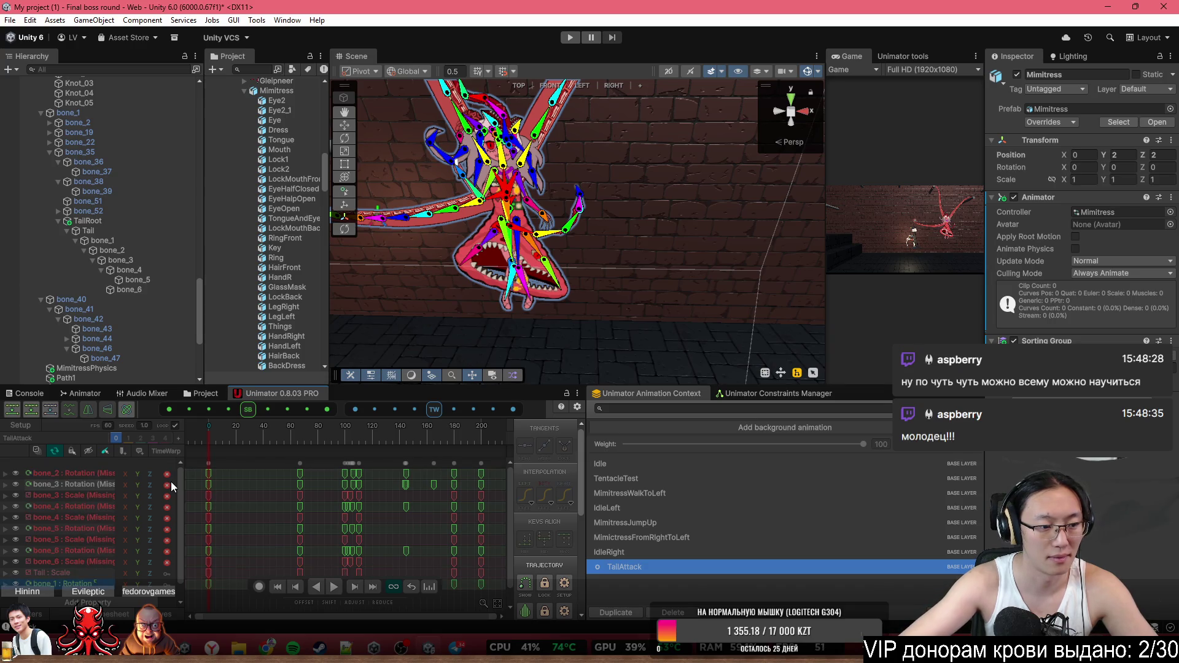
right_click(91, 477)
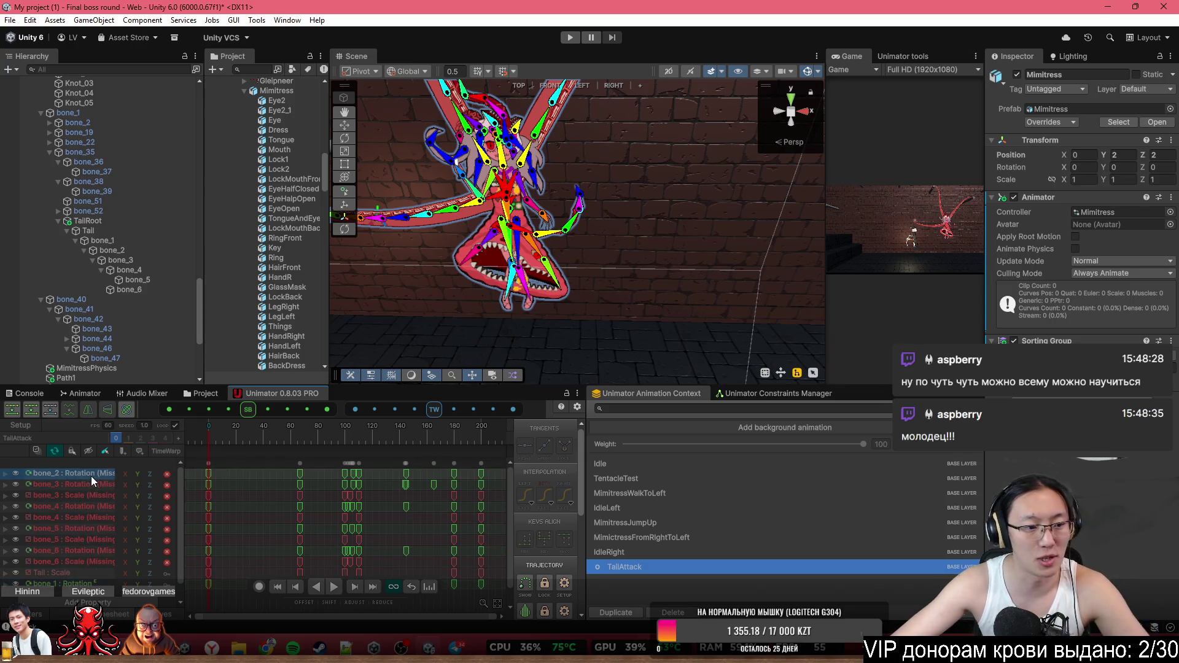
left_click(140, 498)
key("ctrl+v")
key("Return")
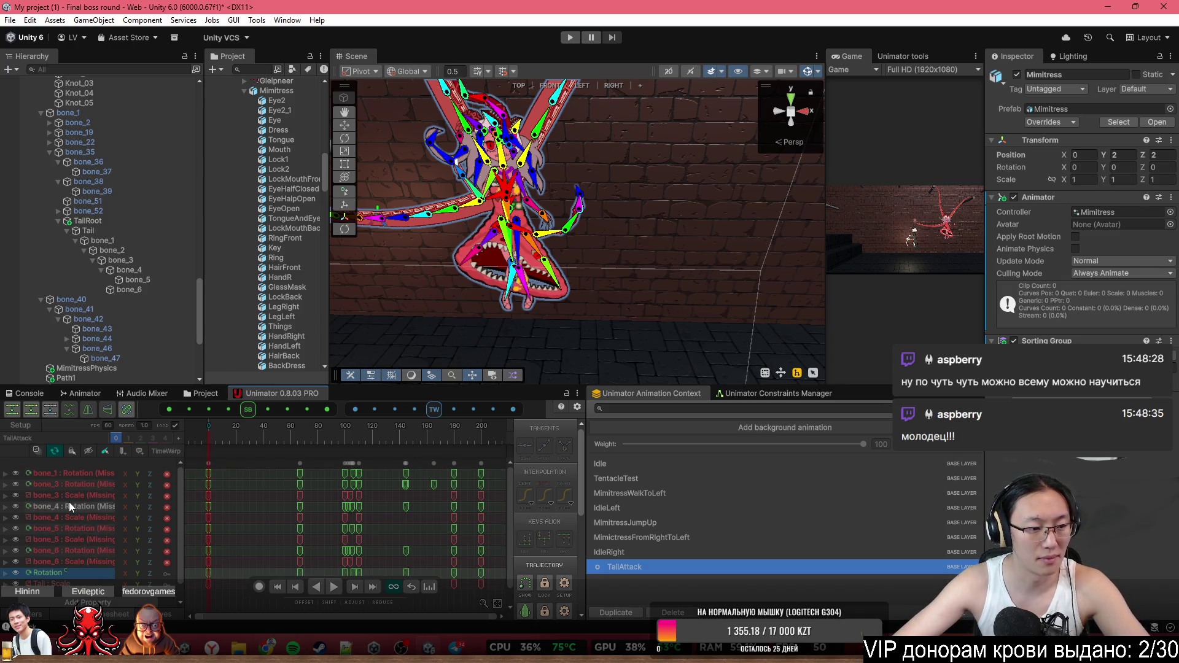
Apply the bone_1/bone_35/ prefix to the bone_3 rotation, bone_3 scale and bone_4 rotation curves
double_click(83, 477)
key("Return")
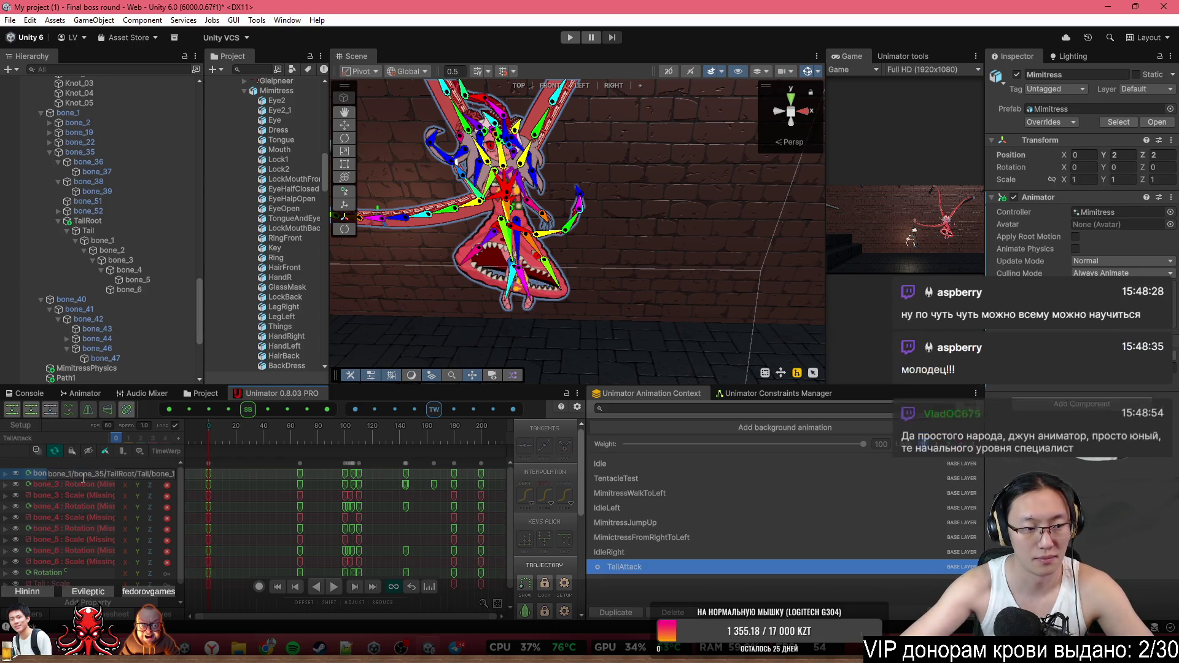
double_click(82, 477)
key("Return")
double_click(82, 477)
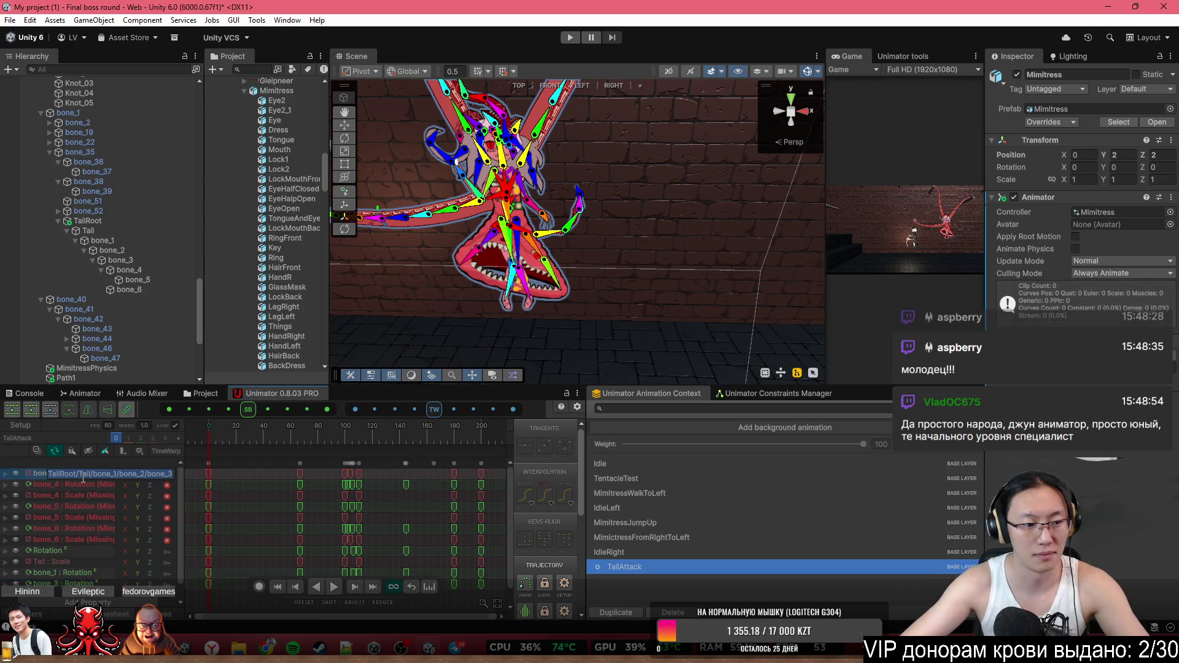
key("Return")
double_click(82, 477)
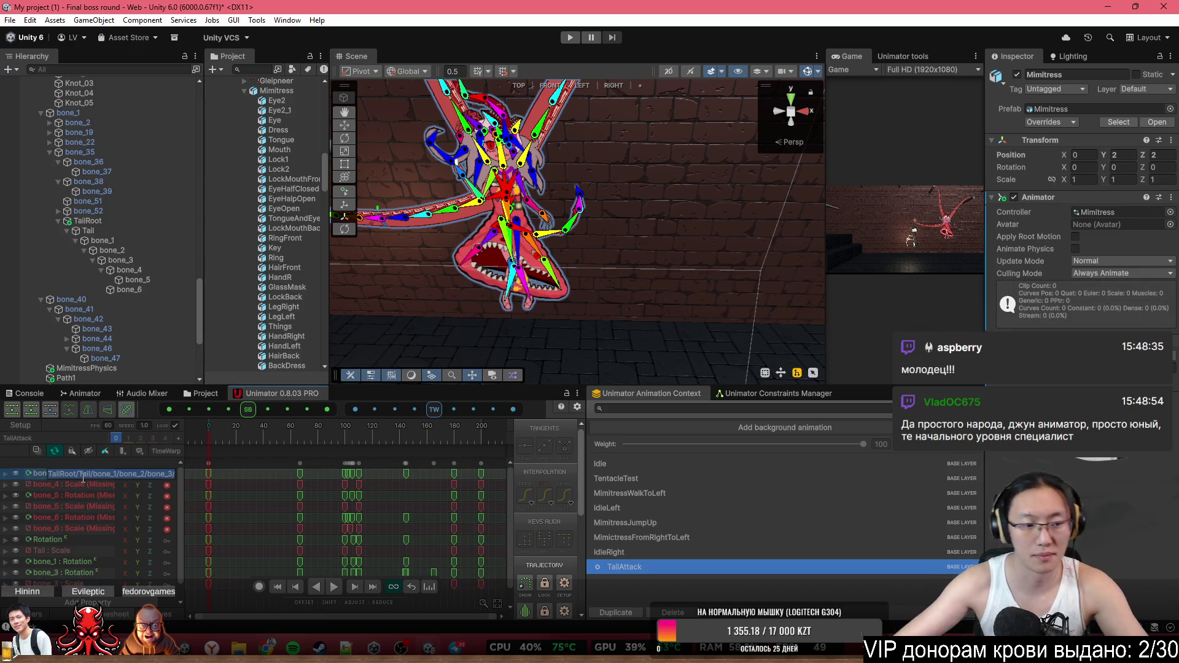
type("bone_1/bone_35/")
key("Return")
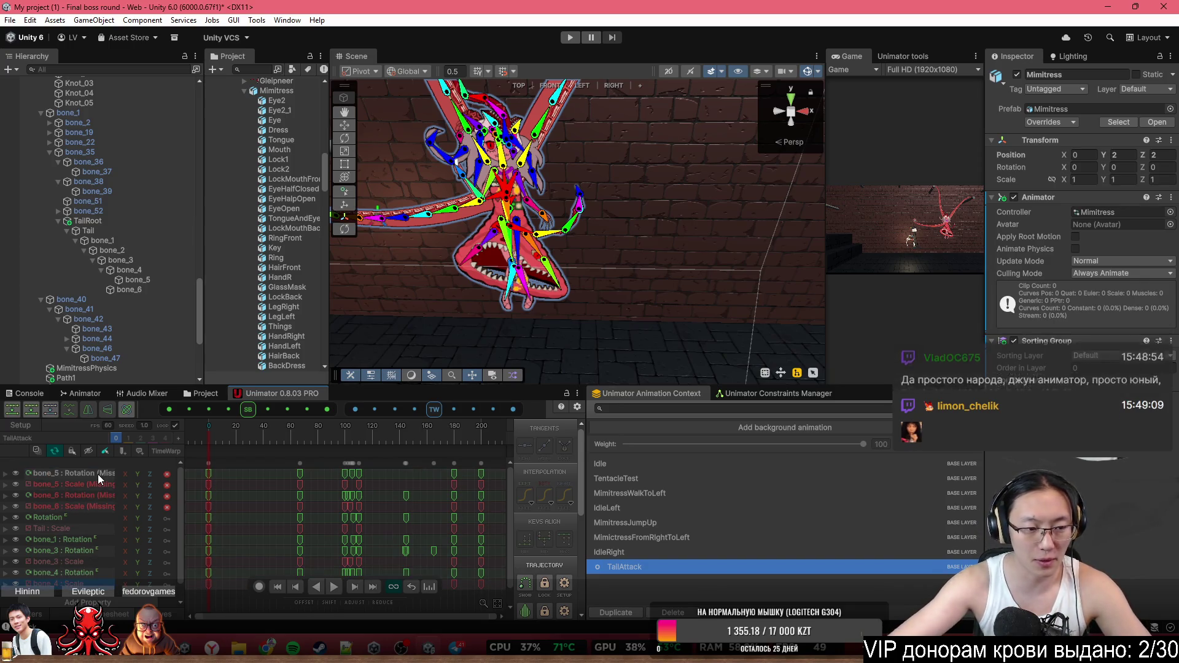
Repath the bone_6 scale curve, then play the TailAttack clip in Preview
scroll(99, 475, "down", 1)
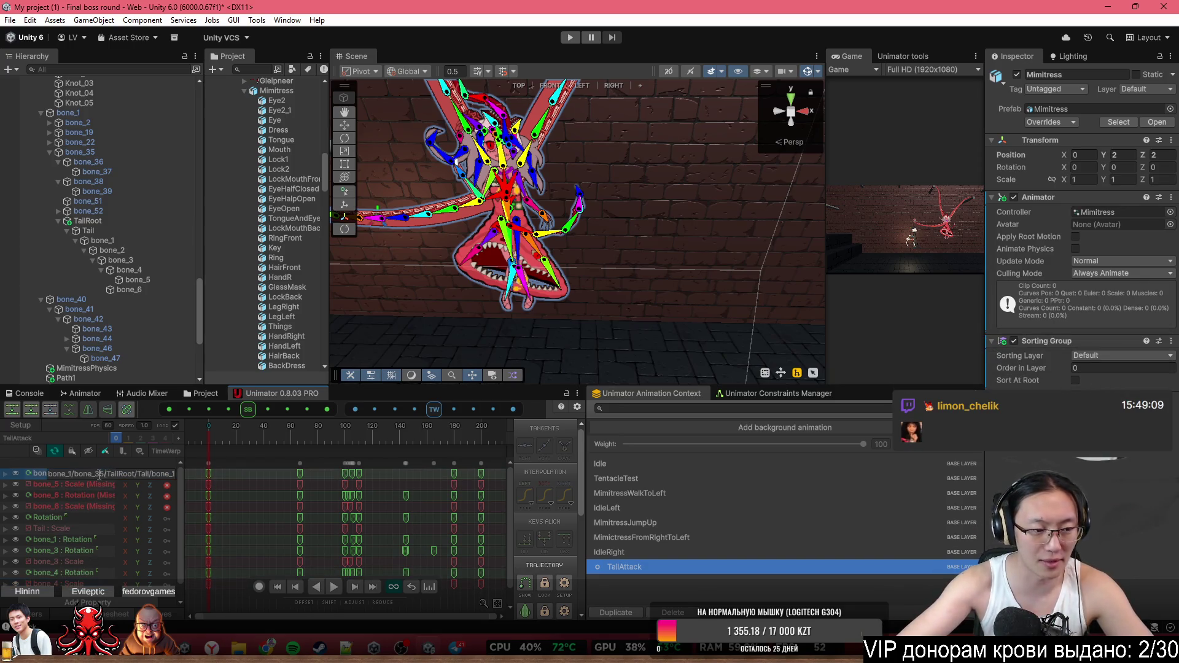
scroll(98, 474, "down", 1)
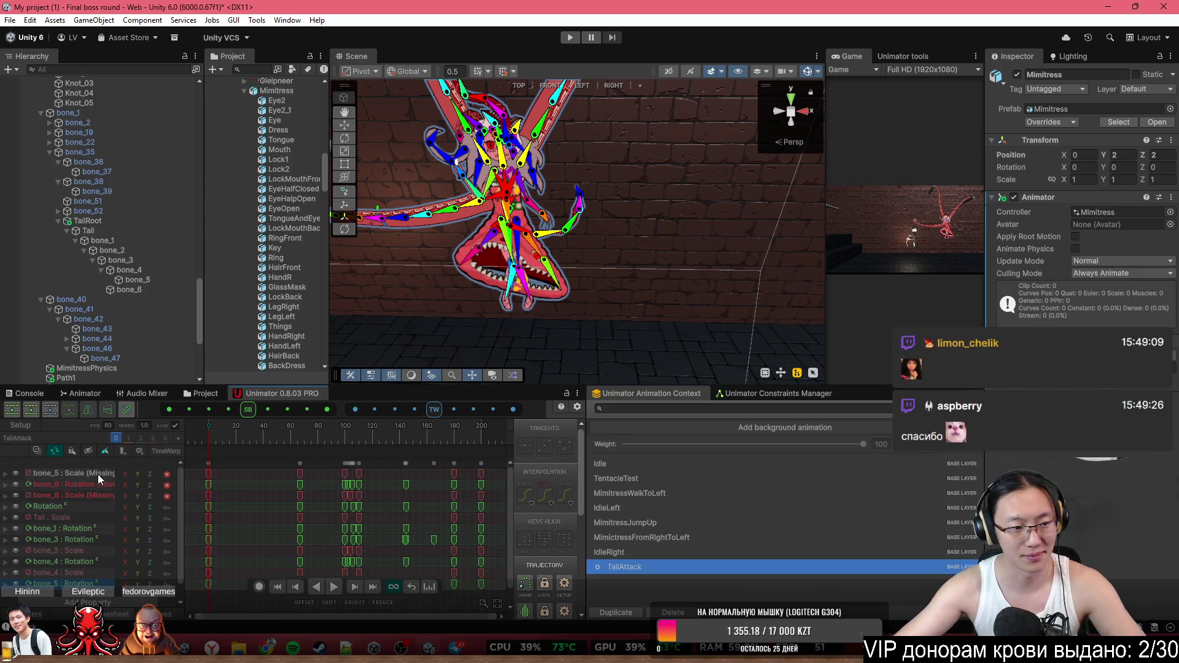
scroll(97, 474, "down", 1)
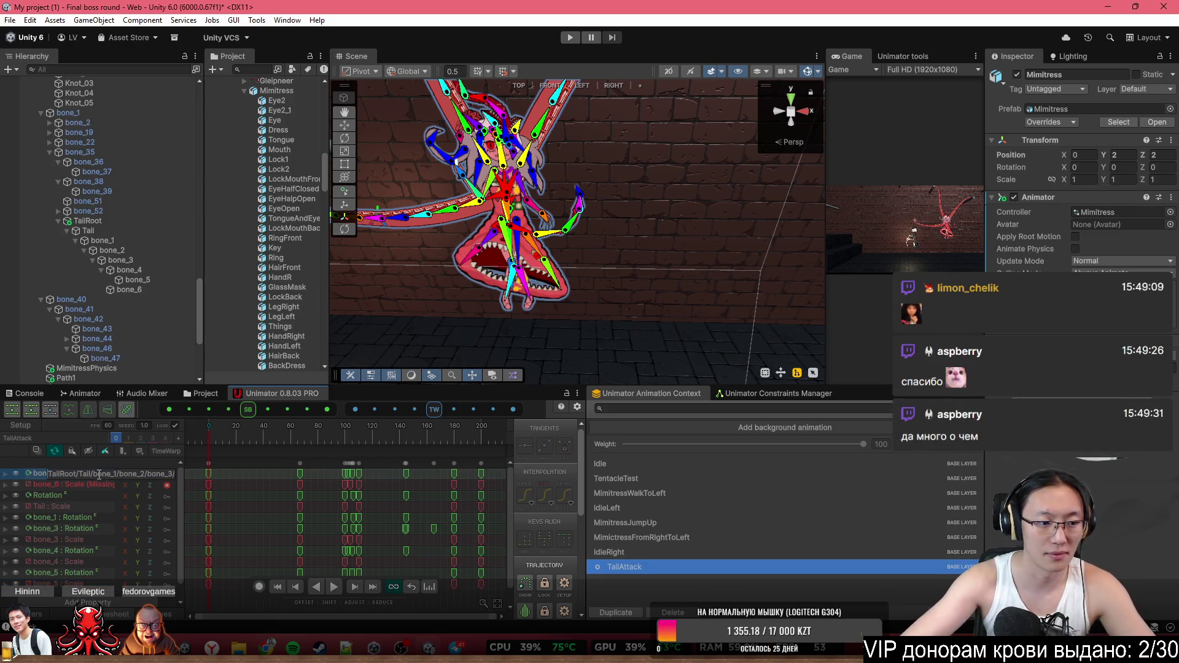
scroll(97, 474, "down", 1)
left_click(98, 474)
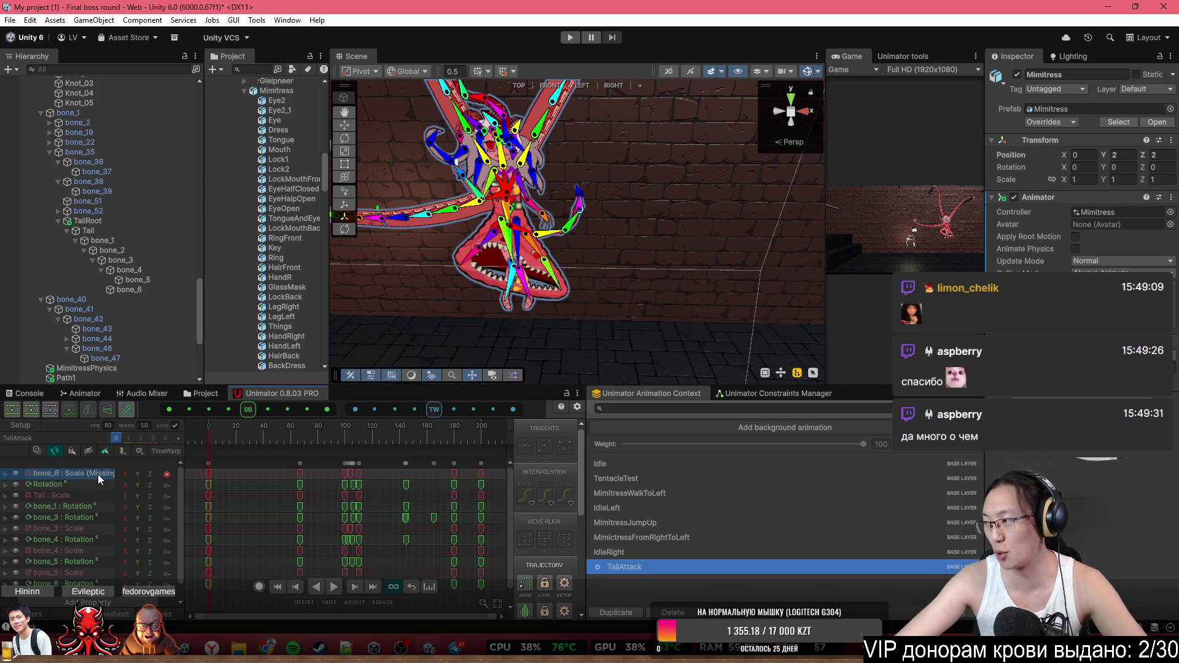
double_click(98, 474)
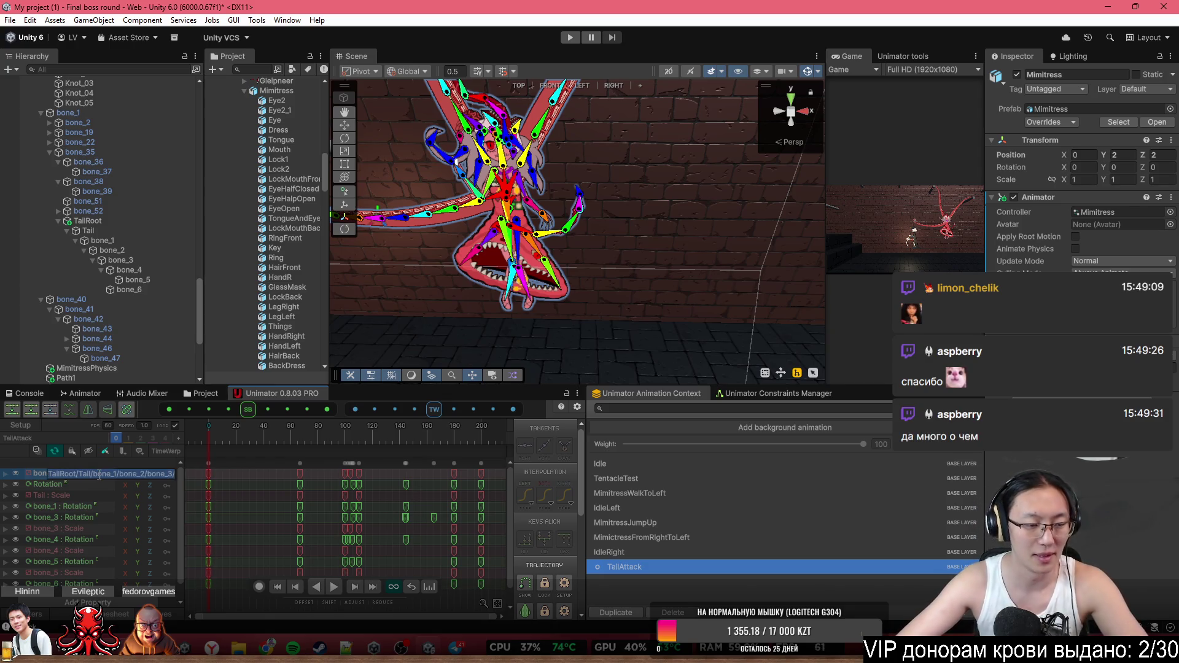
key("Return")
scroll(97, 474, "down", 1)
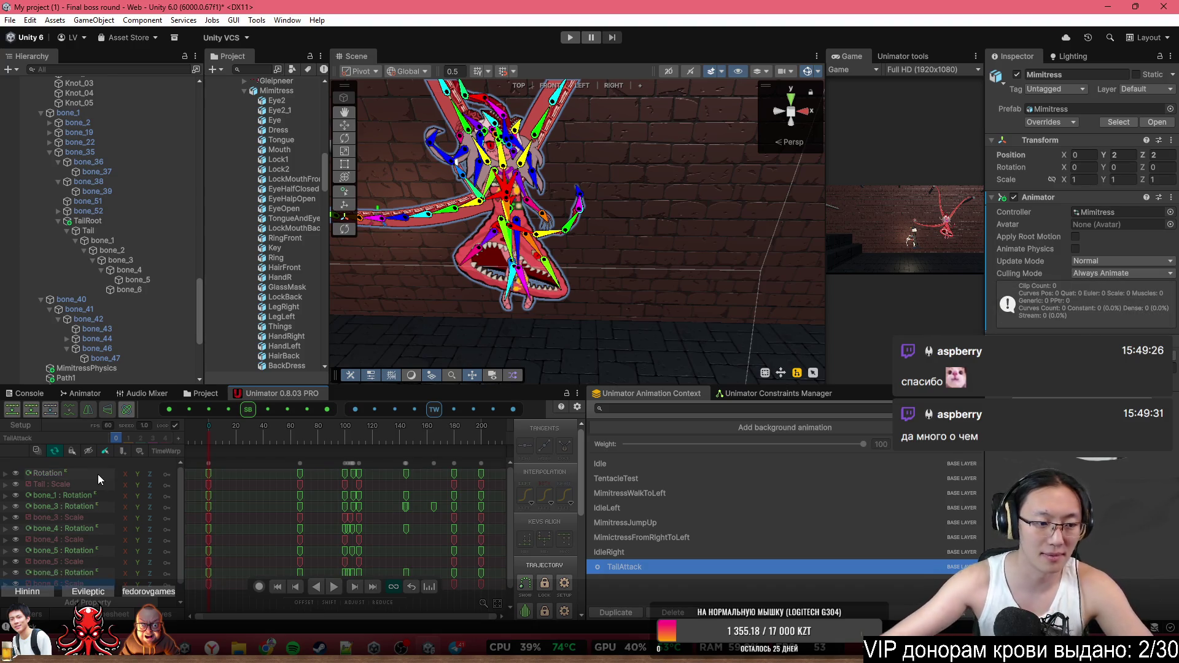
key("space")
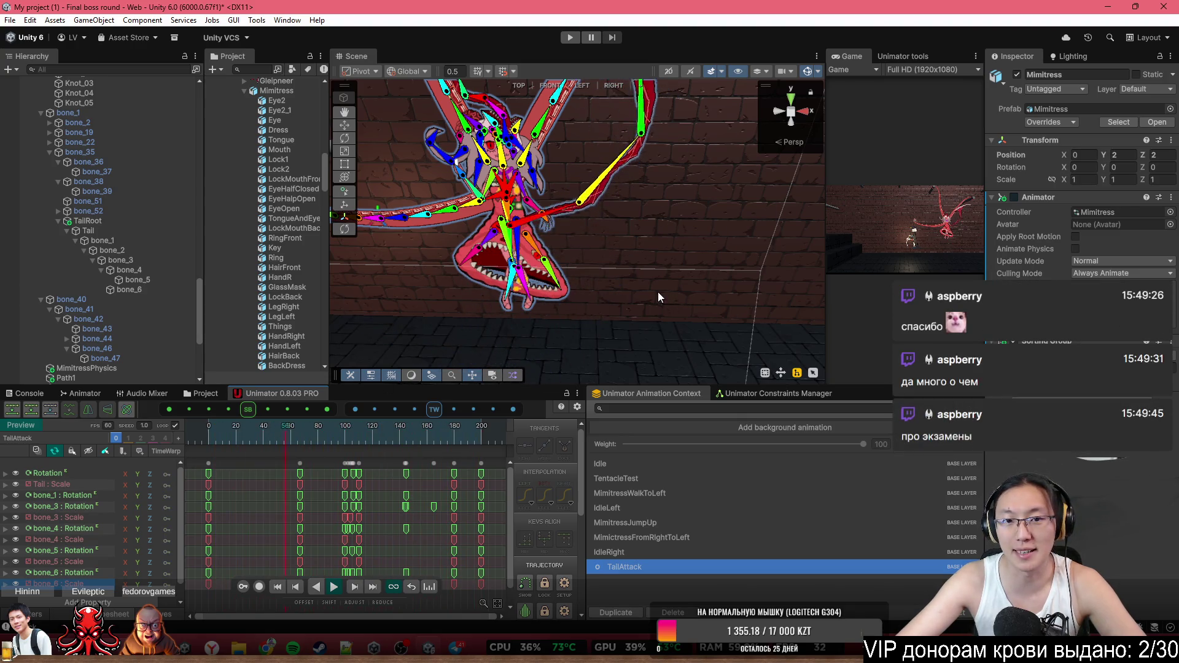
Scrub the TailAttack preview through frames 91, 108 and 113, then switch Preview off to Setup
mouse_move(657, 292)
left_mouse_down()
mouse_move(655, 225)
mouse_move(673, 210)
left_mouse_up()
mouse_move(267, 436)
left_mouse_down()
mouse_move(430, 462)
mouse_move(299, 481)
left_mouse_up()
left_click_drag(222, 485, 363, 476)
mouse_move(615, 258)
left_mouse_down()
mouse_move(637, 225)
mouse_move(615, 223)
left_mouse_up()
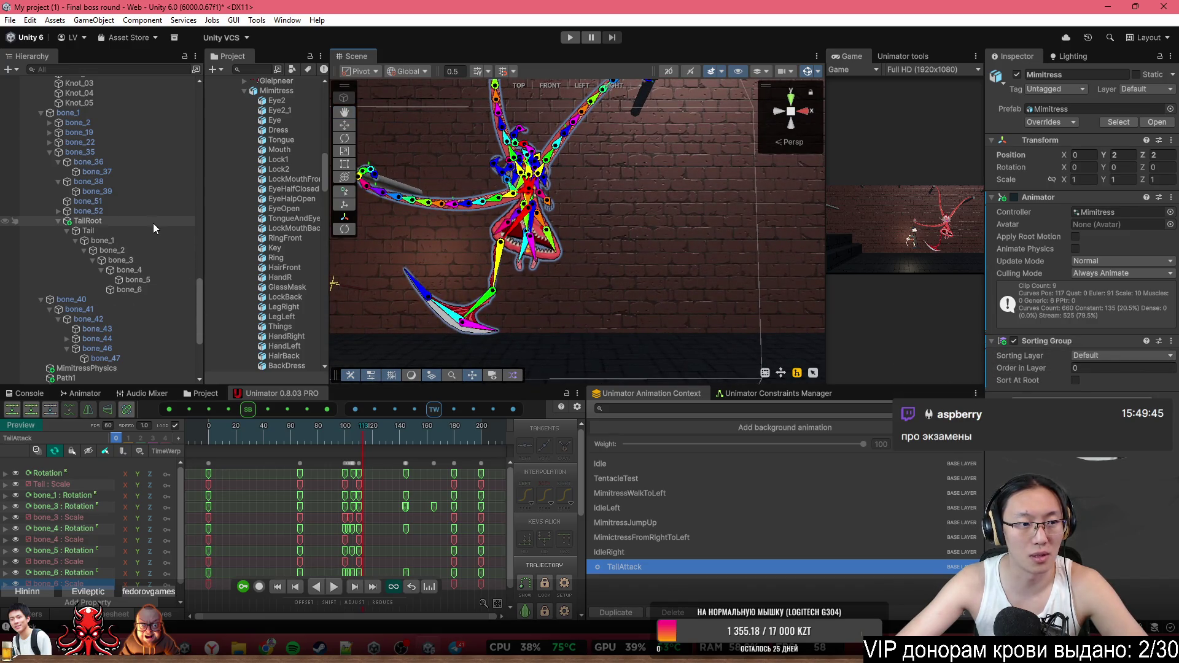
left_click(28, 425)
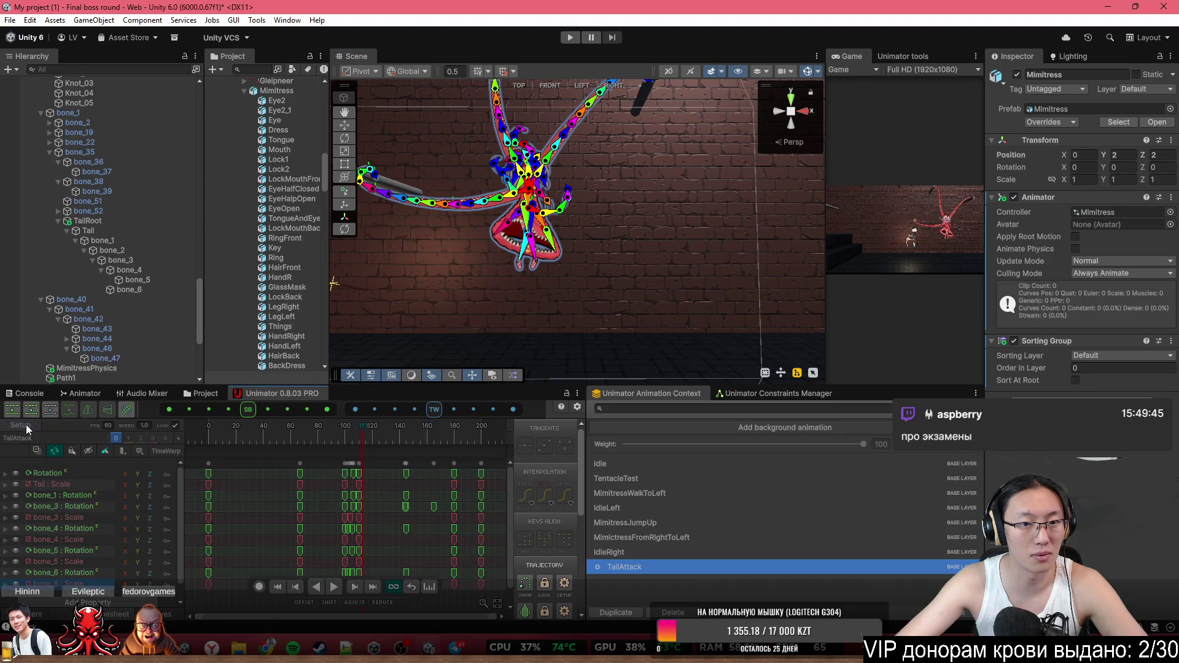
Set TailRoot's Rotation Z to 90 and scrub back into the TailAttack preview at frame 91
left_click(129, 222)
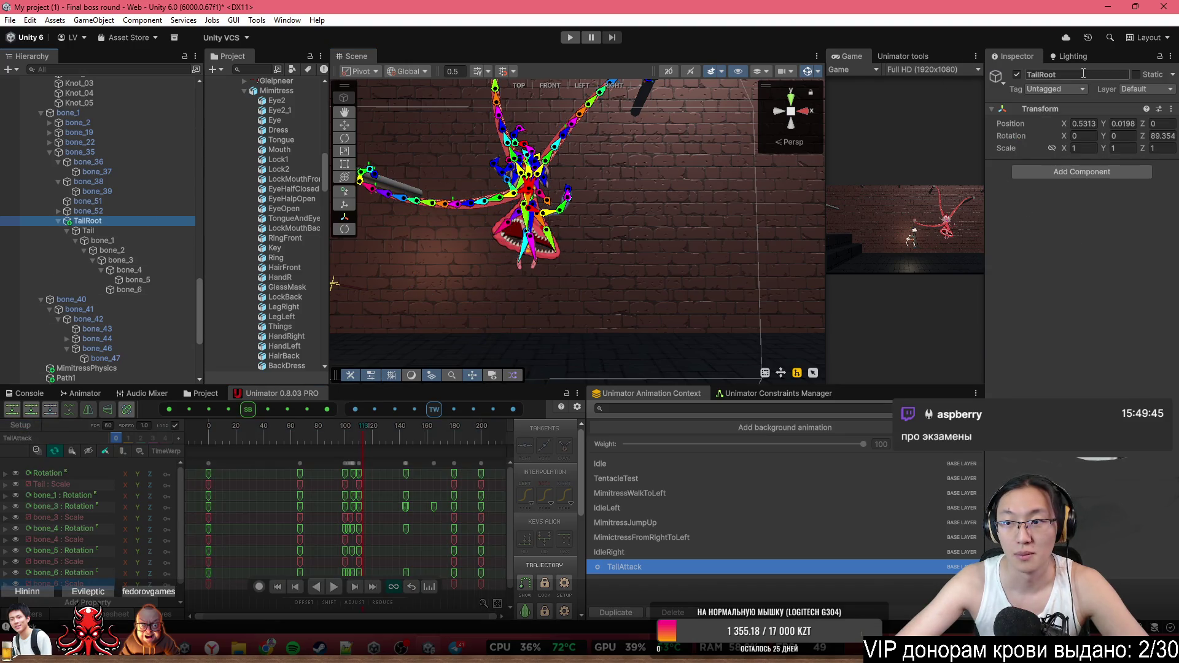
left_click(1164, 136)
type("0")
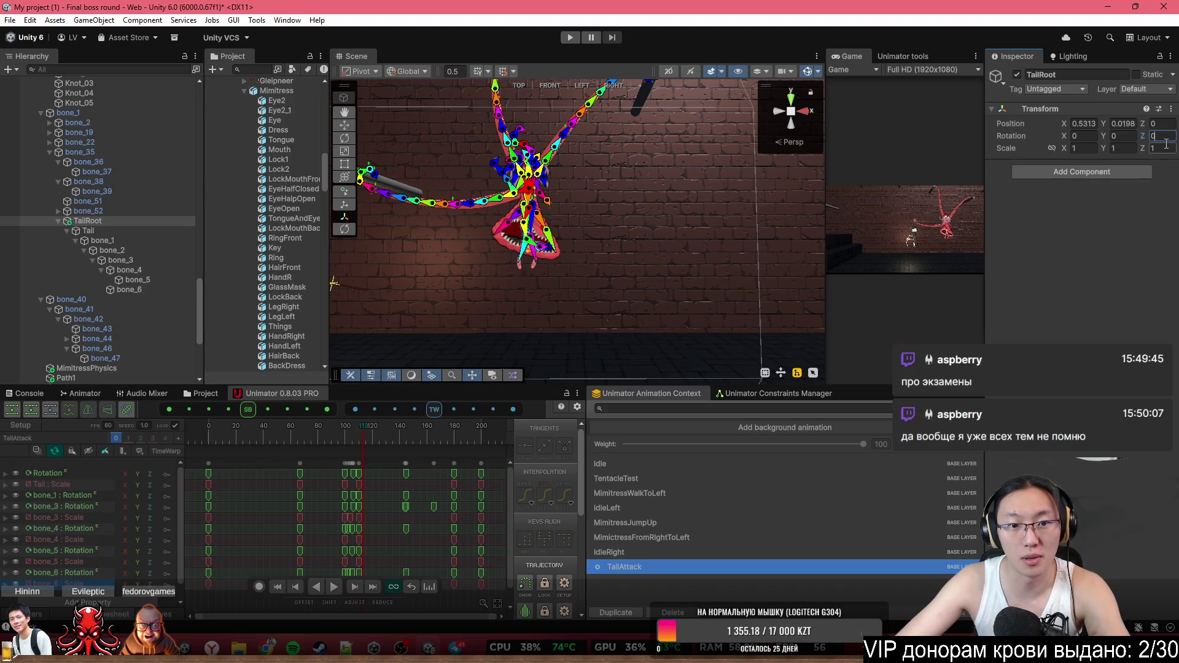
left_click_drag(807, 145, 951, 308)
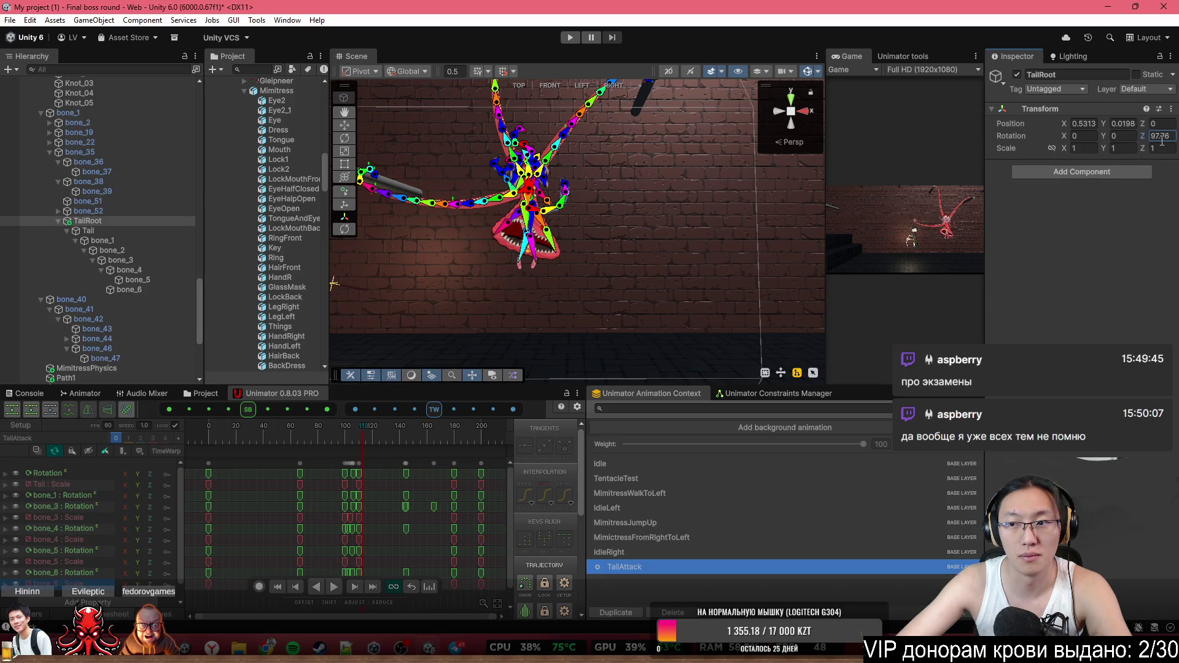
type("90")
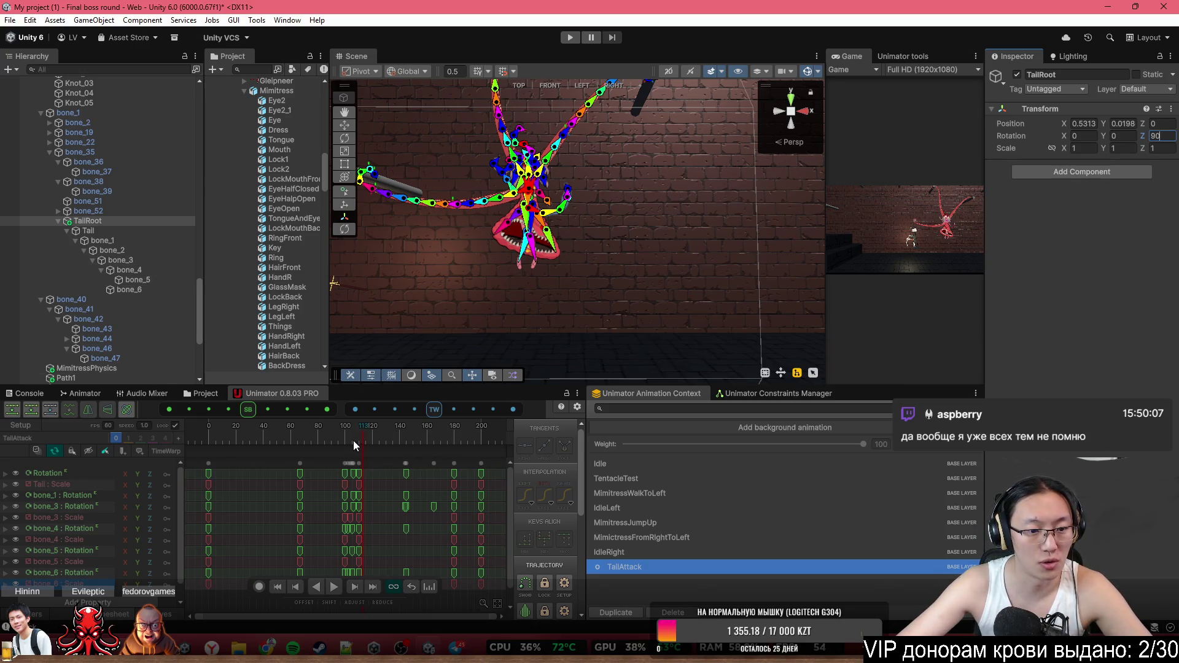
mouse_move(227, 437)
left_mouse_down()
mouse_move(186, 440)
mouse_move(410, 454)
mouse_move(315, 451)
mouse_move(360, 459)
mouse_move(355, 440)
left_mouse_up()
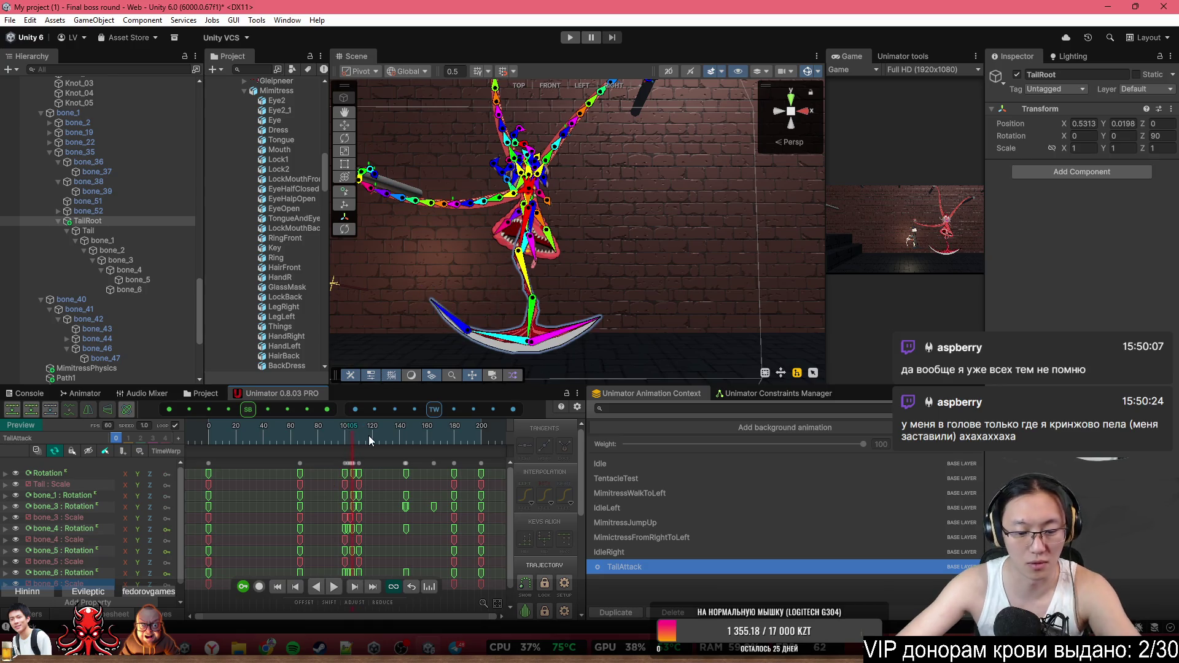
Step the TailAttack clip around frames 110–113, zoom the ruler, and enable Trajectory motion trails
key("Right")
key("Right")
key("Right")
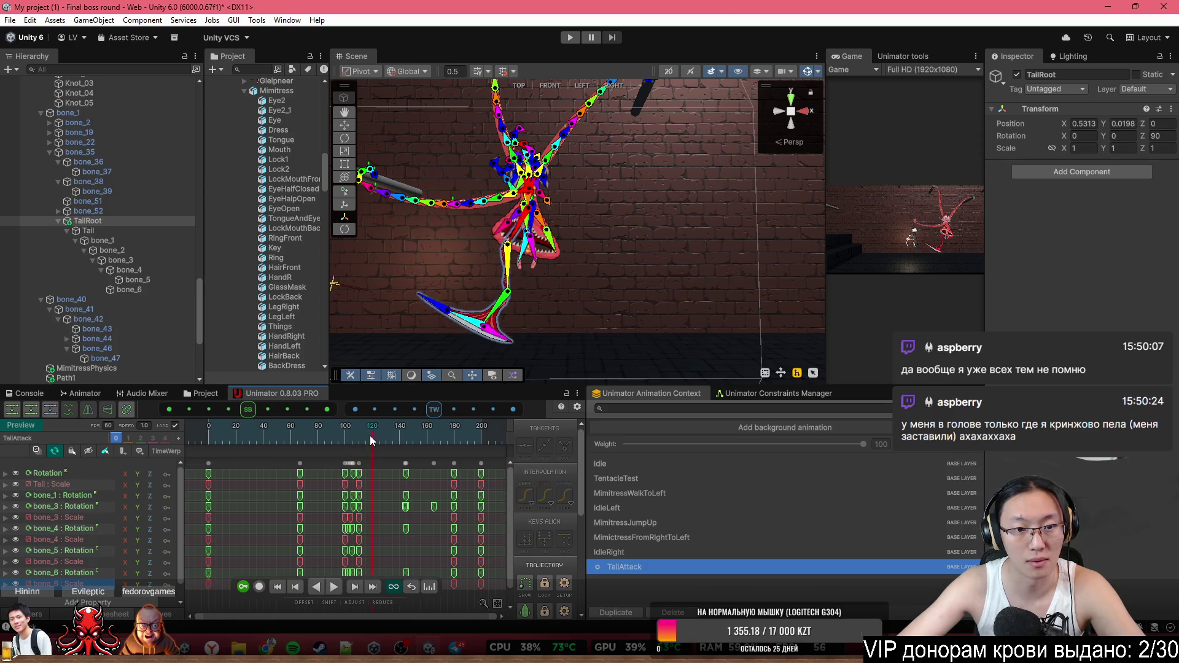
left_click(363, 456)
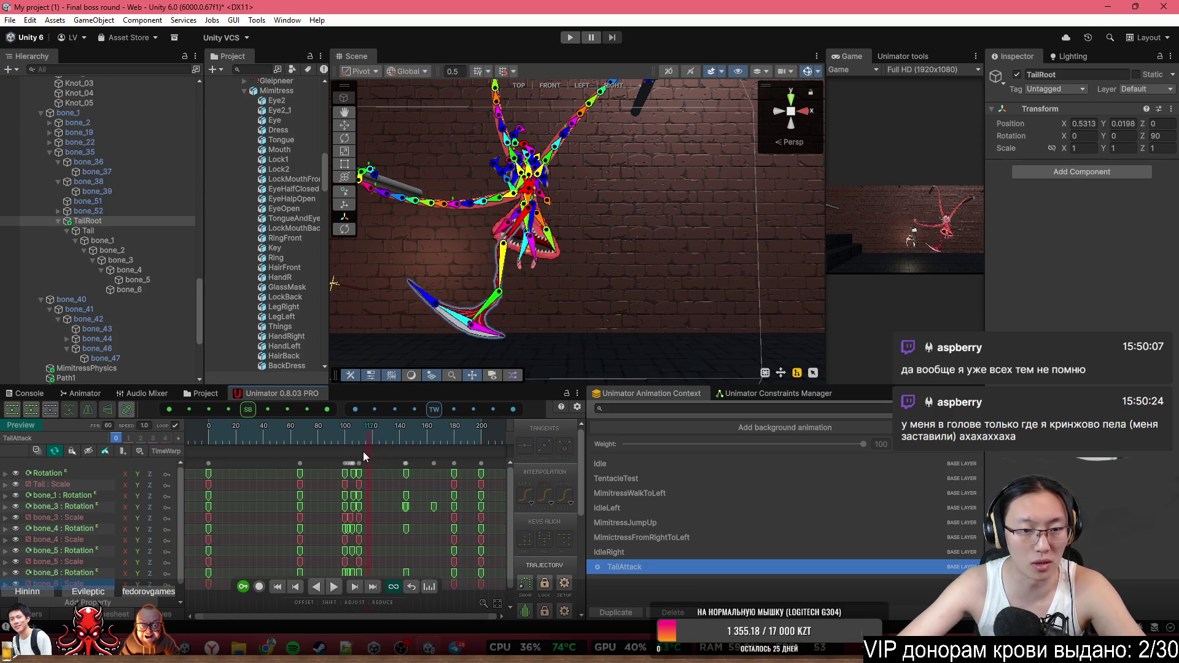
key("Right")
key("Right")
key("Right")
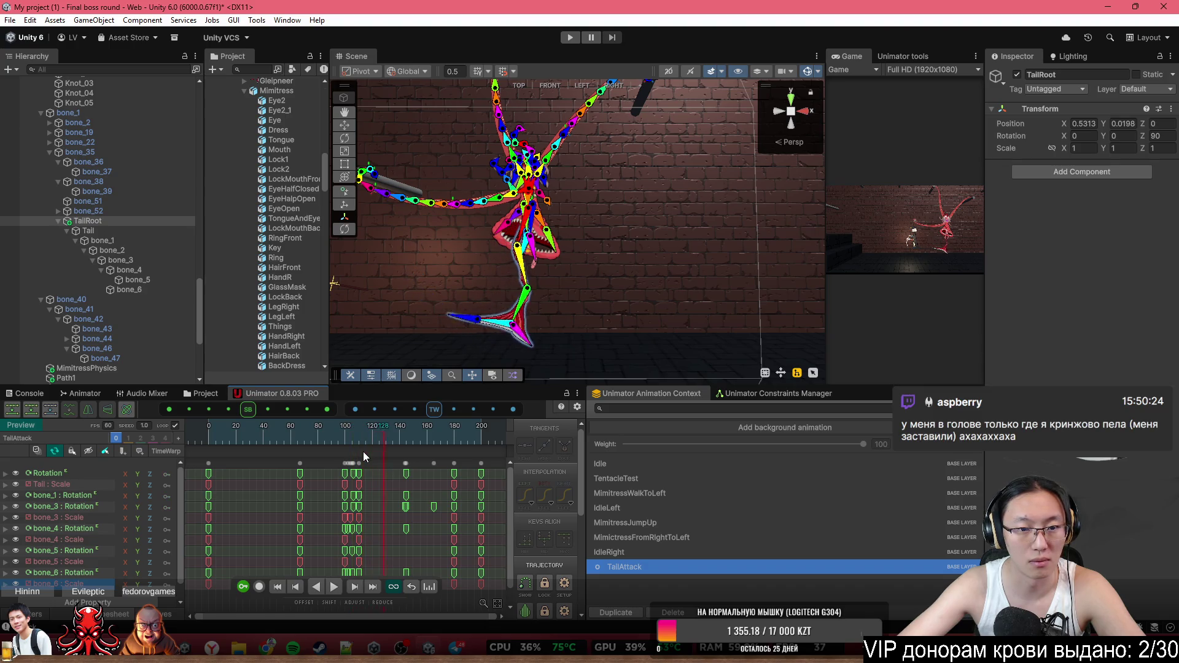
left_click(366, 451)
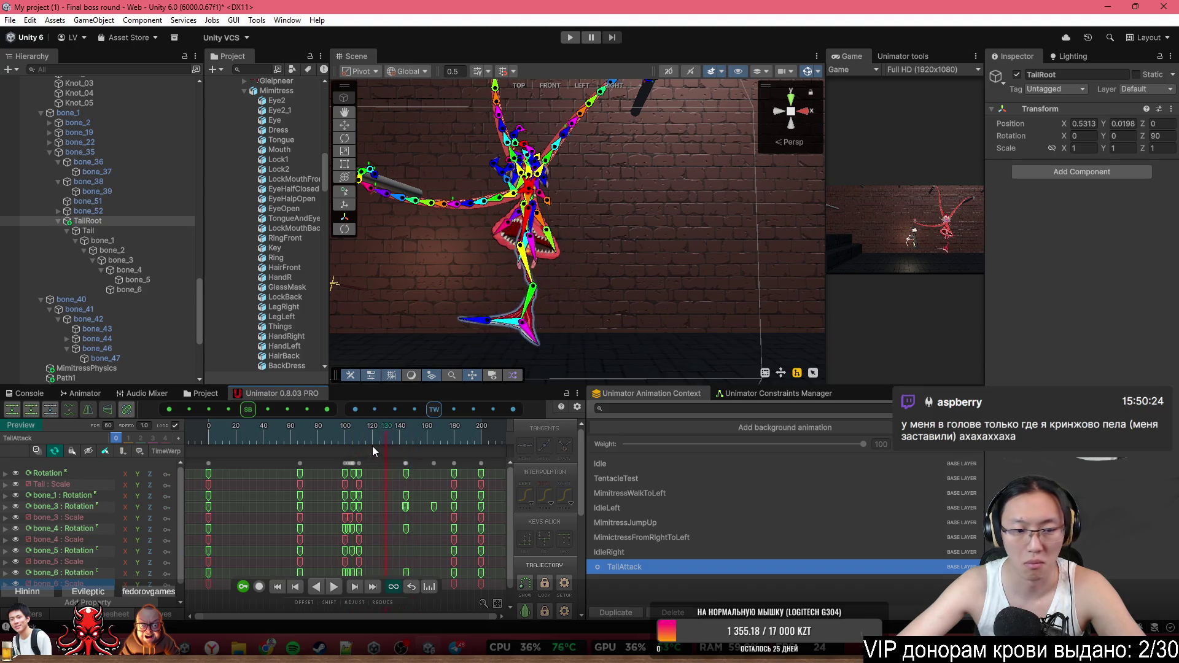
scroll(341, 508, "up", 4)
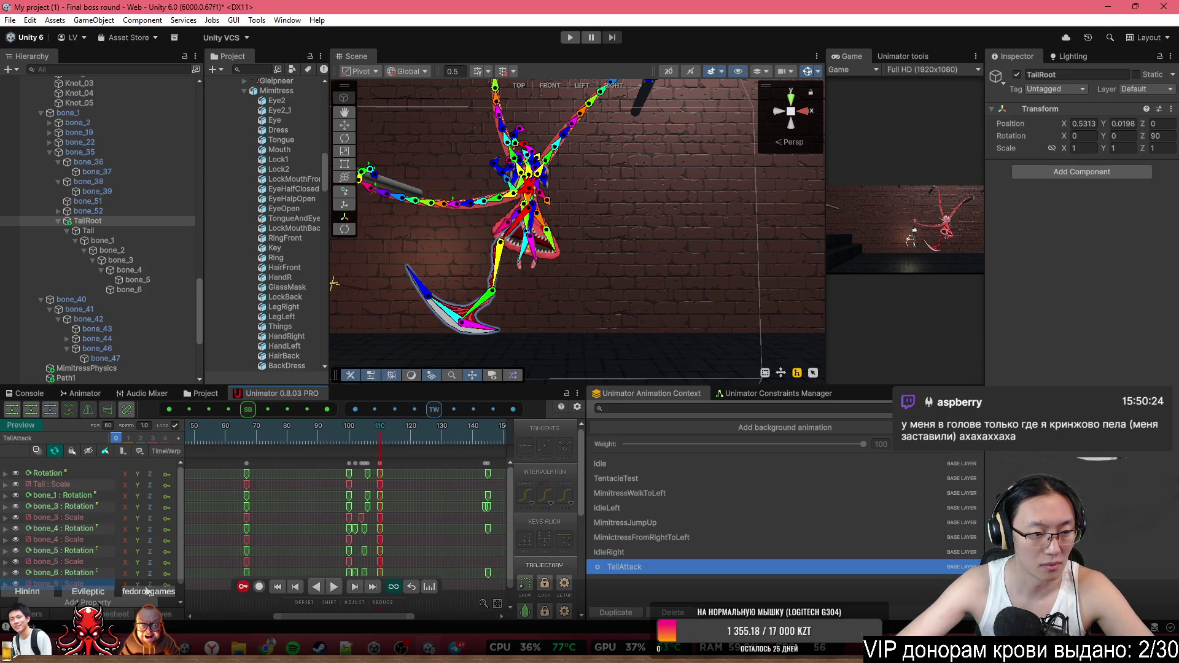
left_click(524, 610)
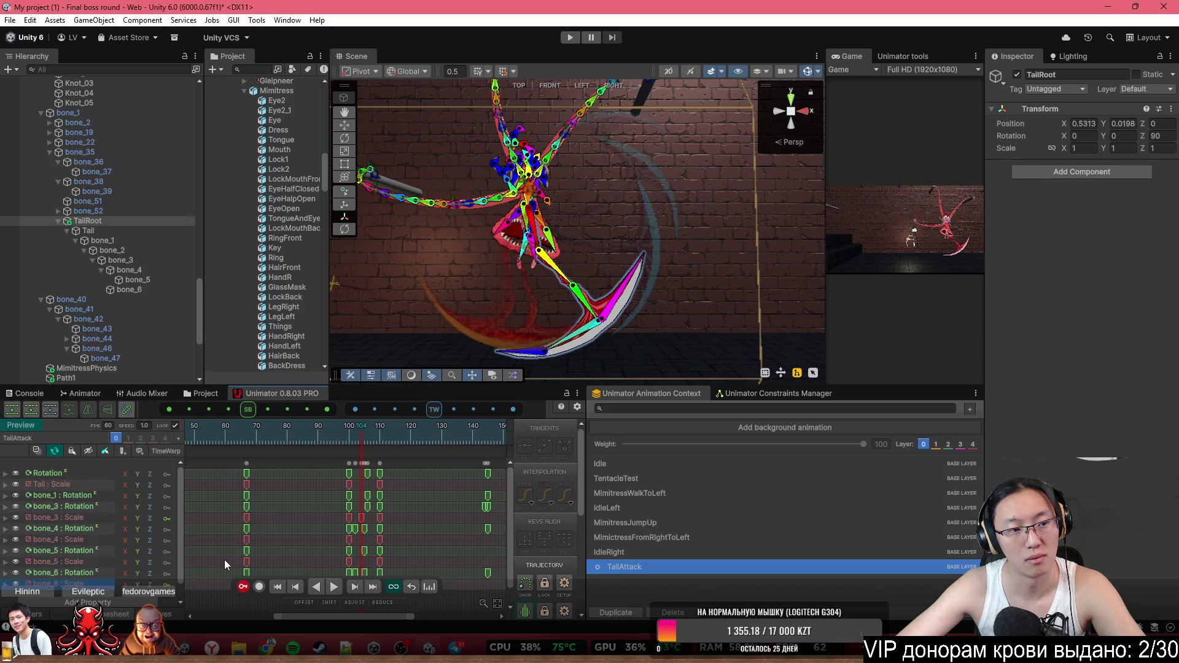
Enable Record, discard the trial TailRoot Rotation Z track, and switch to the Twitch page in Chrome
left_click(263, 587)
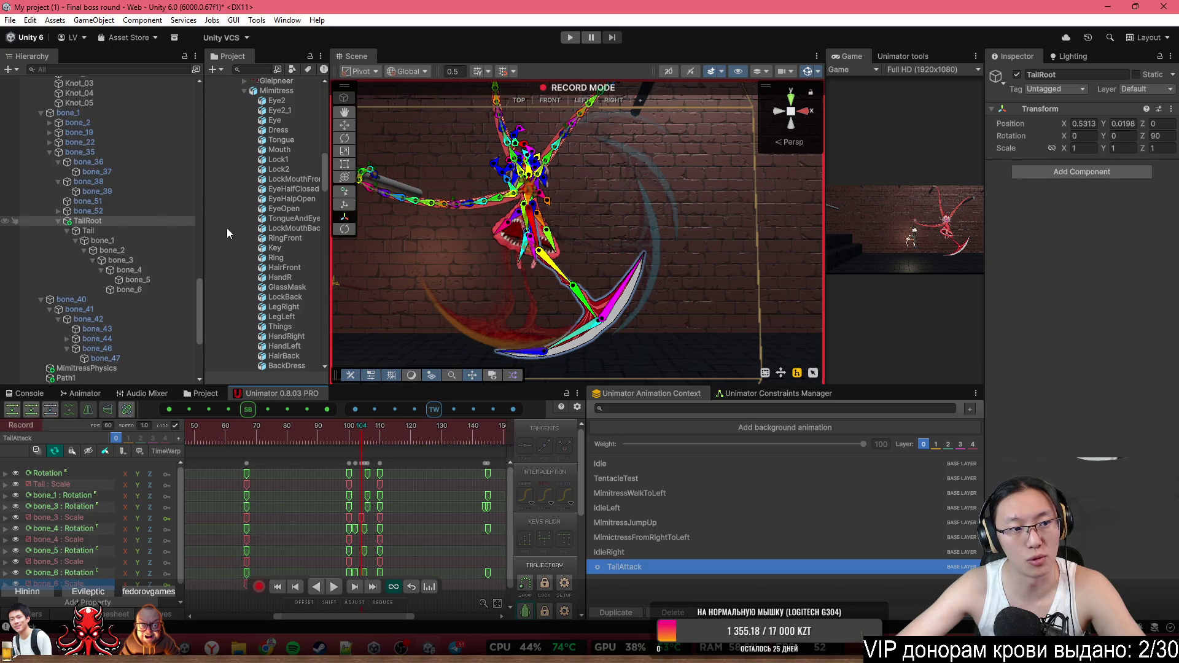
mouse_move(1146, 141)
left_mouse_down()
mouse_move(288, 195)
mouse_move(350, 199)
mouse_move(308, 223)
left_mouse_up()
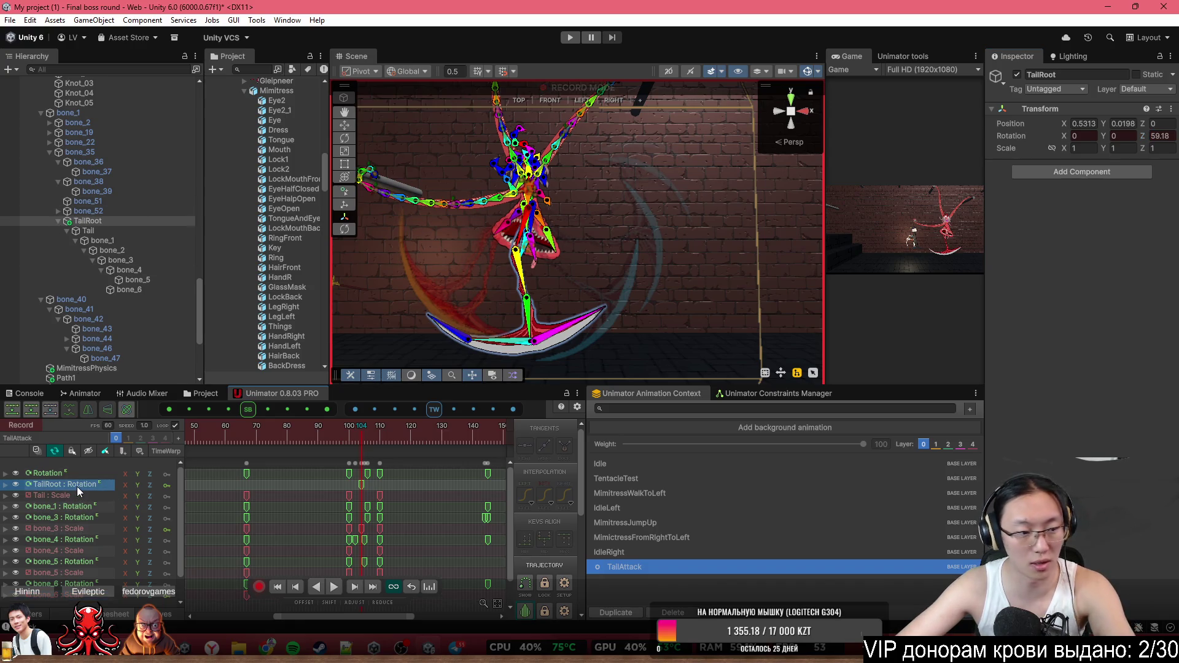
key("Delete")
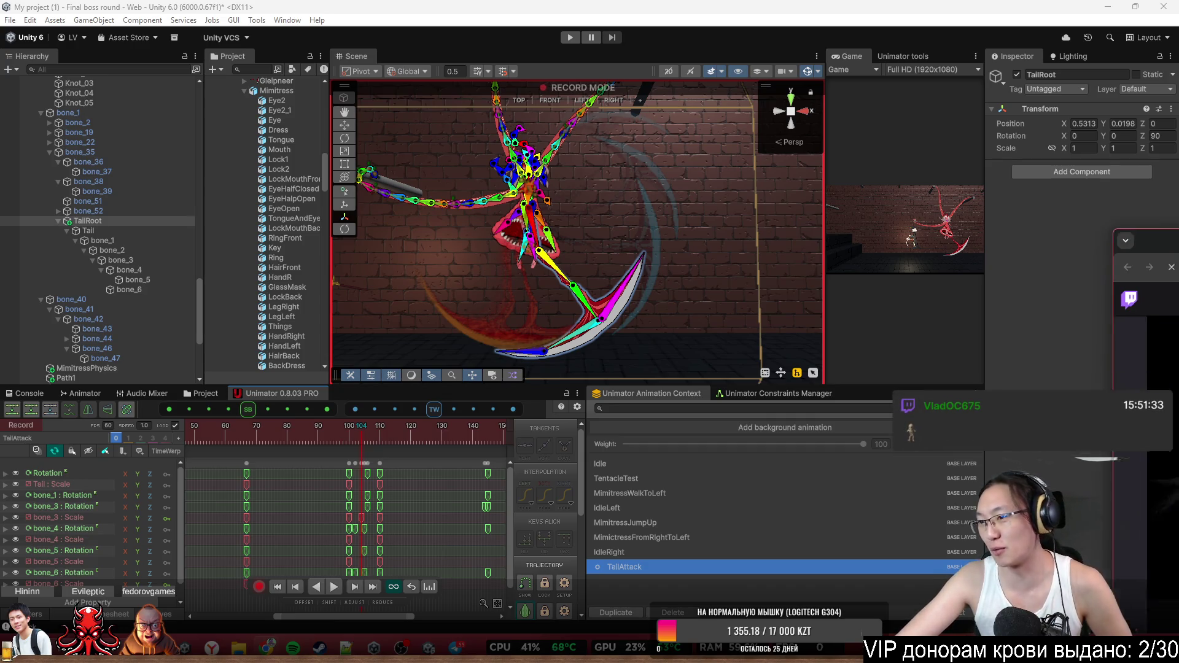
key("alt+Tab")
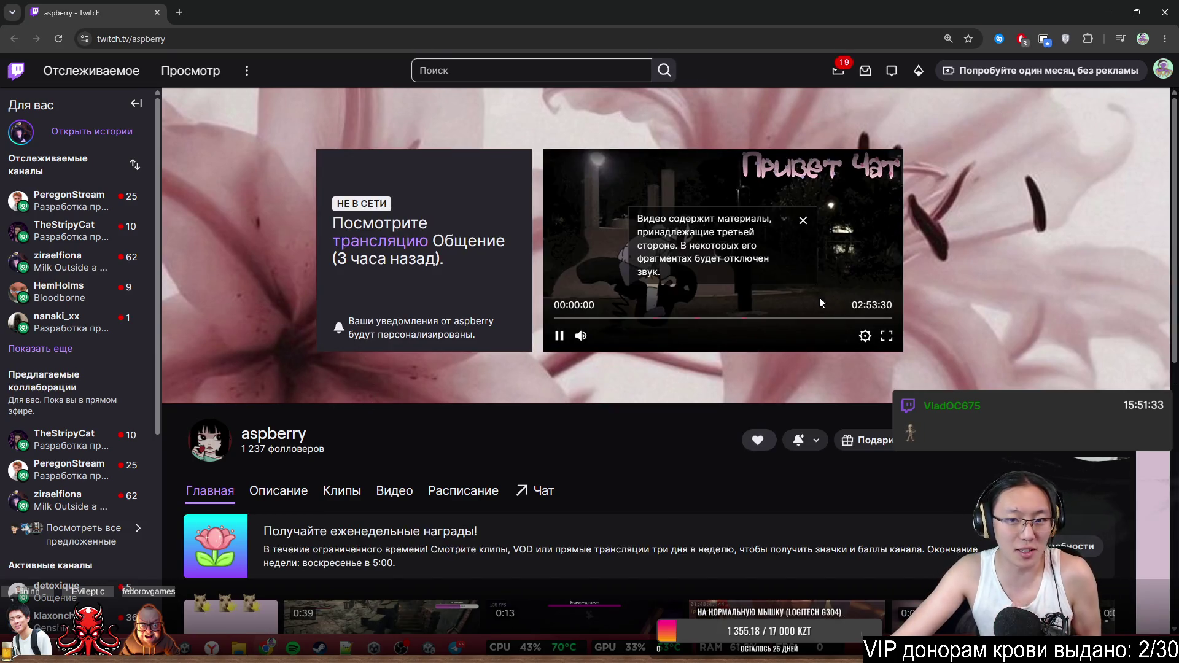
Pause the featured broadcast, skim it between 01:57:46 and 02:29:38, then open the Видео tab
left_click(560, 336)
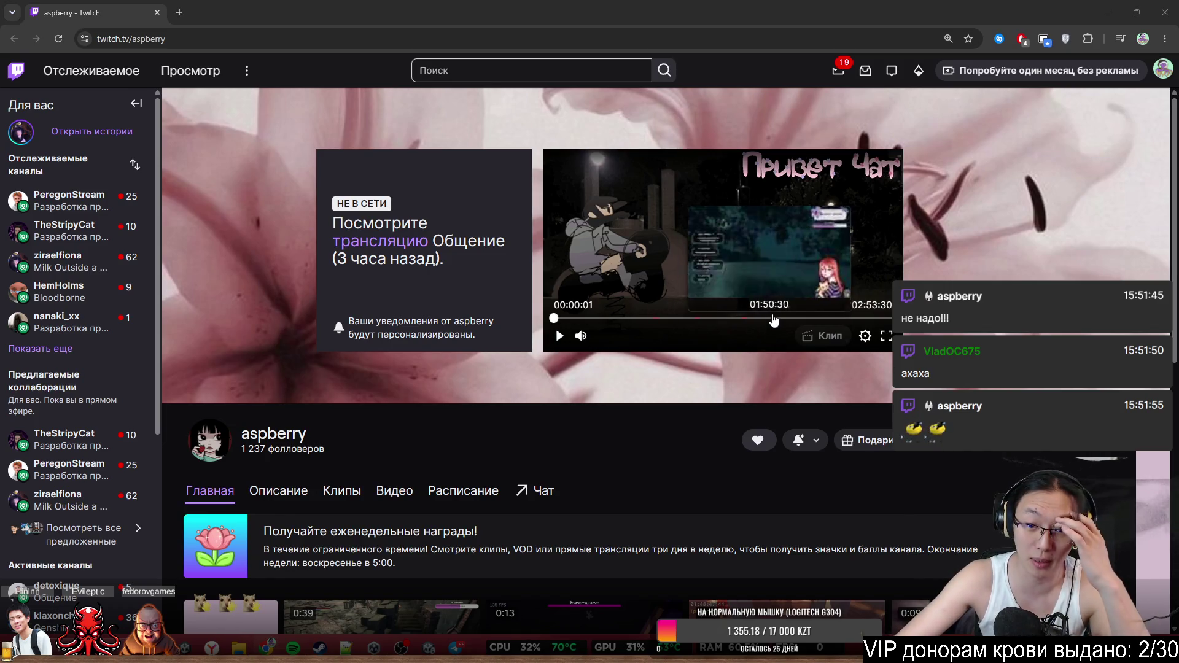
left_click(783, 318)
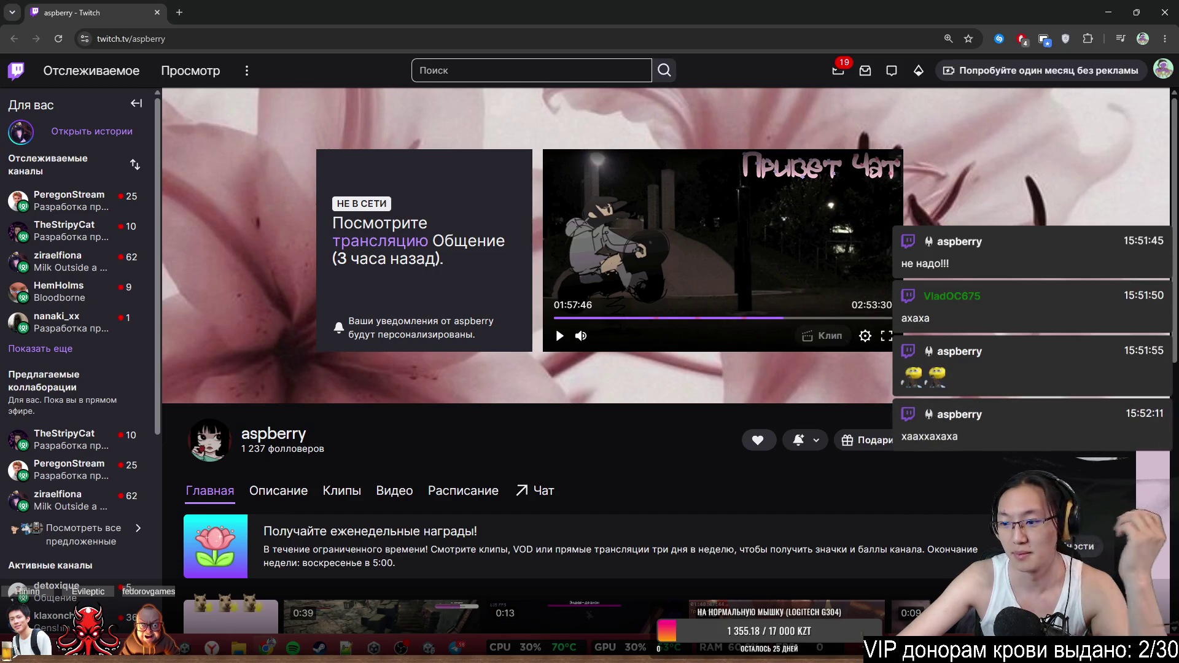
left_click(559, 335)
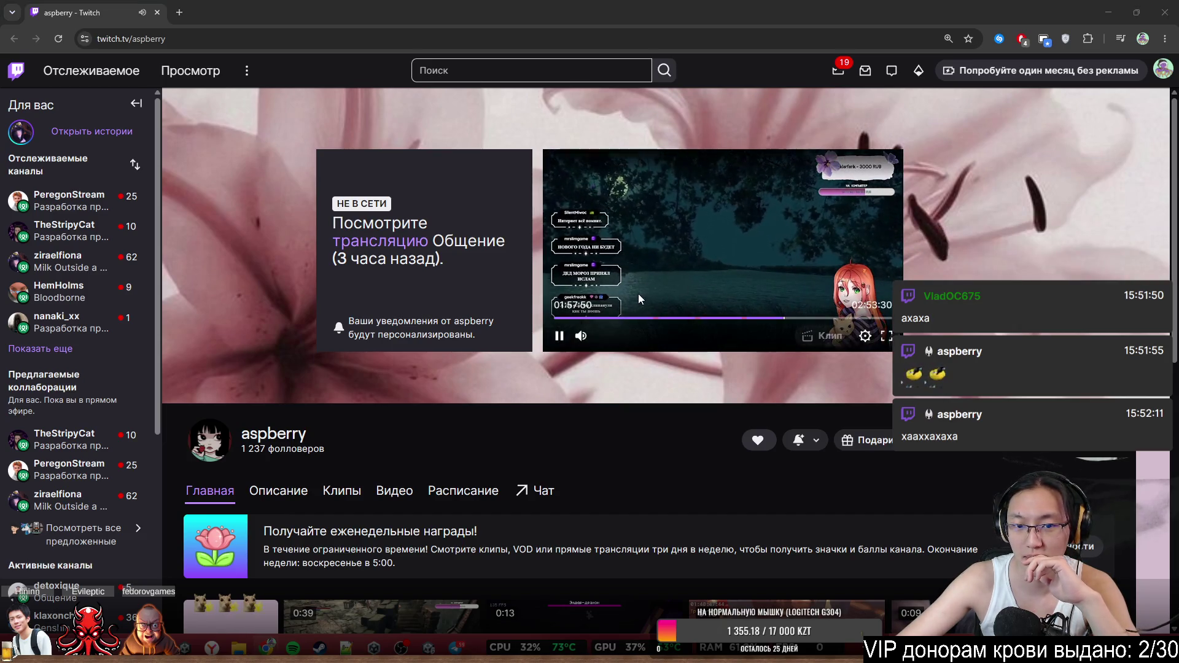
left_click(799, 321)
left_click(825, 319)
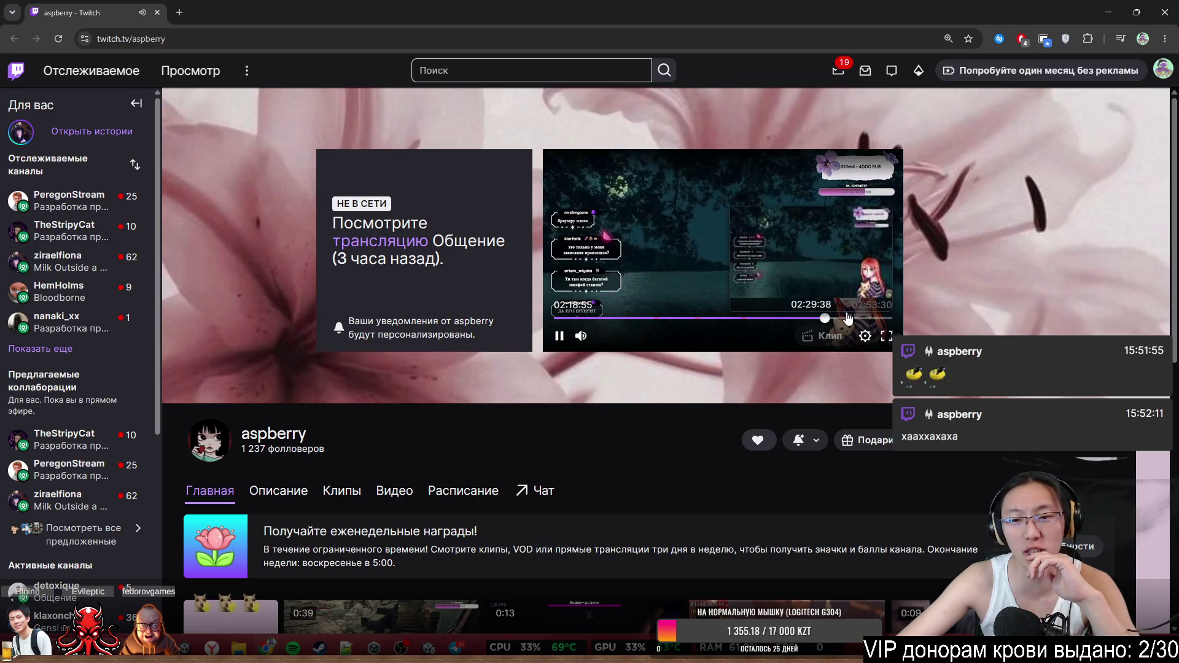
left_click(846, 318)
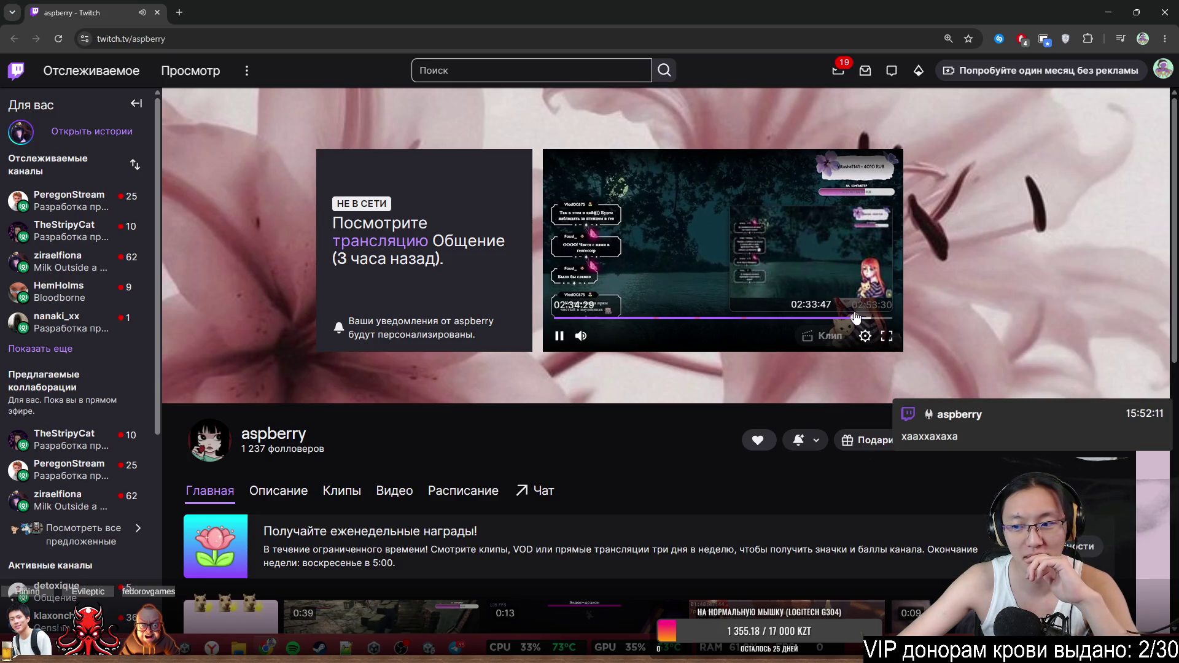
left_click(856, 319)
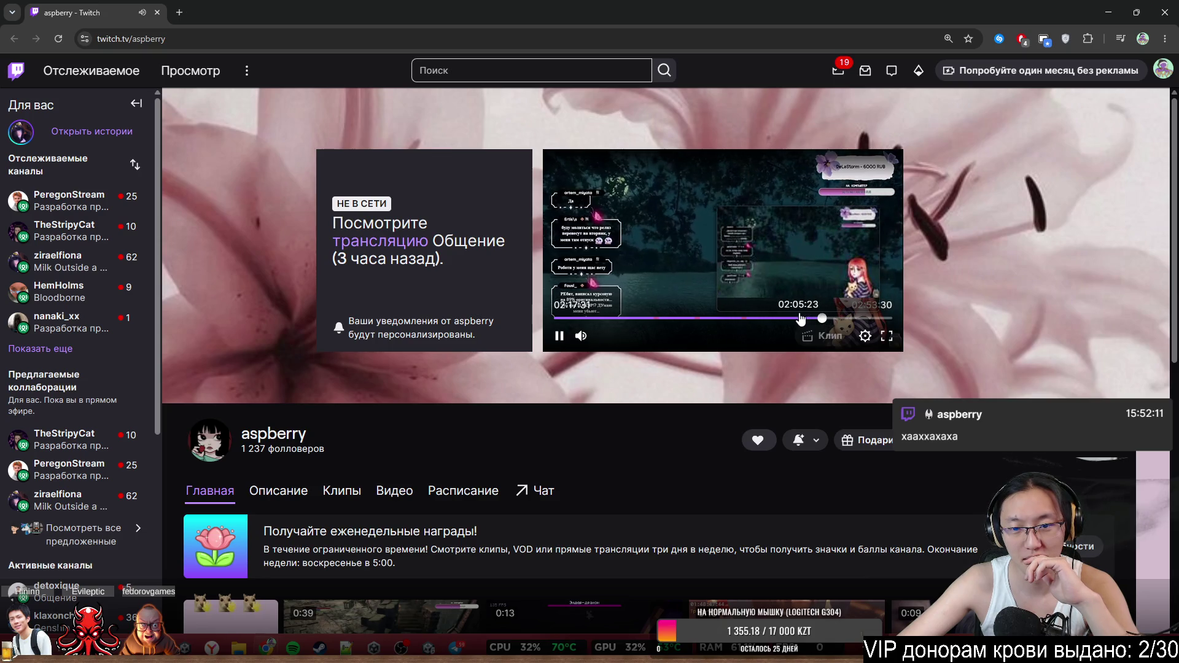
left_click(799, 319)
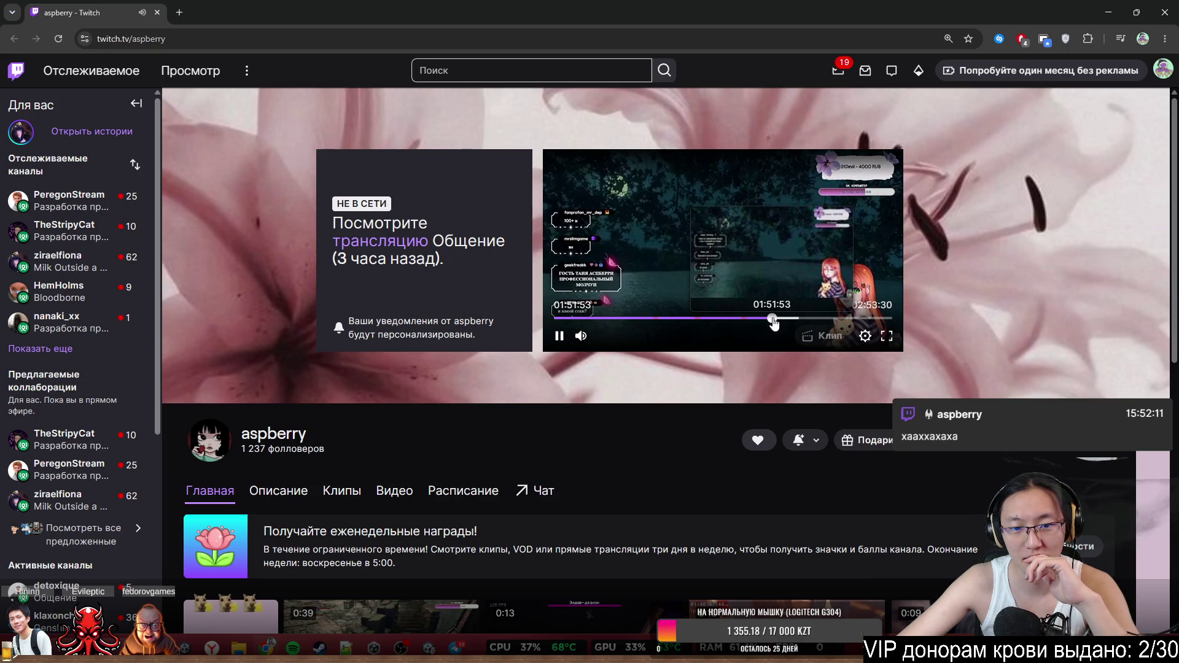
left_click(395, 494)
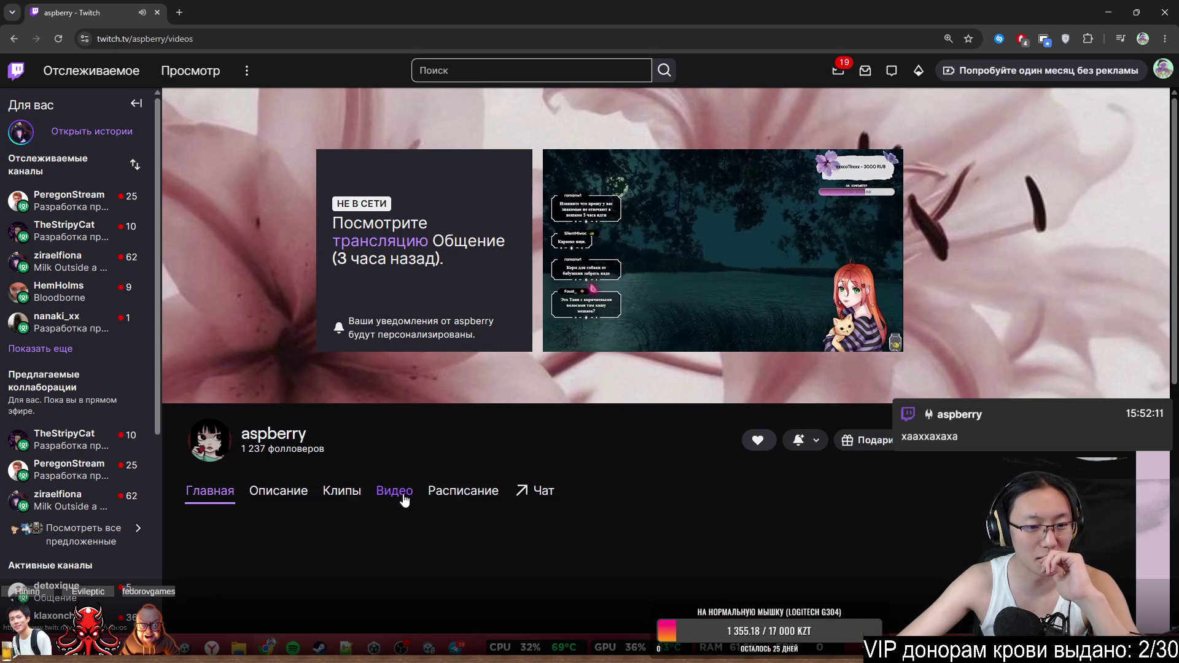
Open the most recent broadcast and skip from 00:19:35 forward to about 56 minutes in
scroll(363, 430, "down", 2)
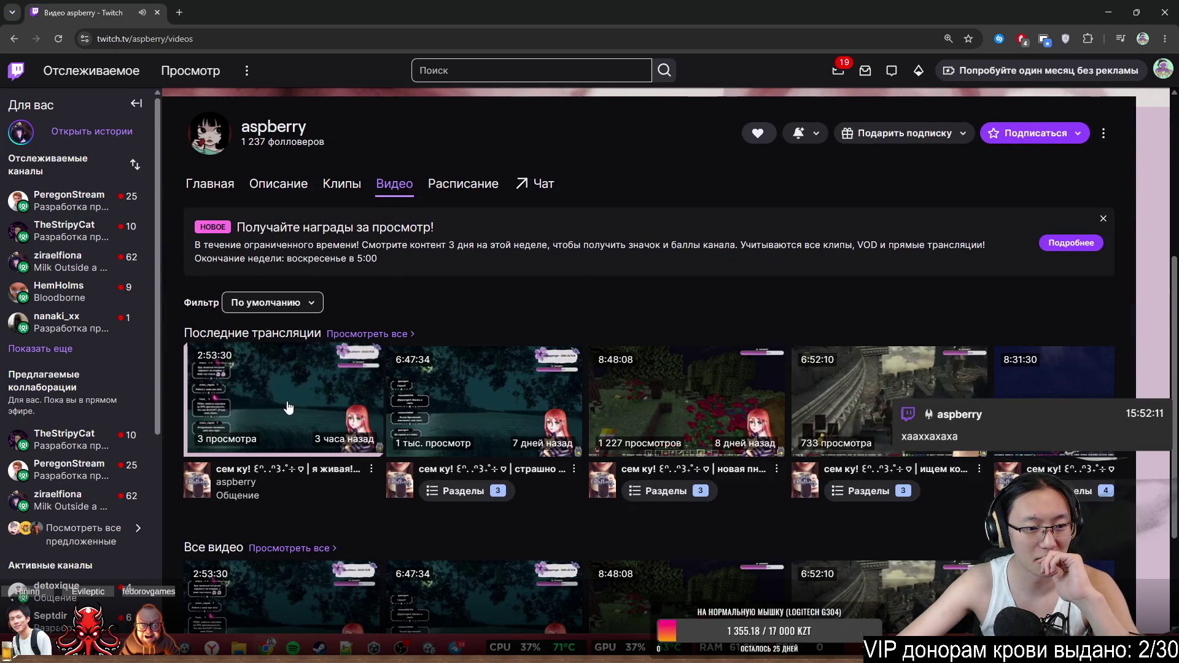
left_click(287, 402)
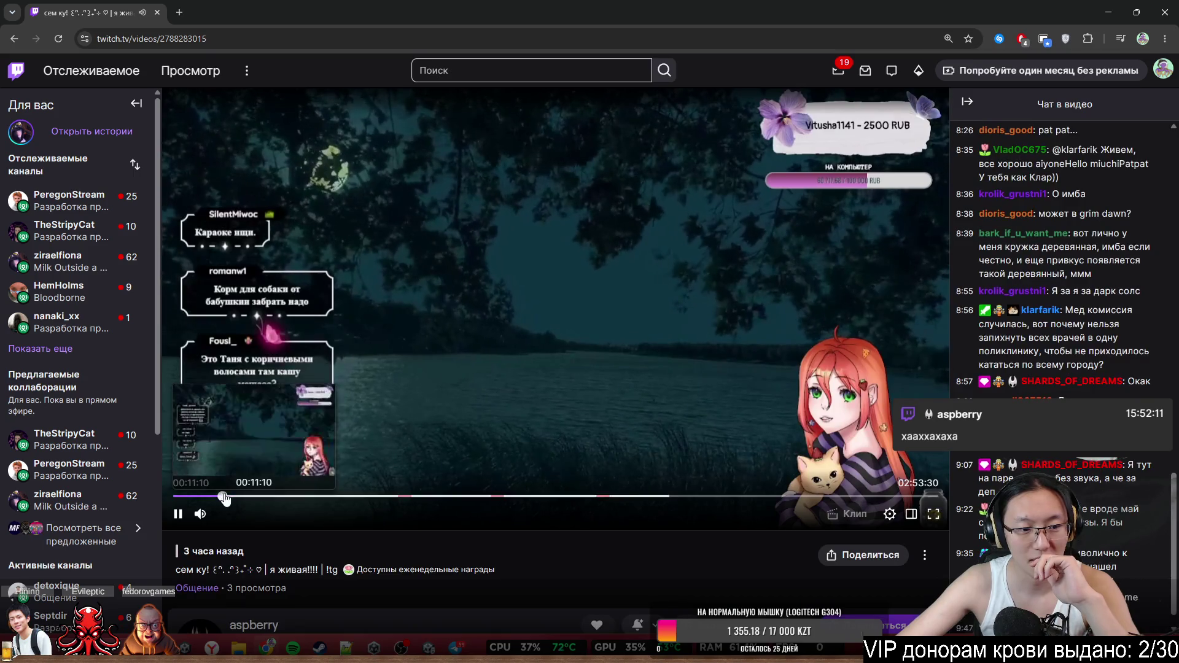
left_click(259, 496)
left_click(309, 496)
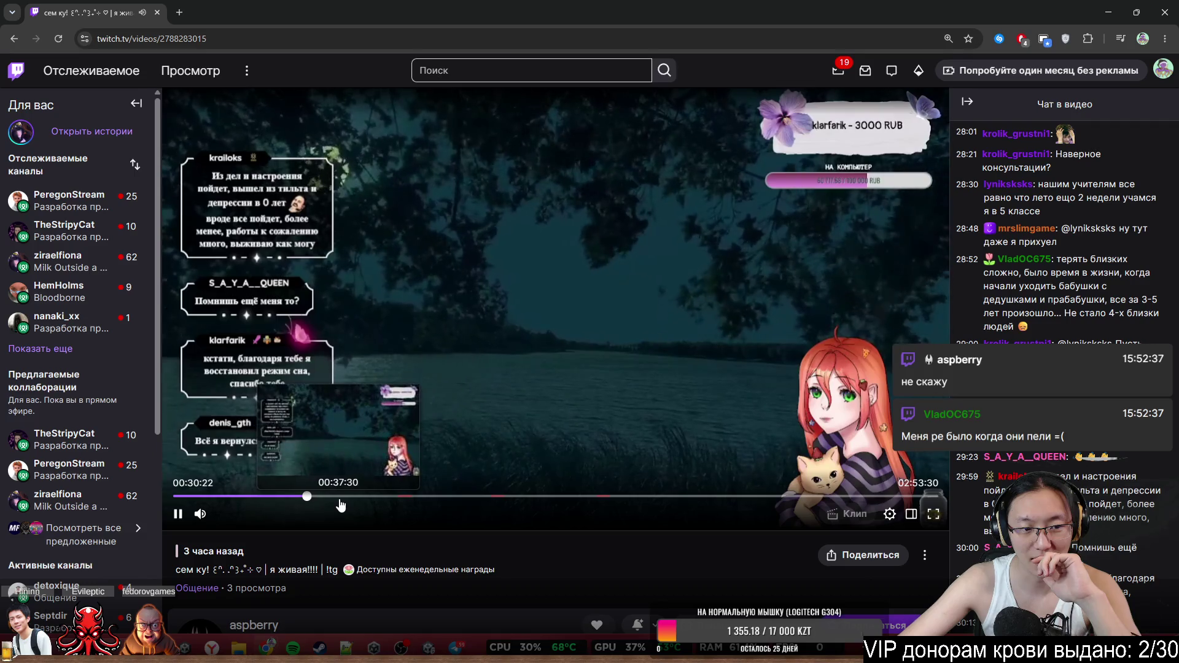
left_click(370, 498)
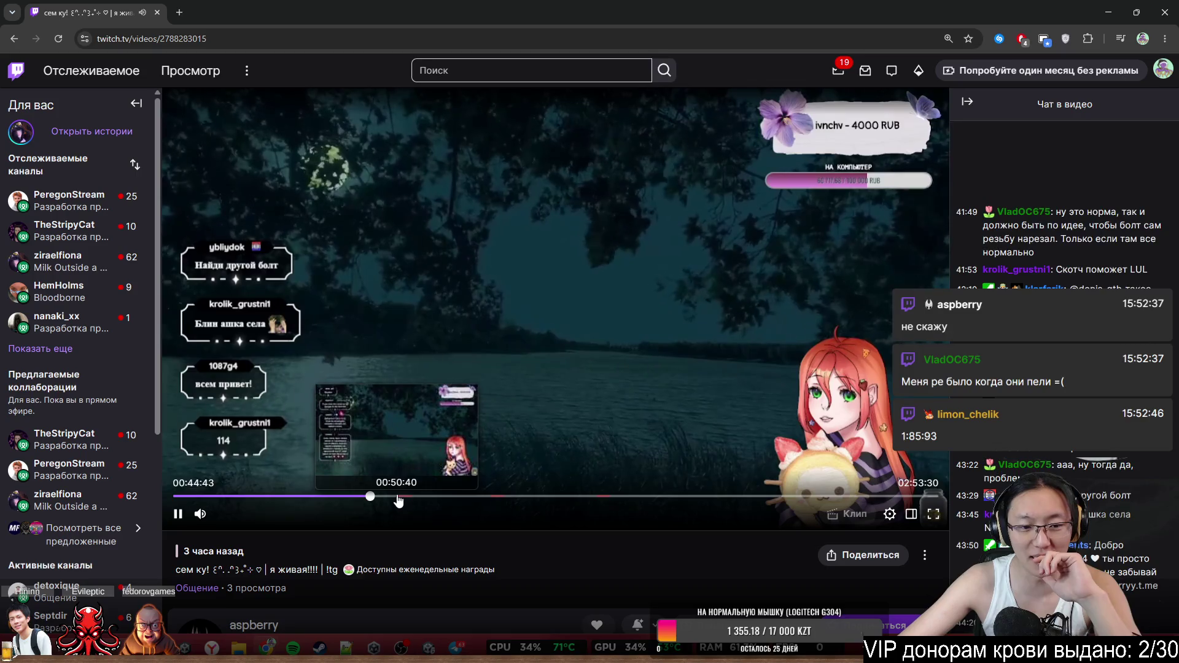
left_click(400, 501)
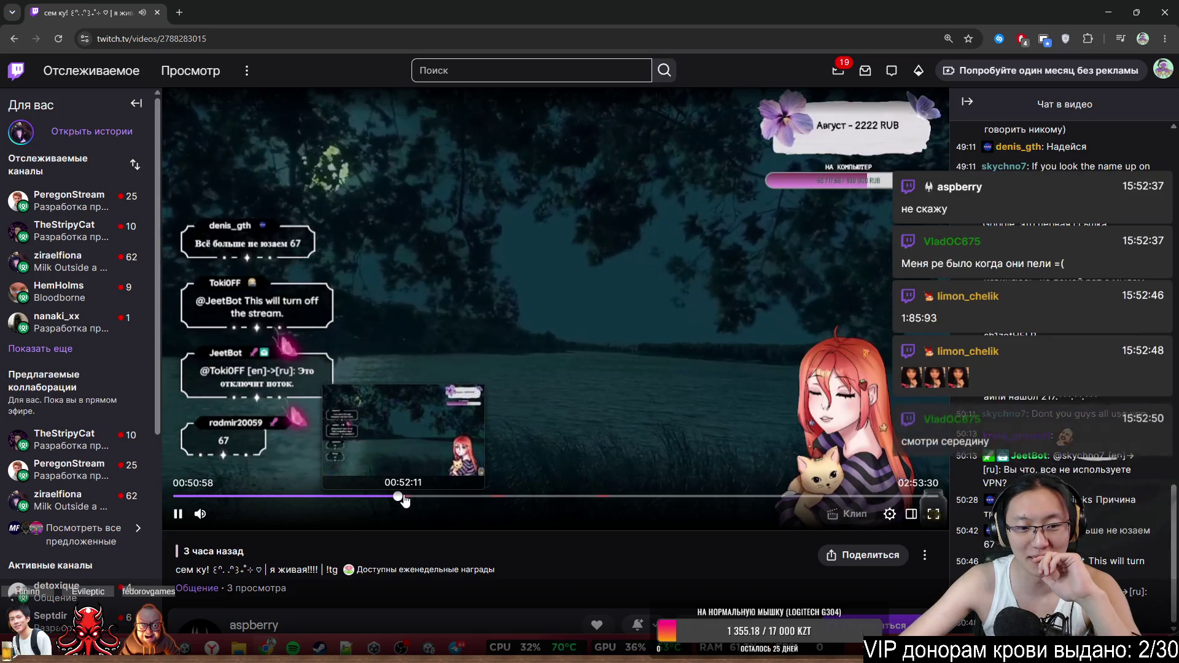
left_click(406, 501)
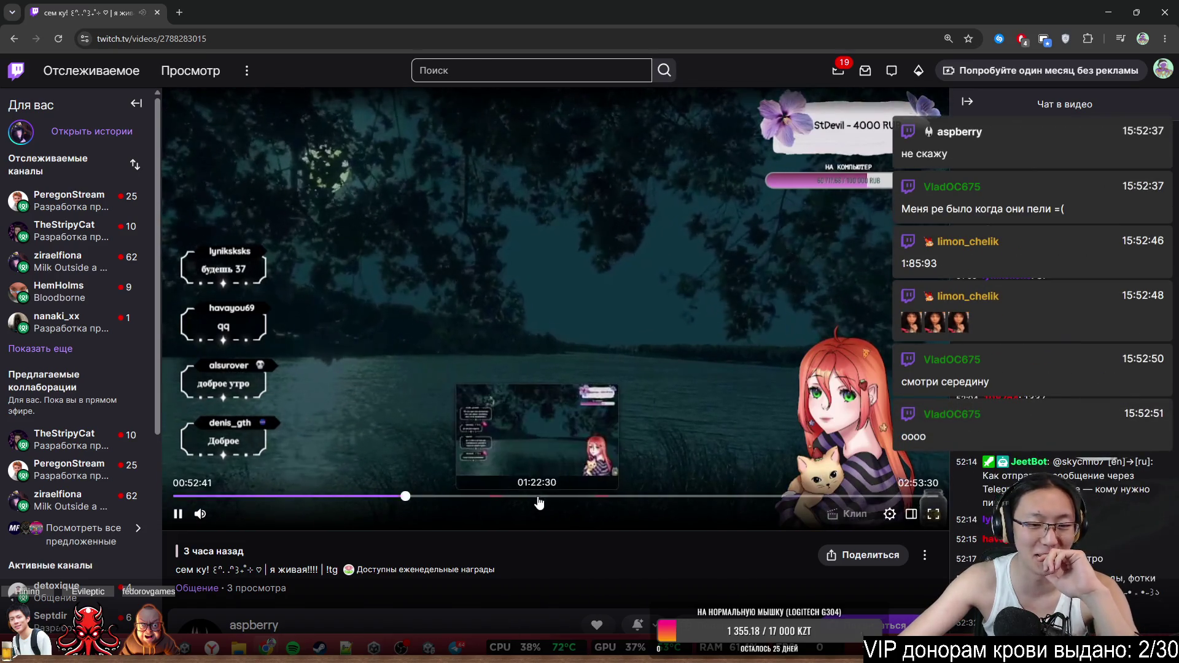
left_click(421, 501)
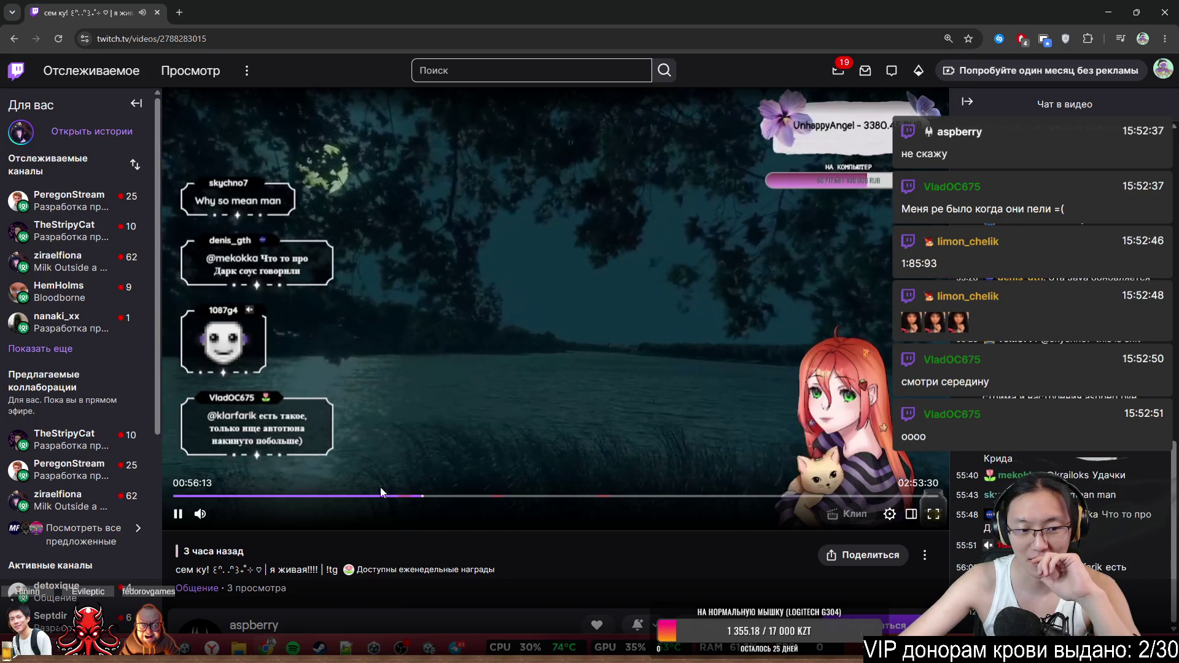
Keep skipping the recording forward from about 1:01 to about 1:44
left_click(442, 497)
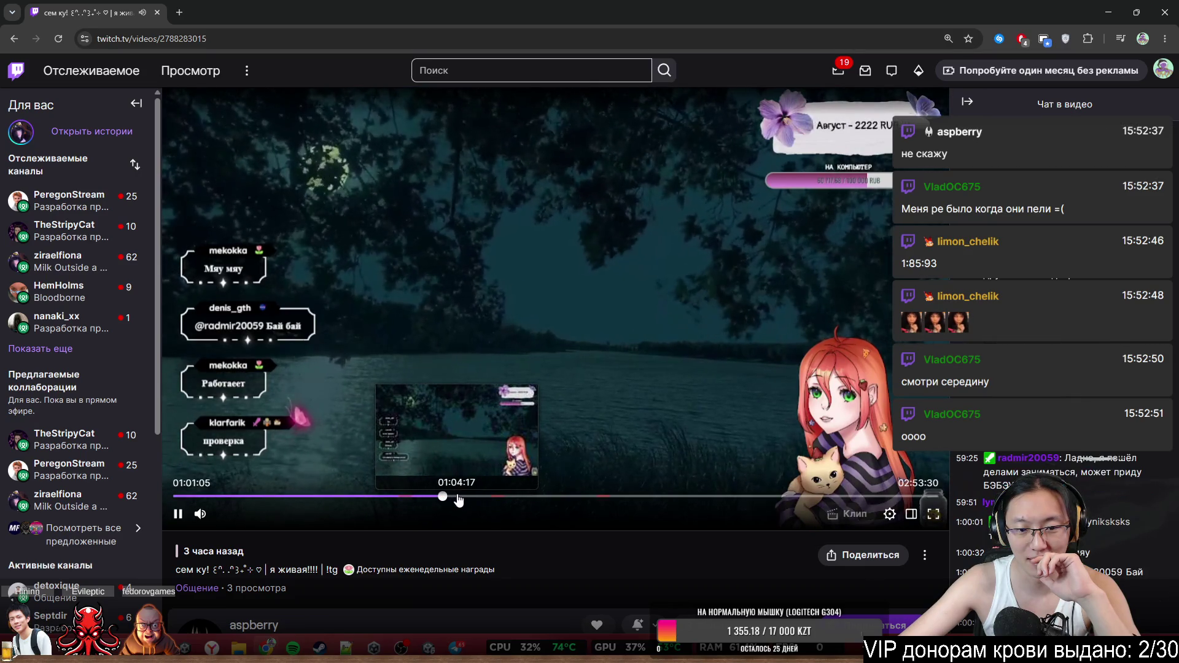
left_click(477, 498)
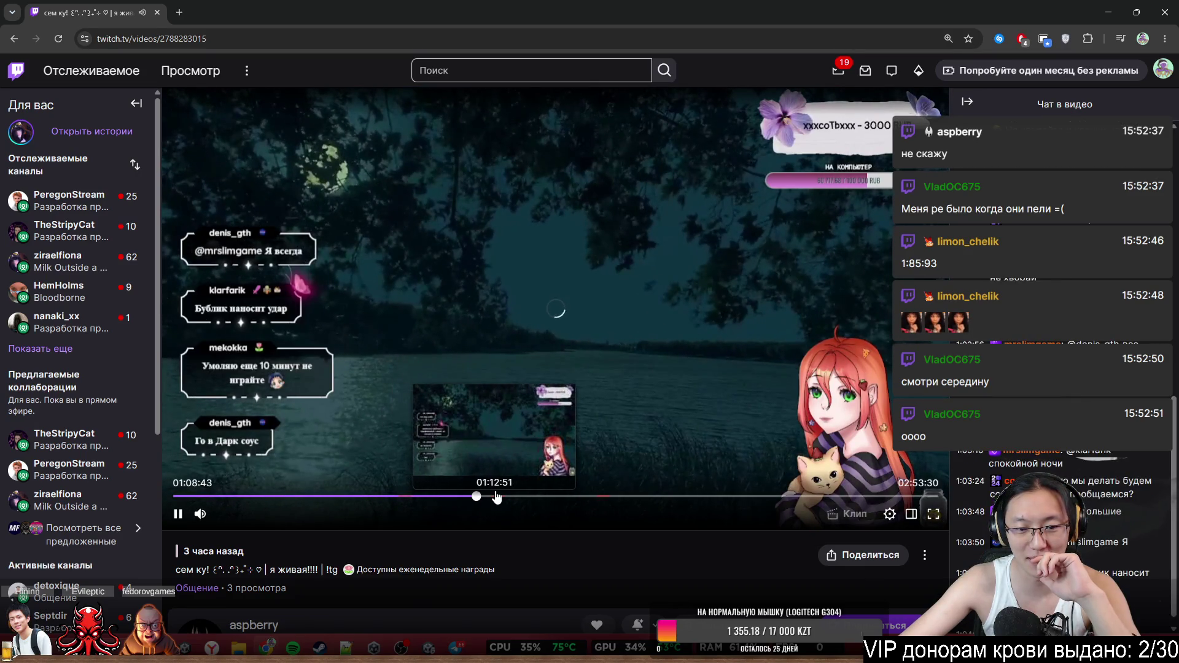
left_click(480, 498)
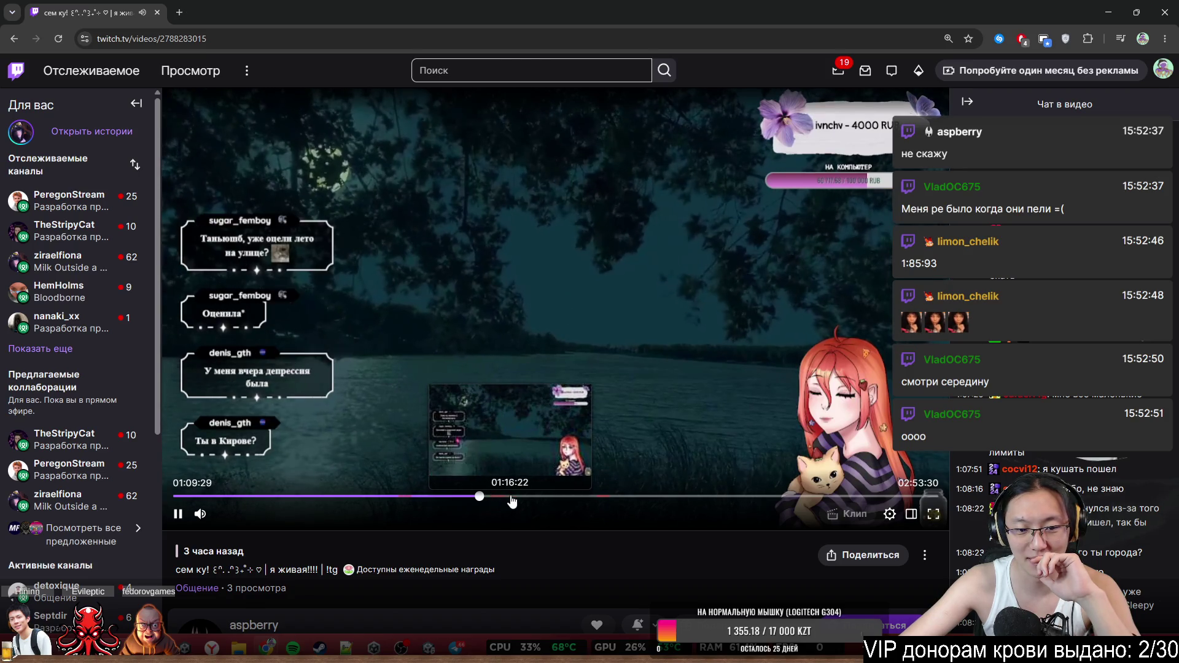
left_click(511, 498)
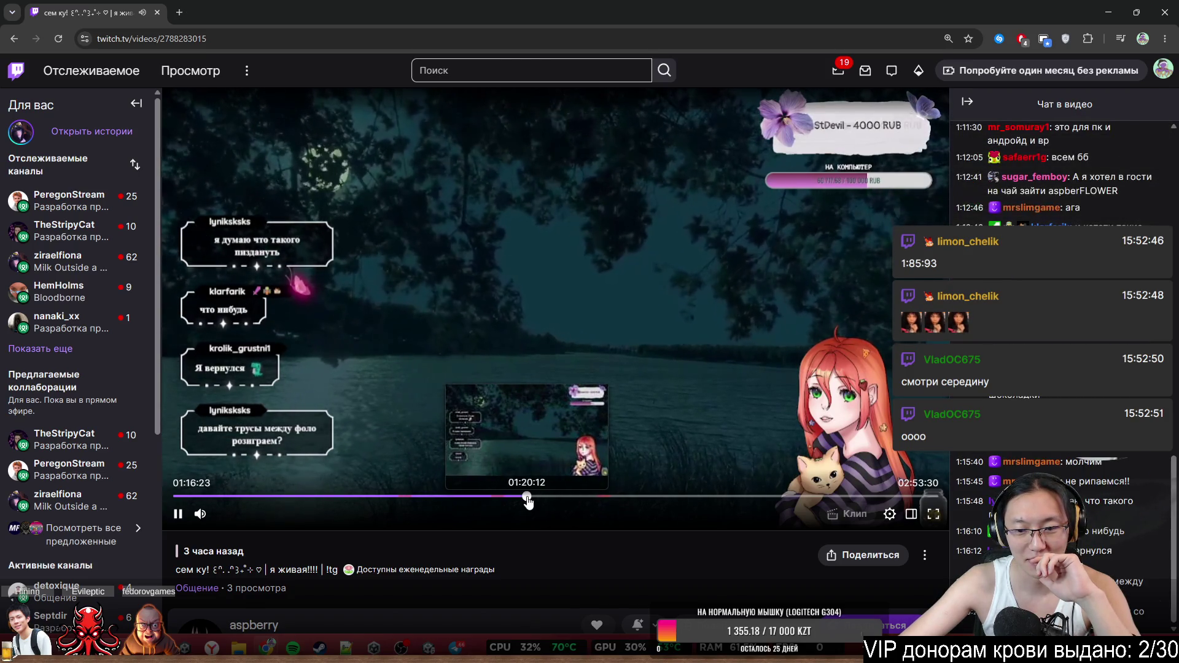
left_click(529, 501)
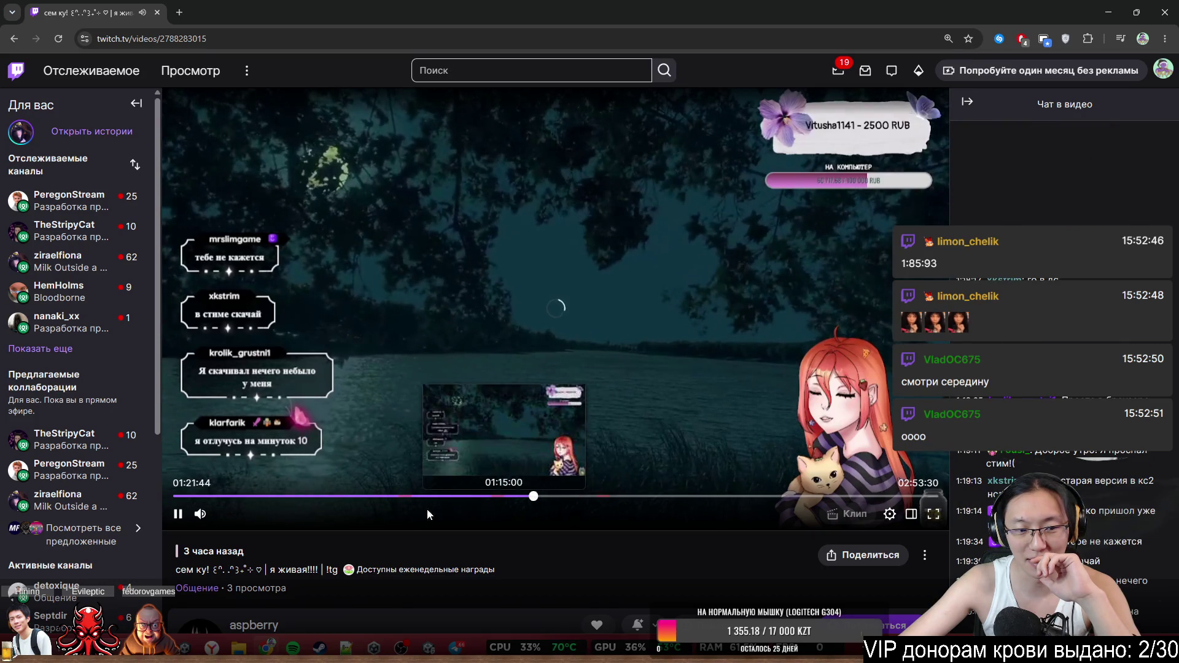
left_click(535, 502)
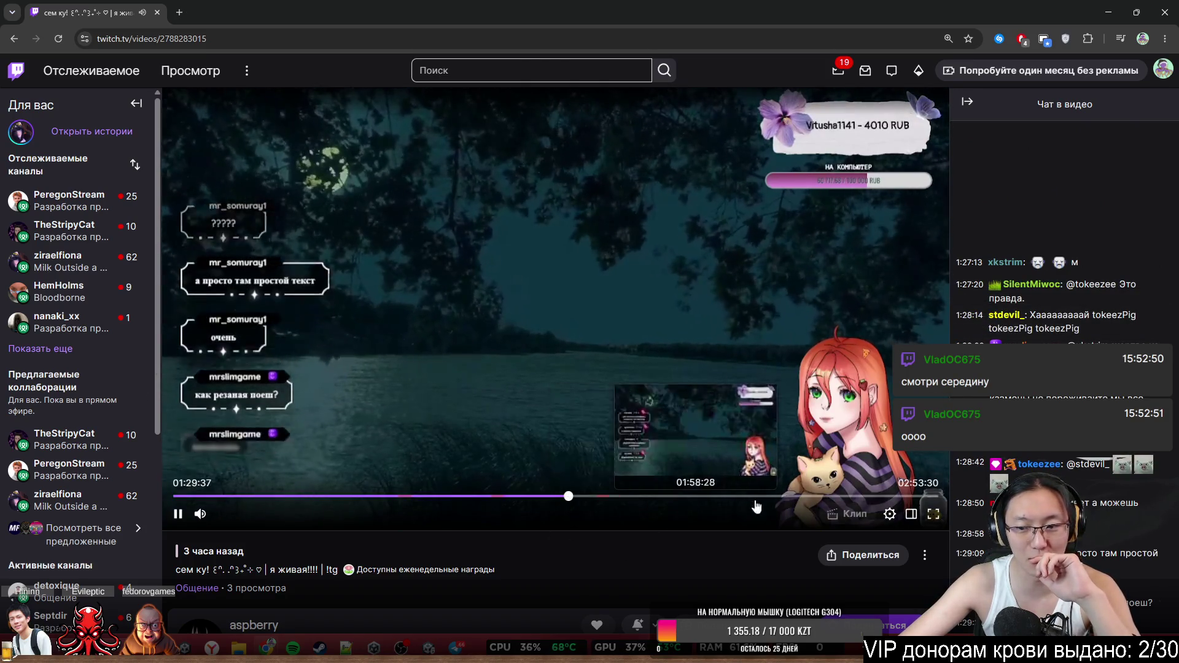
left_click(593, 499)
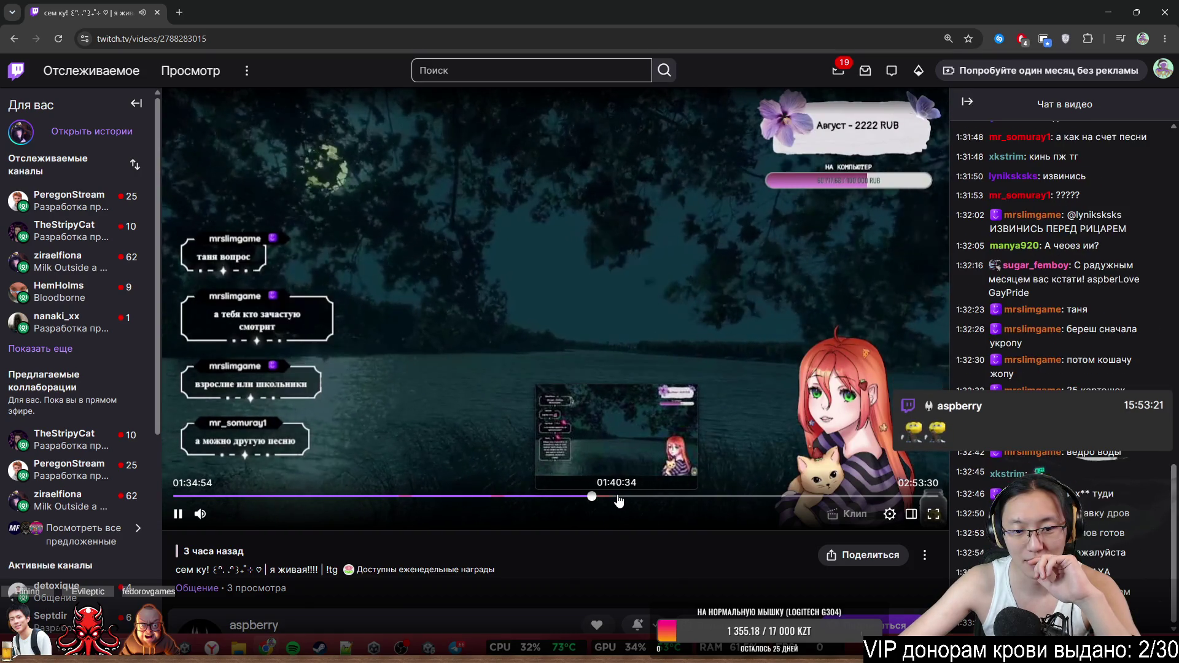
left_click(616, 498)
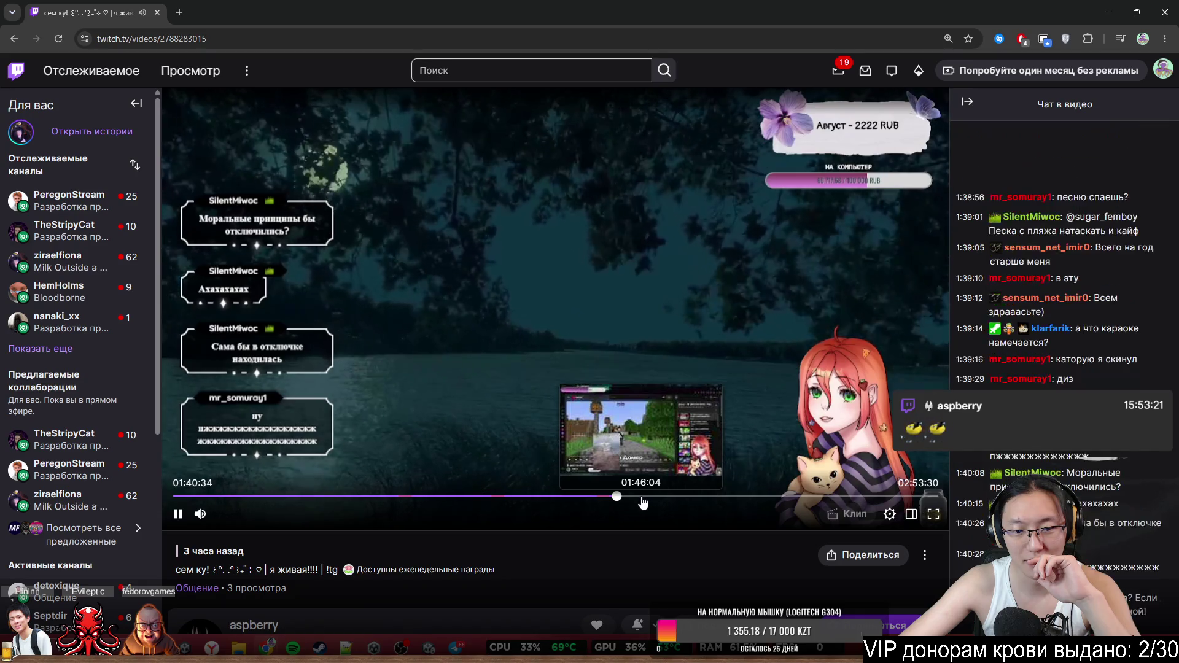
left_click(636, 499)
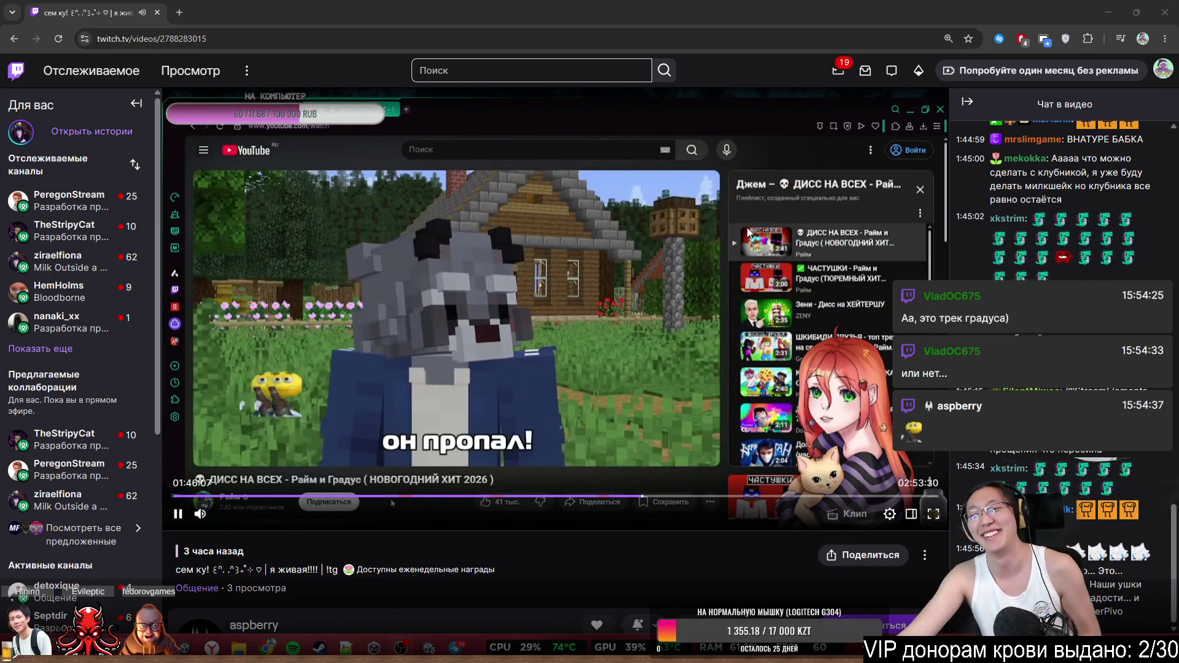
Pause the Twitch recording at the Minecraft music video, around 01:46
key("space")
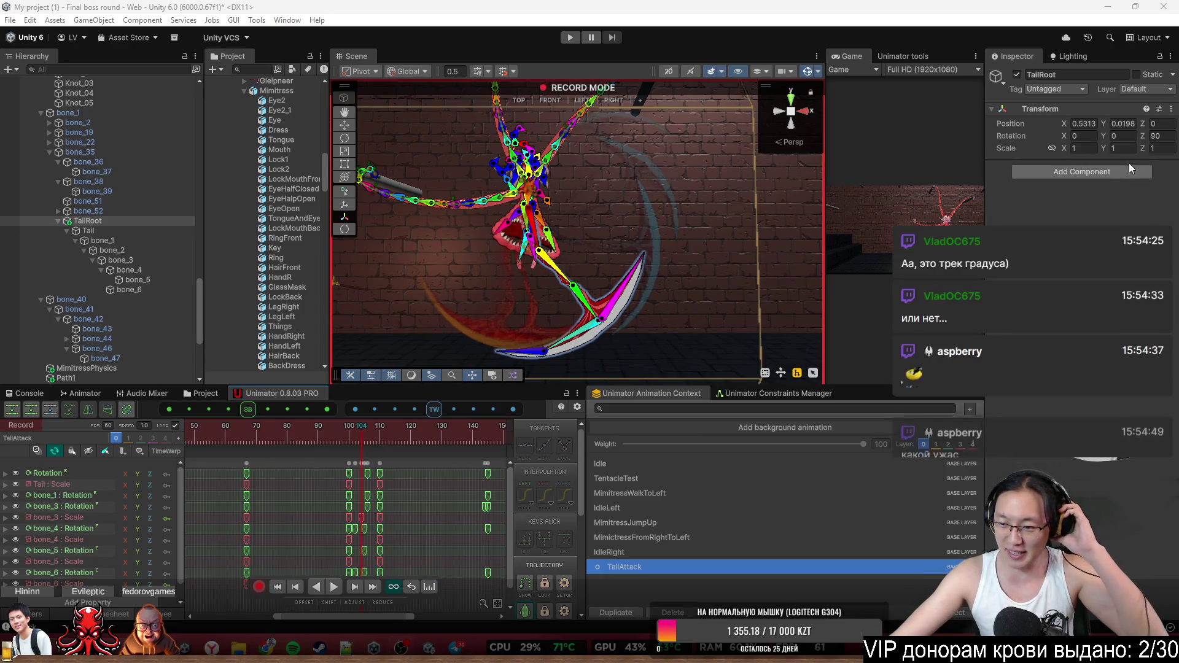
Exit Record mode, then preview and play the TailAttack tail swing across frames 94–118
left_click_drag(349, 441, 365, 443)
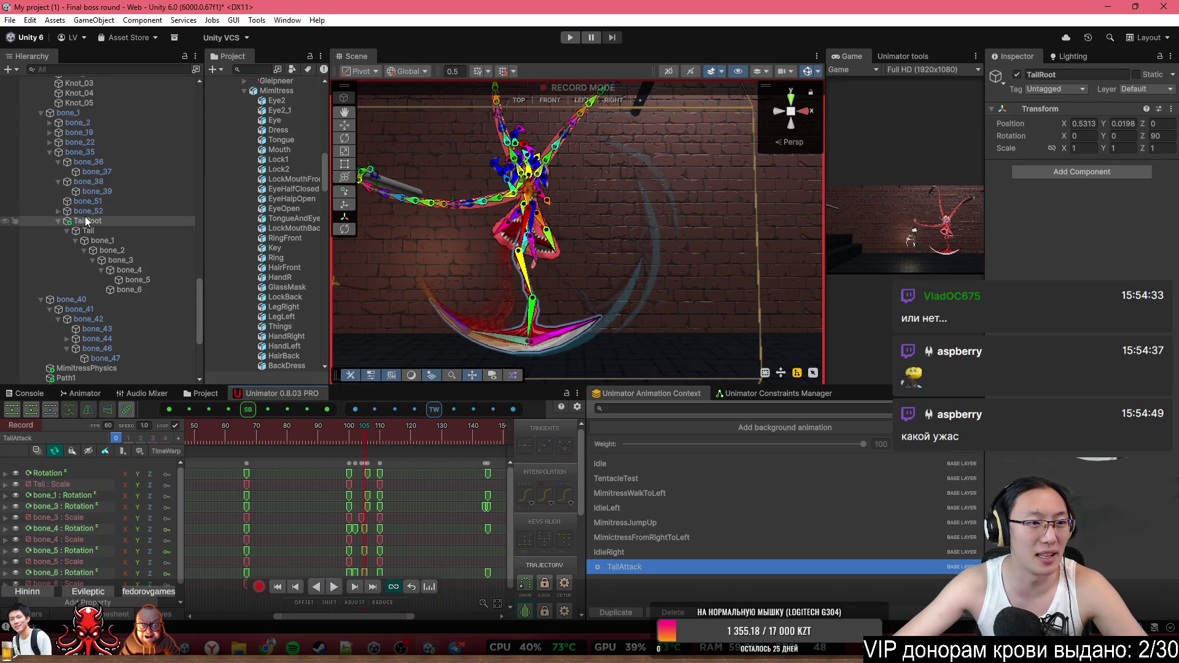
left_click(18, 427)
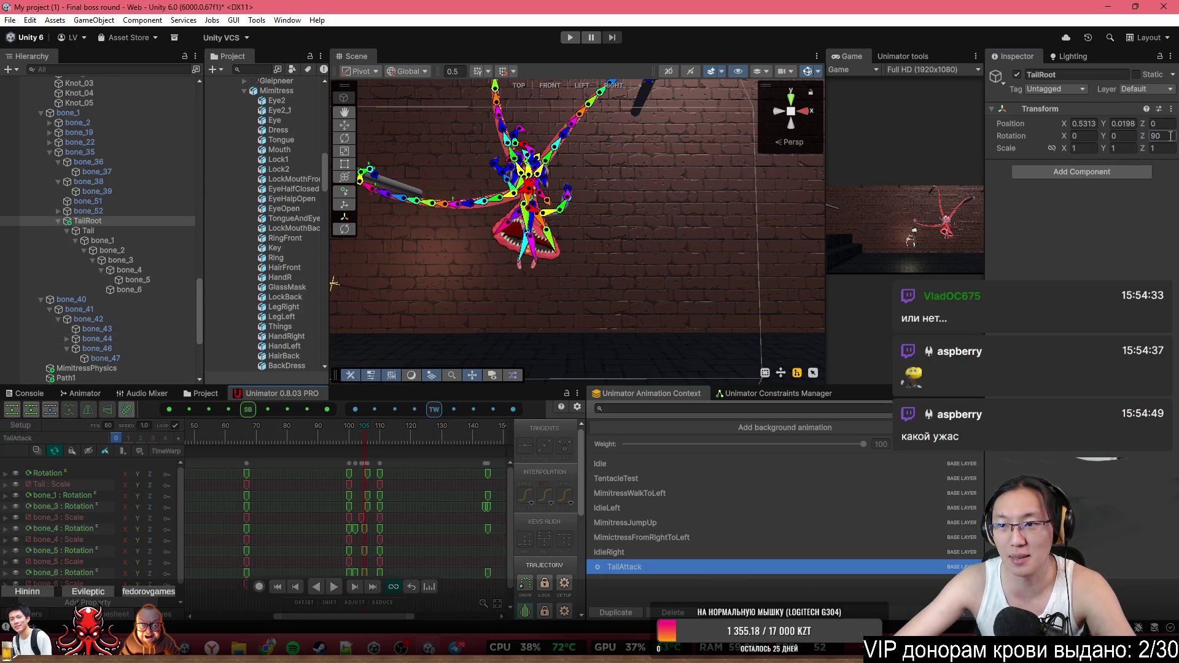
mouse_move(274, 433)
left_mouse_down()
mouse_move(327, 454)
mouse_move(389, 456)
left_mouse_up()
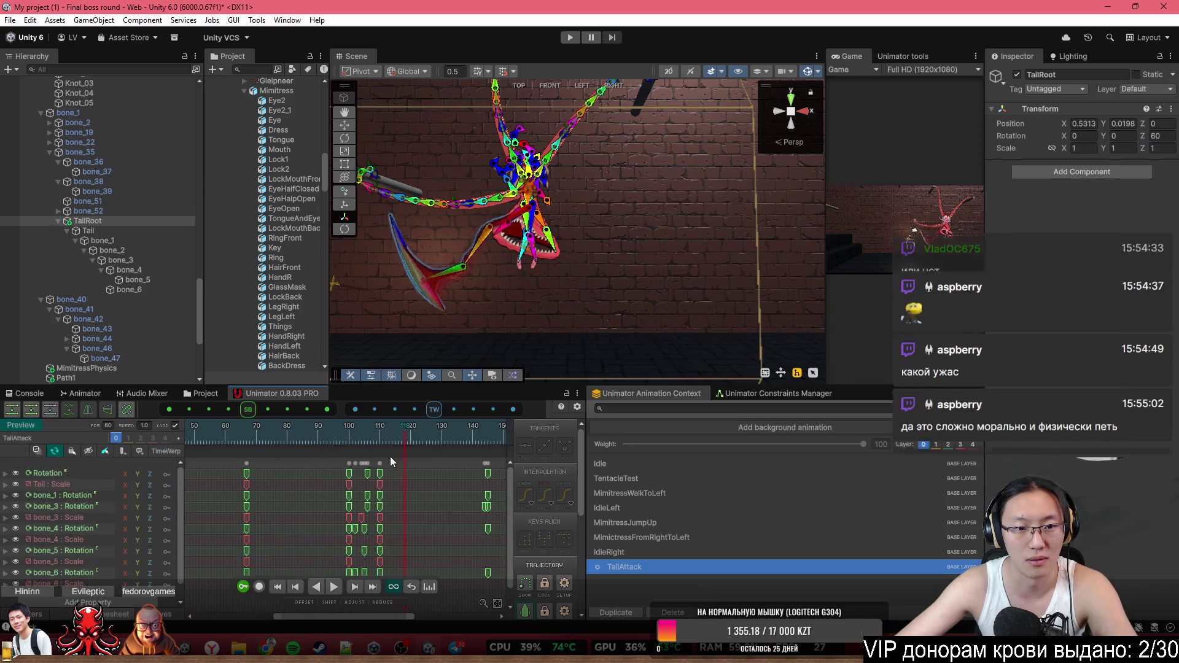
key("space")
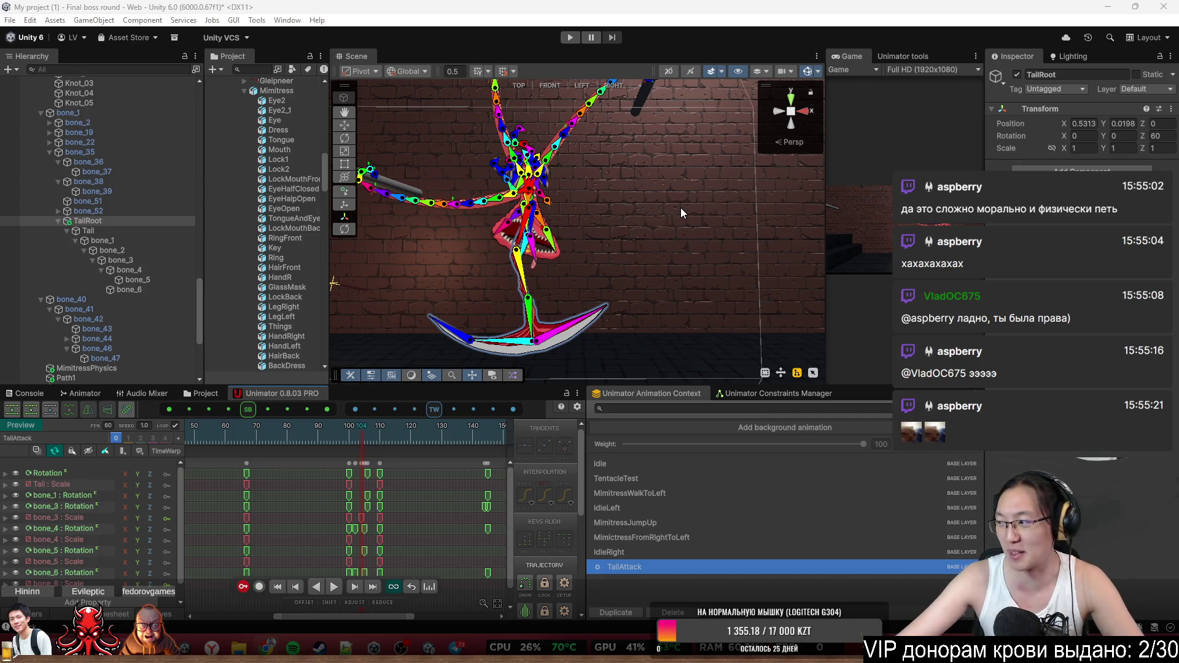
left_click_drag(553, 185, 375, 358)
mouse_move(288, 443)
left_mouse_down()
mouse_move(235, 435)
mouse_move(363, 465)
left_mouse_up()
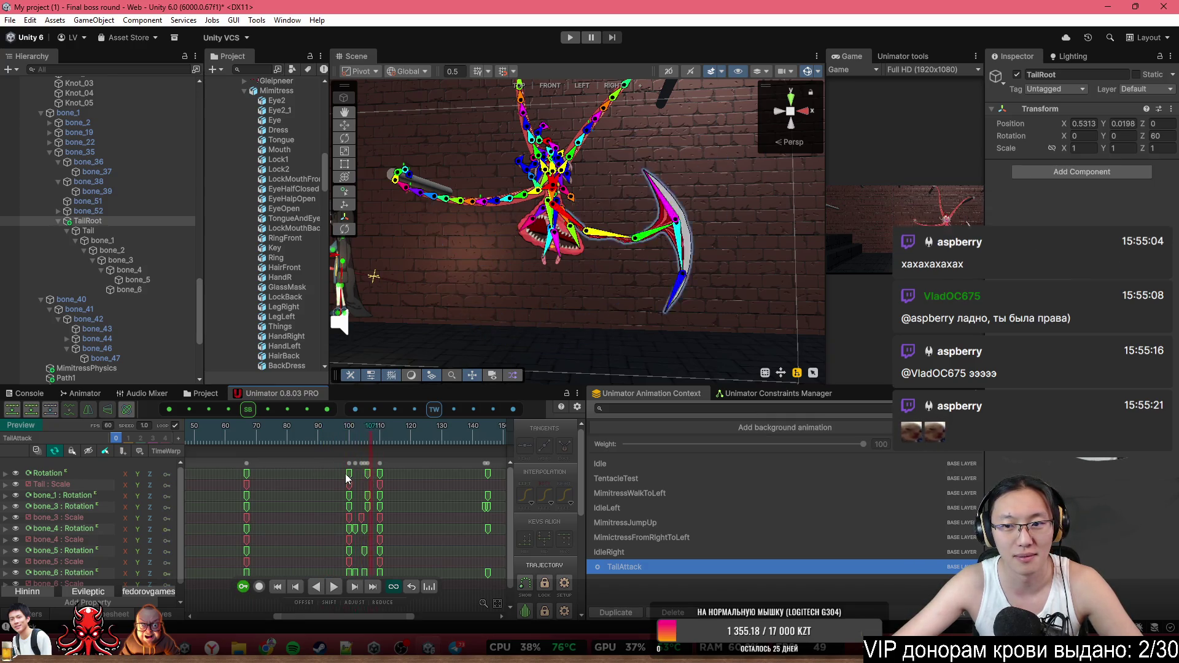
scroll(277, 536, "down", 3)
Zoom the Unimator timeline out to show TailAttack frames 0–240
scroll(277, 536, "down", 2)
scroll(304, 519, "down", 2)
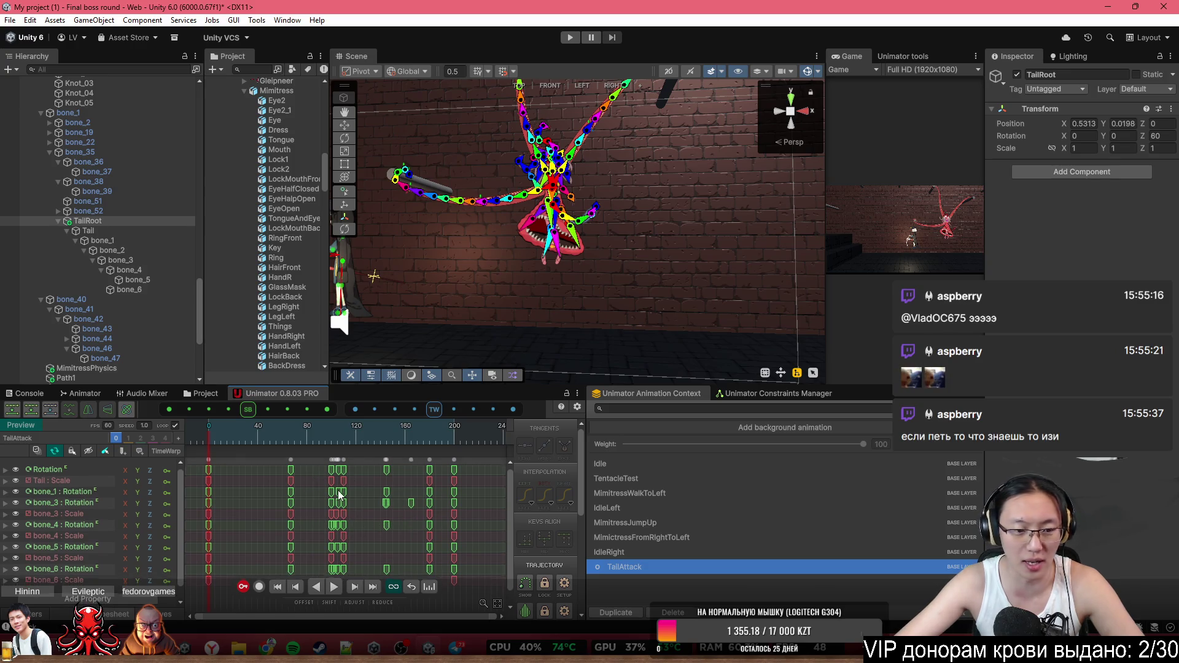
scroll(339, 495, "up", 1)
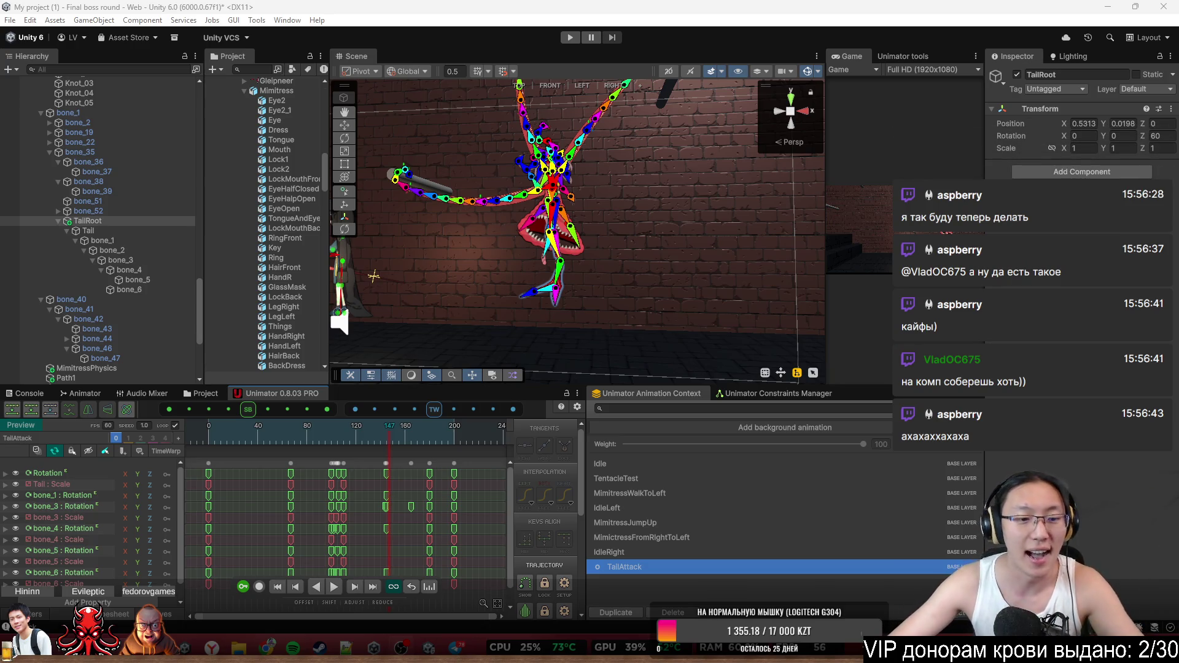
left_click(790, 38)
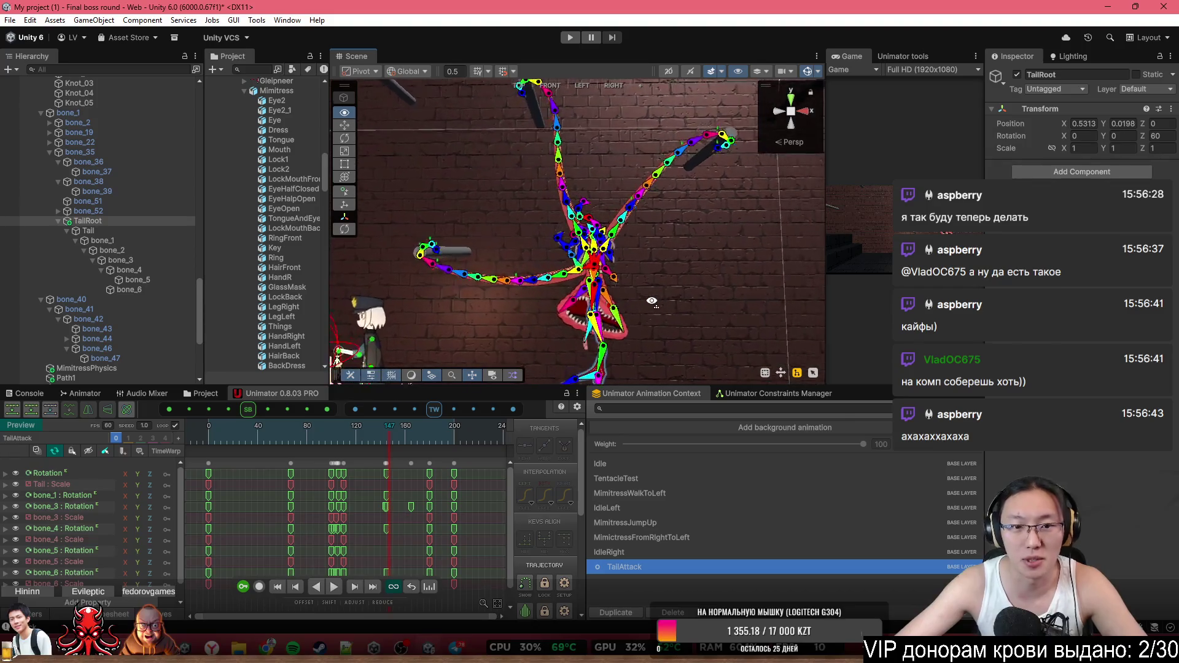
Restart the TailAttack preview and scrub its timeline from frame 0 through 86–105 to frame 200
left_click_drag(353, 437, 152, 438)
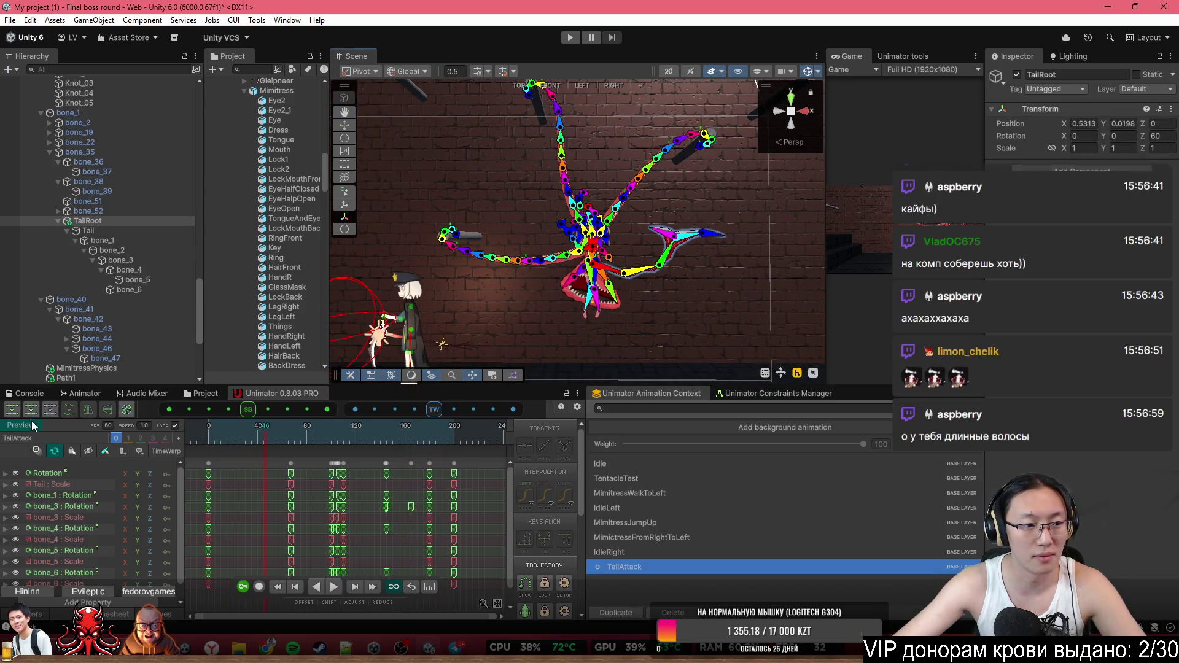
left_click(32, 416)
left_click(334, 587)
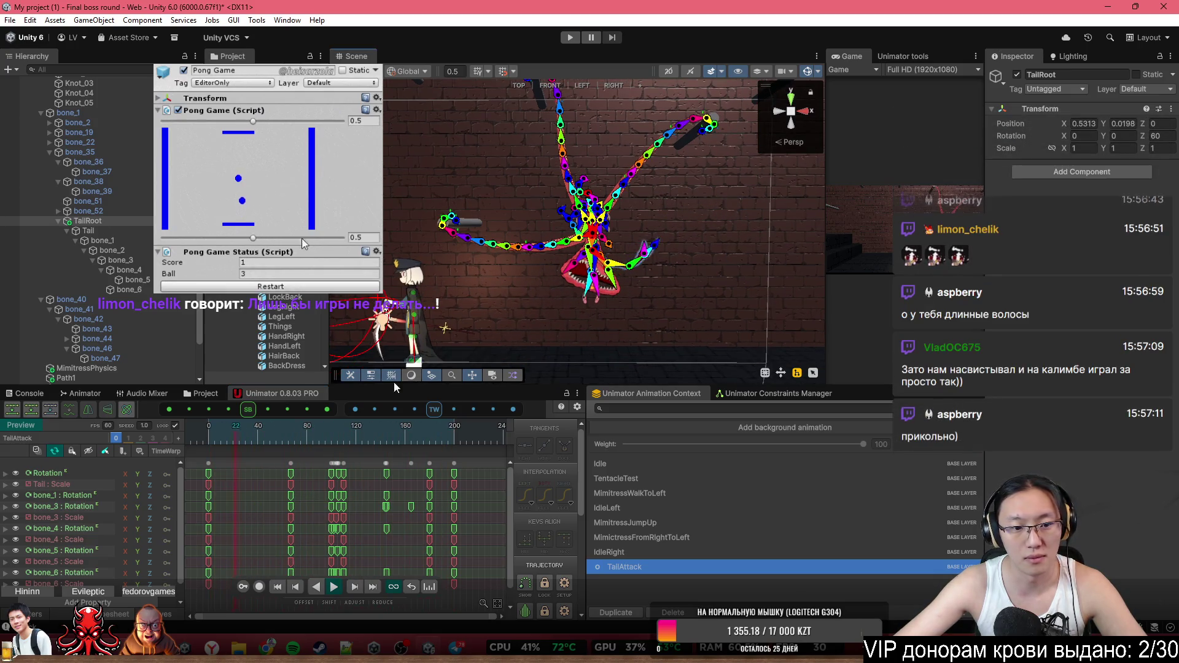
left_click(315, 433)
mouse_move(326, 440)
left_mouse_down()
mouse_move(342, 449)
mouse_move(444, 433)
left_mouse_up()
left_click_drag(632, 281, 663, 276)
left_click(453, 436)
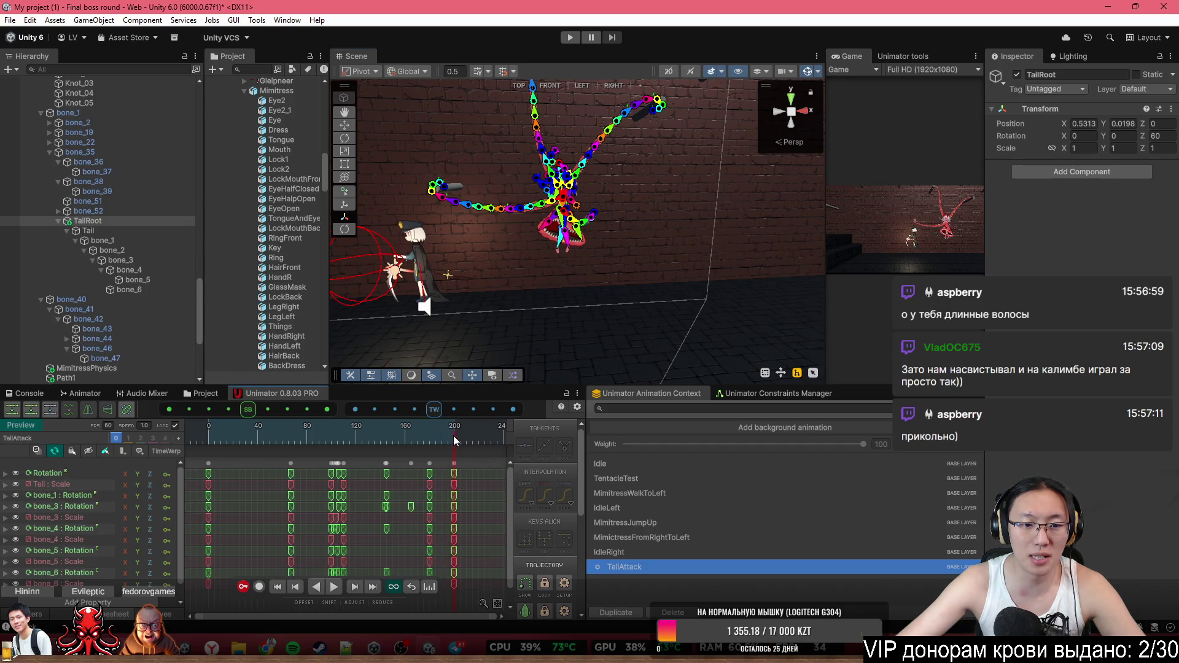
mouse_move(647, 205)
left_mouse_down()
mouse_move(602, 209)
mouse_move(677, 214)
mouse_move(654, 213)
left_mouse_up()
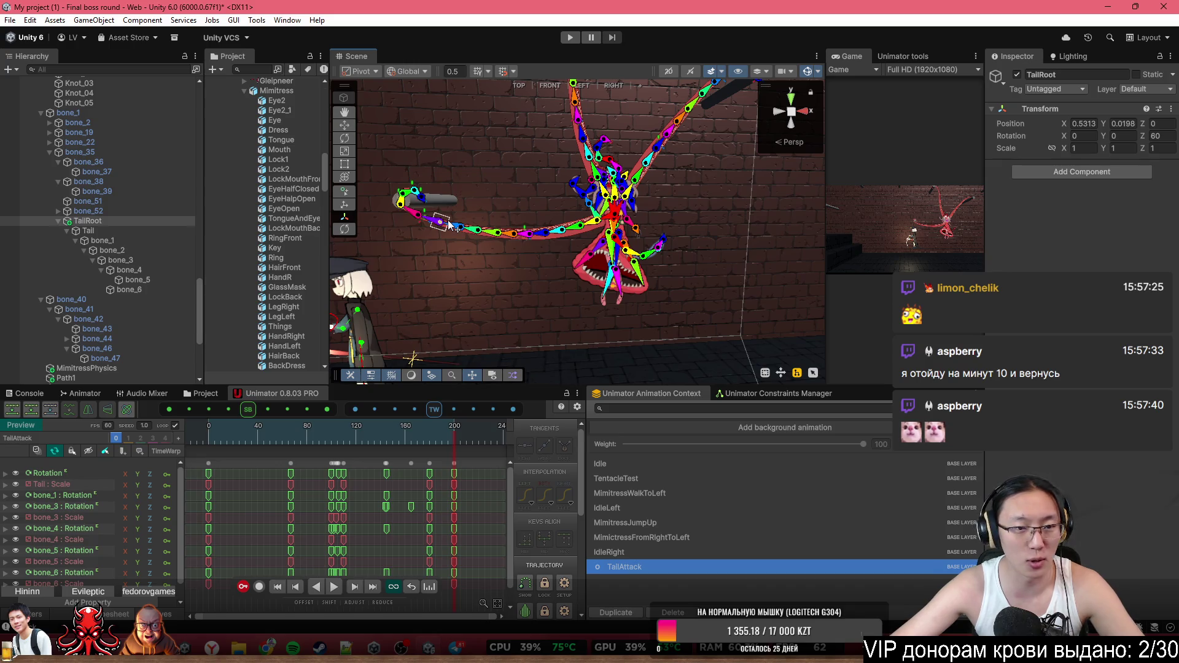
Zoom in close on the boss and turn off the bone gizmos to view the tail pose
scroll(488, 138, "up", 5)
mouse_move(489, 138)
left_mouse_down()
mouse_move(395, 142)
mouse_move(602, 111)
left_mouse_up()
left_click(818, 72)
left_click(804, 72)
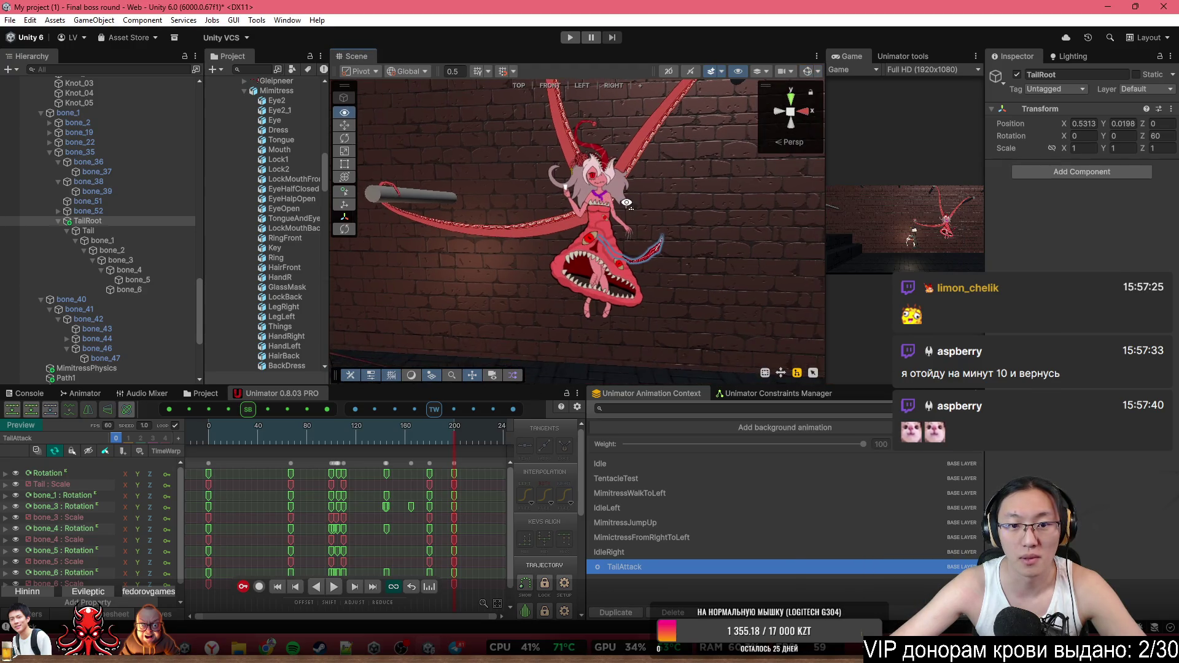
scroll(665, 234, "up", 5)
mouse_move(664, 234)
left_mouse_down()
mouse_move(994, 201)
mouse_move(510, 181)
mouse_move(607, 200)
mouse_move(658, 174)
mouse_move(638, 167)
mouse_move(581, 180)
mouse_move(754, 205)
mouse_move(443, 227)
mouse_move(621, 269)
mouse_move(540, 268)
mouse_move(448, 217)
left_mouse_up()
Orbit the Scene view around the brick wall, stairs and tentacled boss character
mouse_move(633, 303)
left_mouse_down()
mouse_move(612, 328)
mouse_move(586, 318)
mouse_move(658, 227)
mouse_move(635, 198)
mouse_move(600, 206)
mouse_move(607, 146)
left_mouse_up()
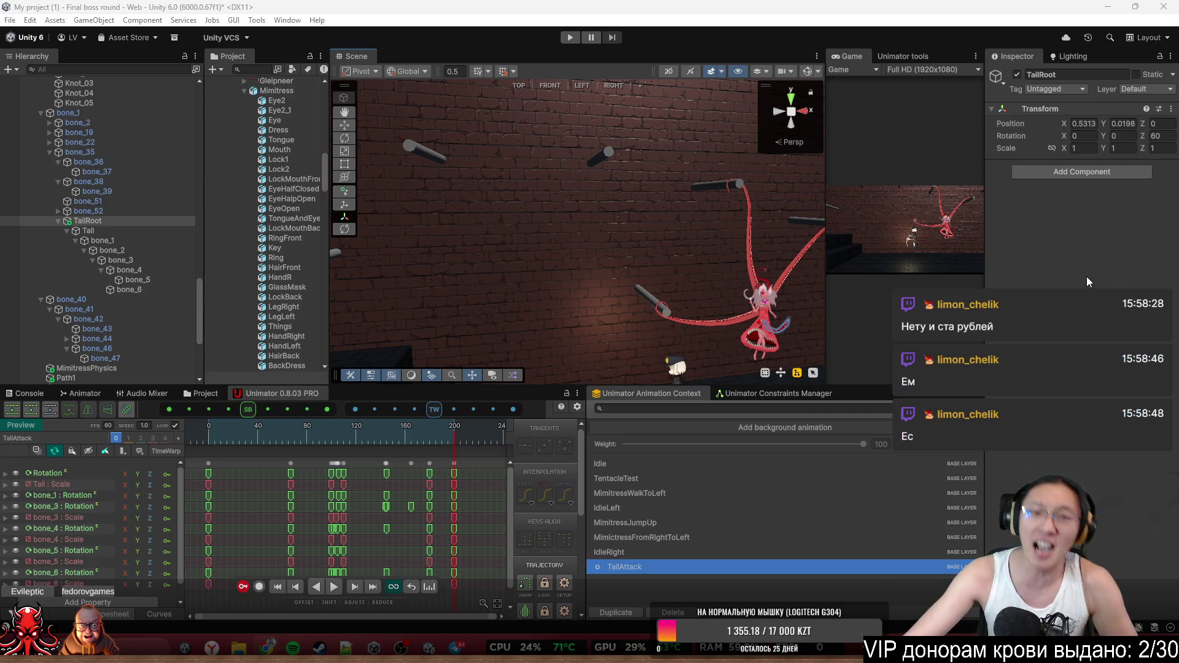
left_click_drag(708, 213, 715, 248)
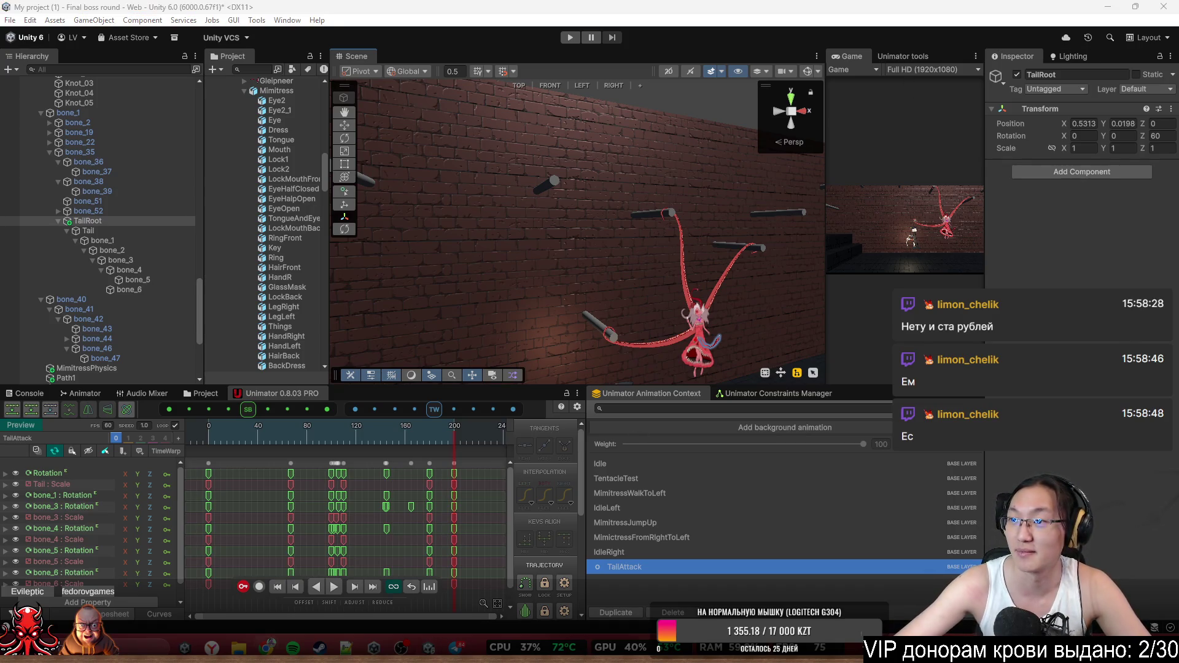
mouse_move(535, 245)
left_mouse_down()
mouse_move(501, 272)
mouse_move(433, 253)
mouse_move(712, 271)
mouse_move(614, 274)
mouse_move(497, 251)
left_mouse_up()
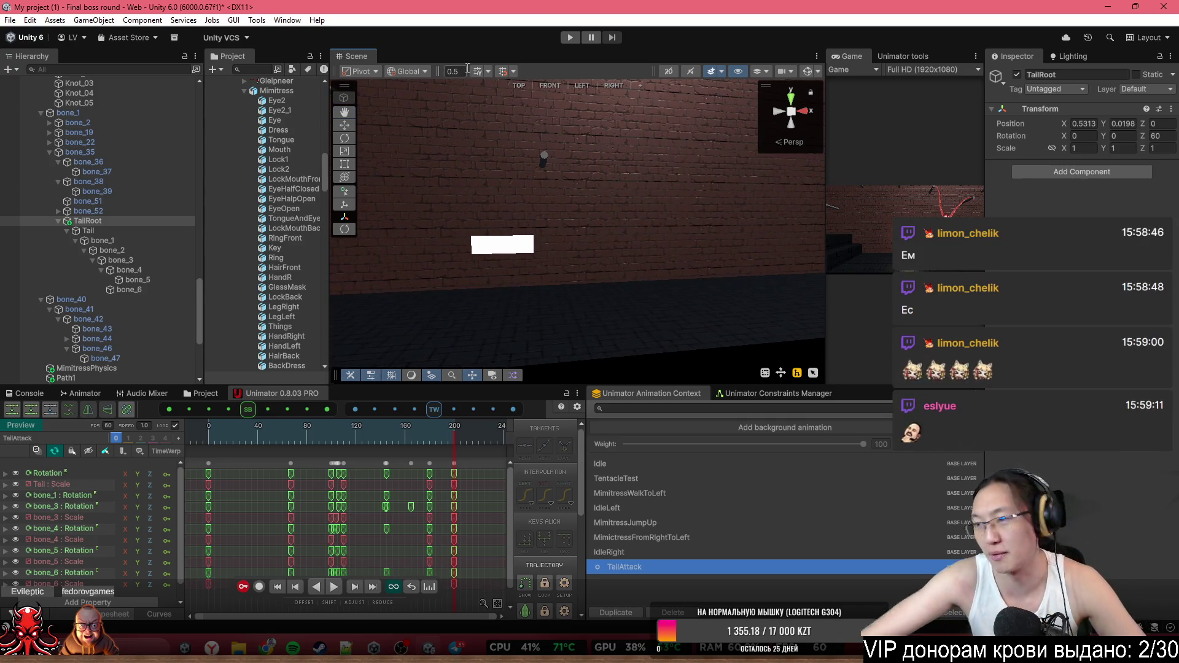
mouse_move(659, 199)
left_mouse_down()
mouse_move(510, 221)
mouse_move(556, 260)
mouse_move(576, 259)
left_mouse_up()
Select the stair block, then add Plane (15), the upper box, another block, Quad (6) and Quad (8)
left_click(556, 265)
left_click(523, 244, "shift")
left_click(595, 262, "shift")
mouse_move(657, 315)
left_mouse_down()
mouse_move(605, 337)
mouse_move(669, 261)
mouse_move(658, 271)
mouse_move(503, 203)
mouse_move(606, 250)
mouse_move(607, 307)
mouse_move(494, 197)
mouse_move(544, 194)
mouse_move(578, 172)
mouse_move(631, 179)
mouse_move(634, 202)
mouse_move(603, 285)
mouse_move(606, 207)
mouse_move(578, 196)
left_mouse_up()
left_click(668, 271, "shift")
left_click(502, 203, "shift")
left_click(645, 187, "shift")
left_click(344, 125)
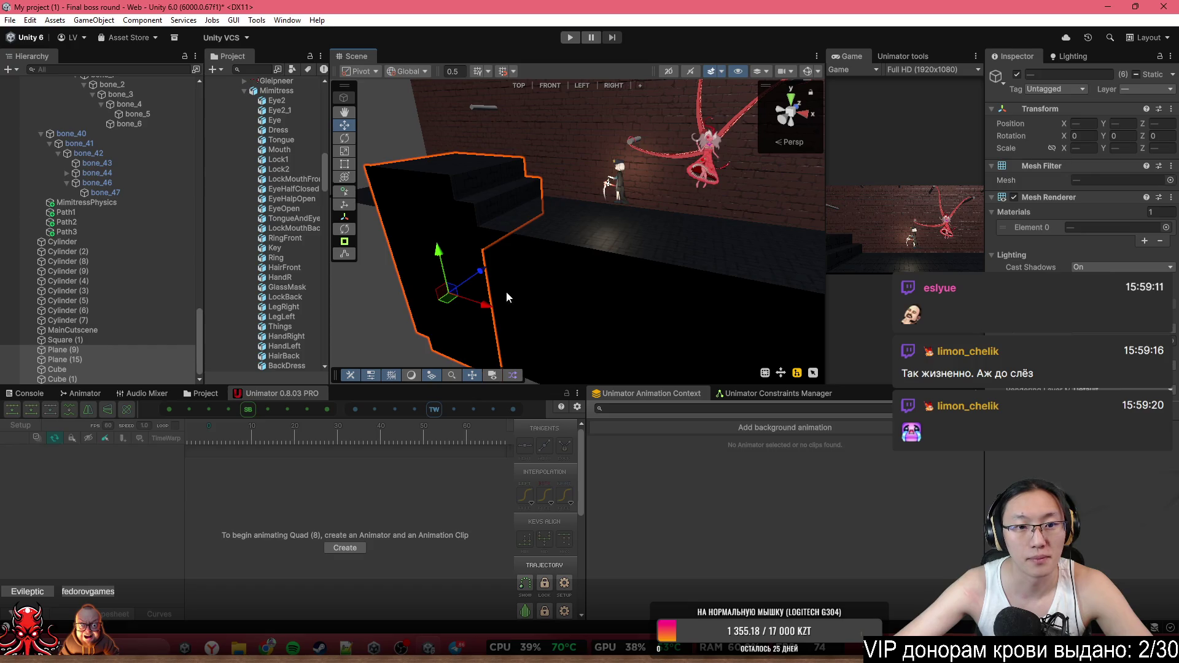
mouse_move(484, 307)
left_mouse_down()
mouse_move(668, 351)
mouse_move(671, 258)
mouse_move(629, 250)
mouse_move(603, 250)
mouse_move(633, 320)
mouse_move(737, 330)
mouse_move(727, 332)
left_mouse_up()
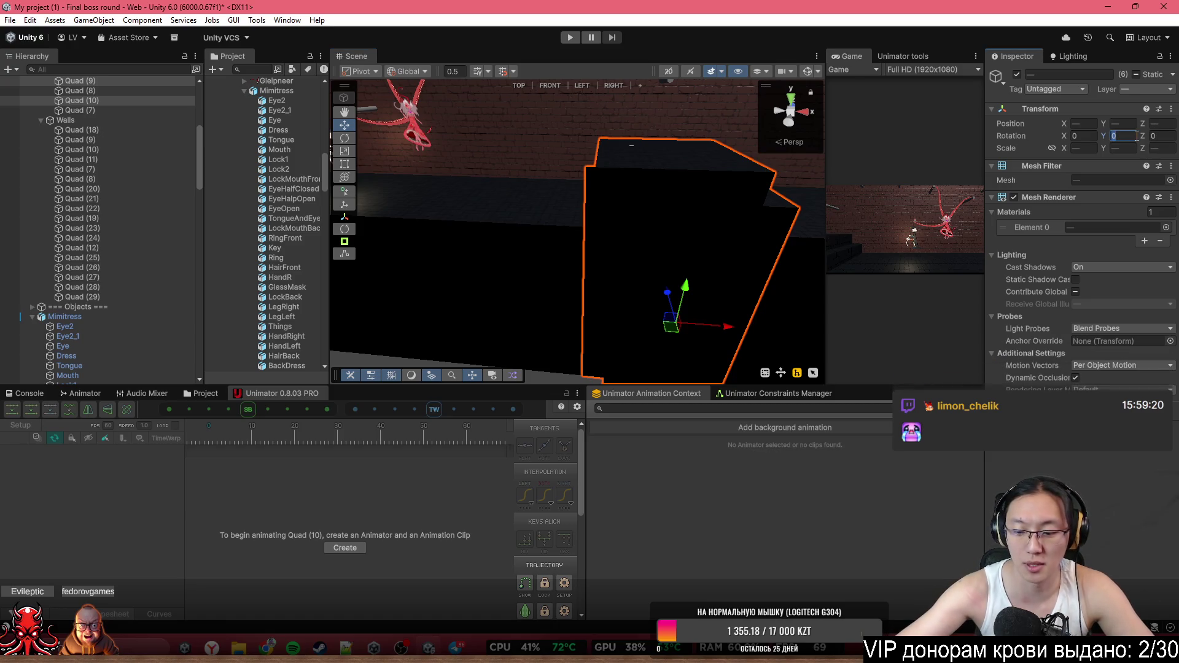
type("180")
left_click_drag(552, 138, 749, 145)
left_click(791, 133)
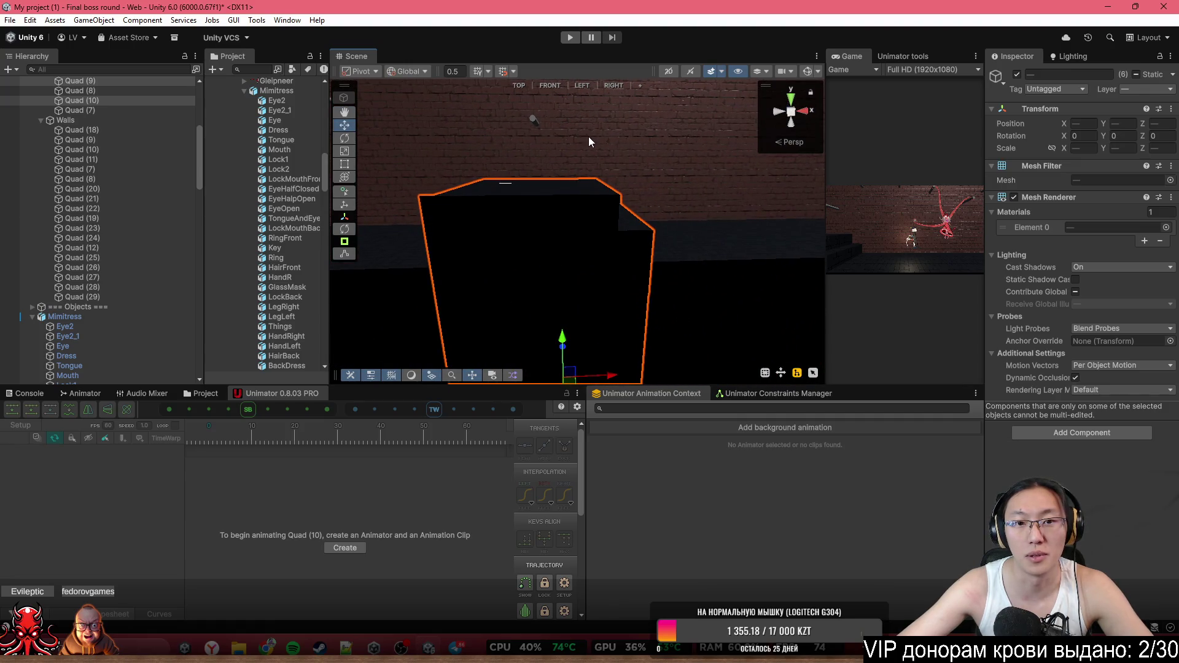
key("ctrl+z")
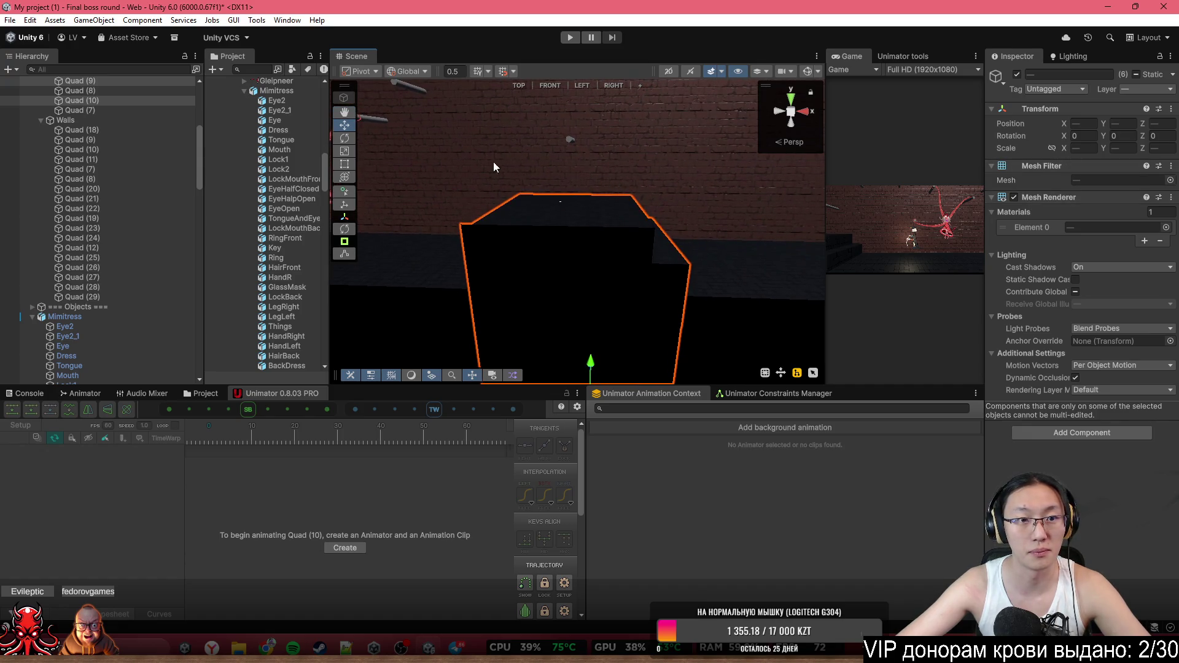
left_click(345, 140)
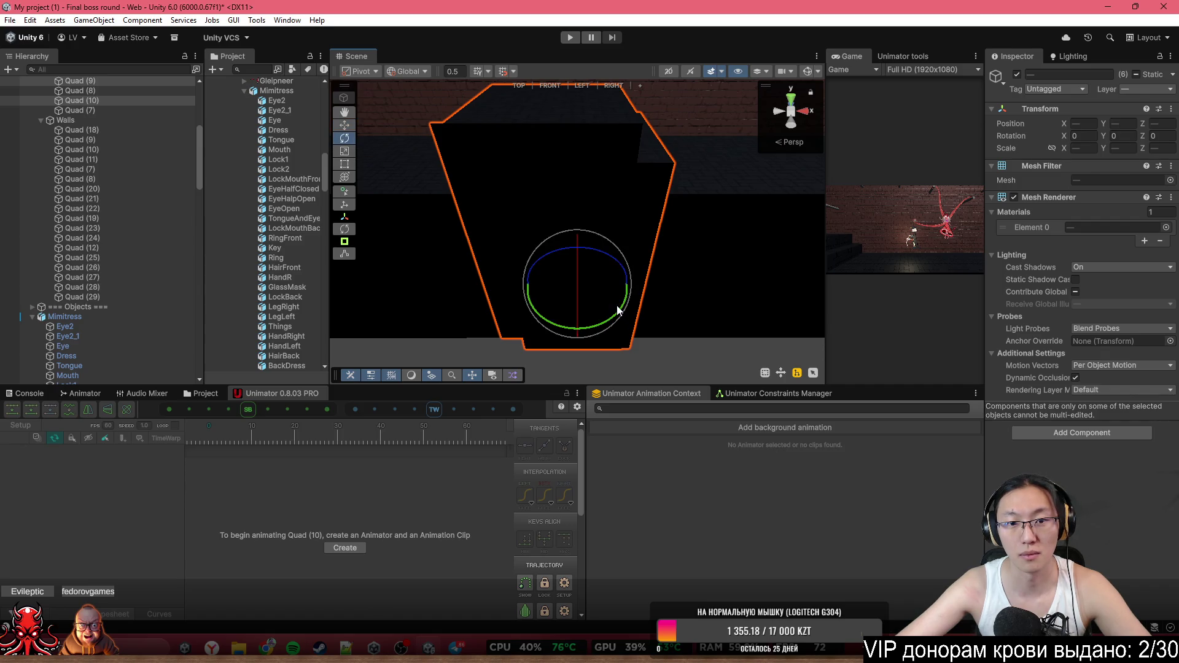
mouse_move(623, 308)
left_mouse_down()
mouse_move(551, 331)
mouse_move(410, 320)
left_mouse_up()
key("ctrl+z")
scroll(127, 168, "up", 8)
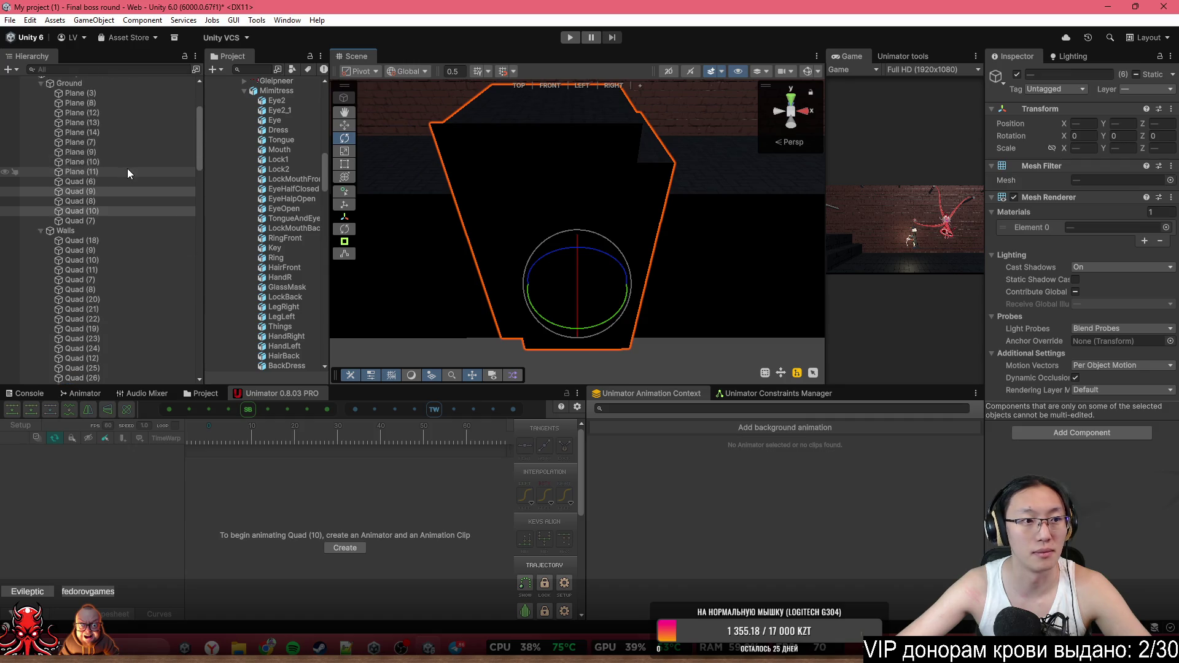
scroll(99, 296, "down", 2)
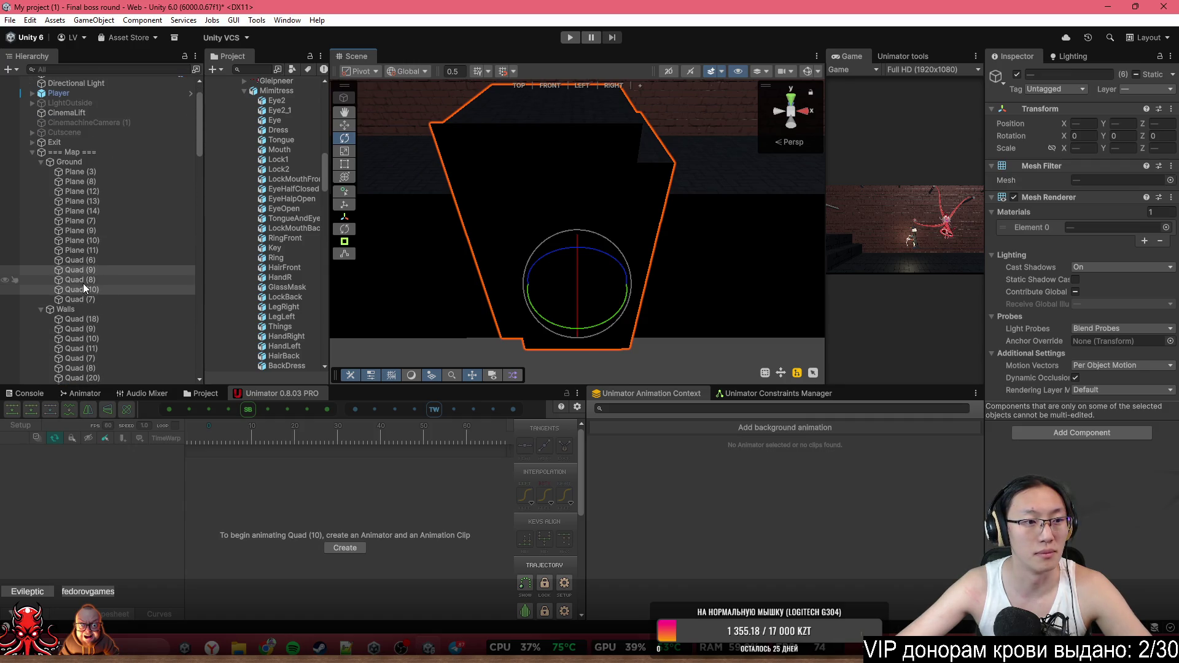
right_click(81, 271)
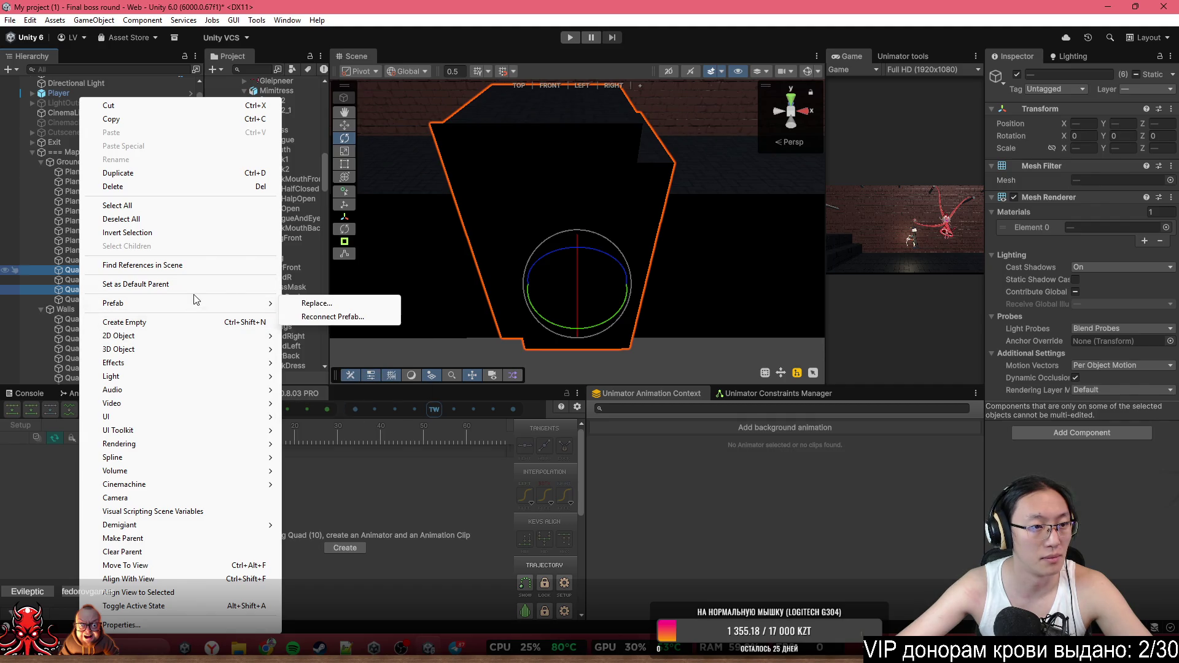
Select Quad (9) through Cube (3) in the Hierarchy and group them under a new empty parent
left_click(72, 275)
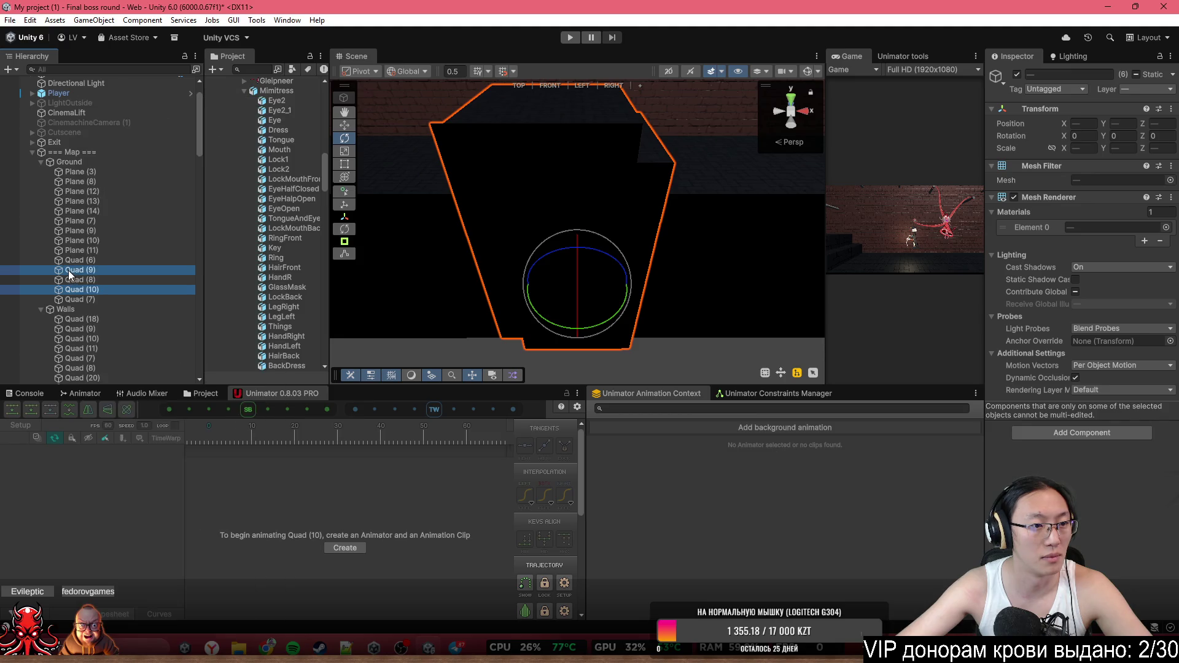
left_click(69, 256, "shift")
right_click(103, 269)
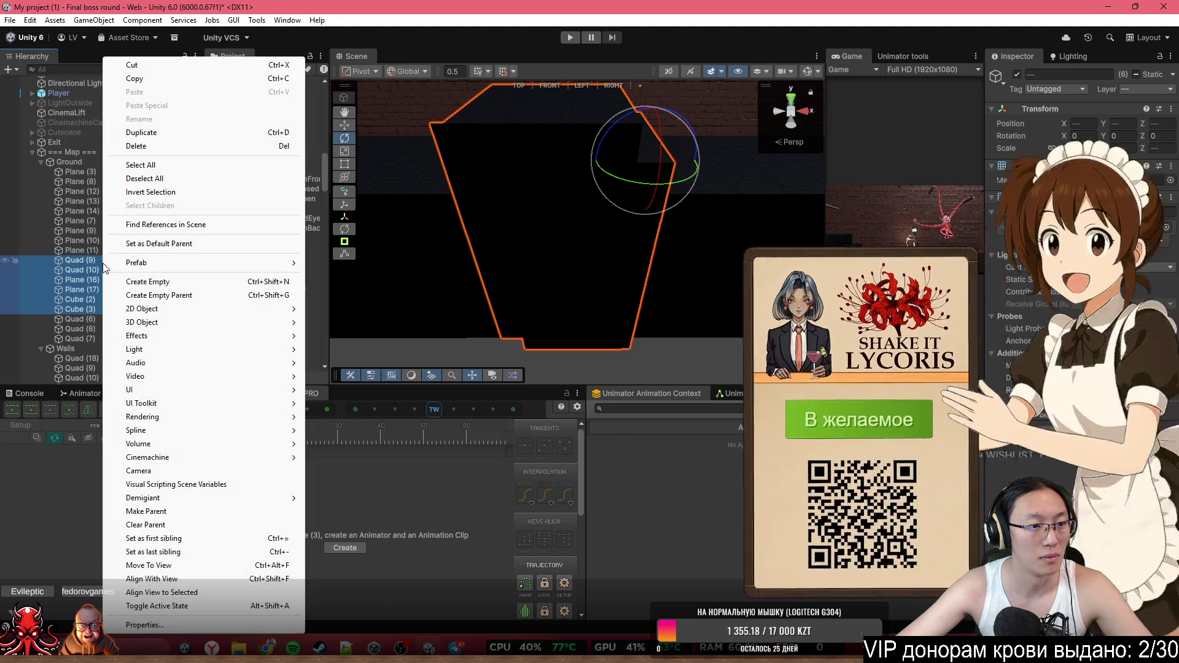
left_click(149, 296)
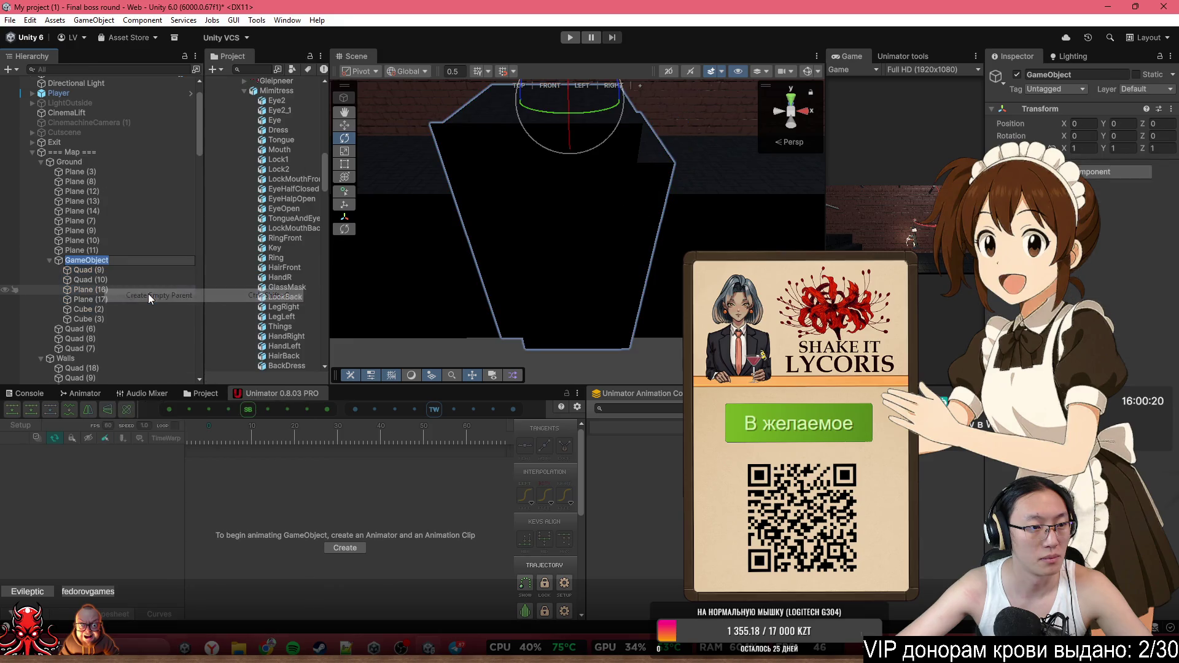
Set the new parent group's rotation to 180 on Y
left_click(1166, 136)
type("180")
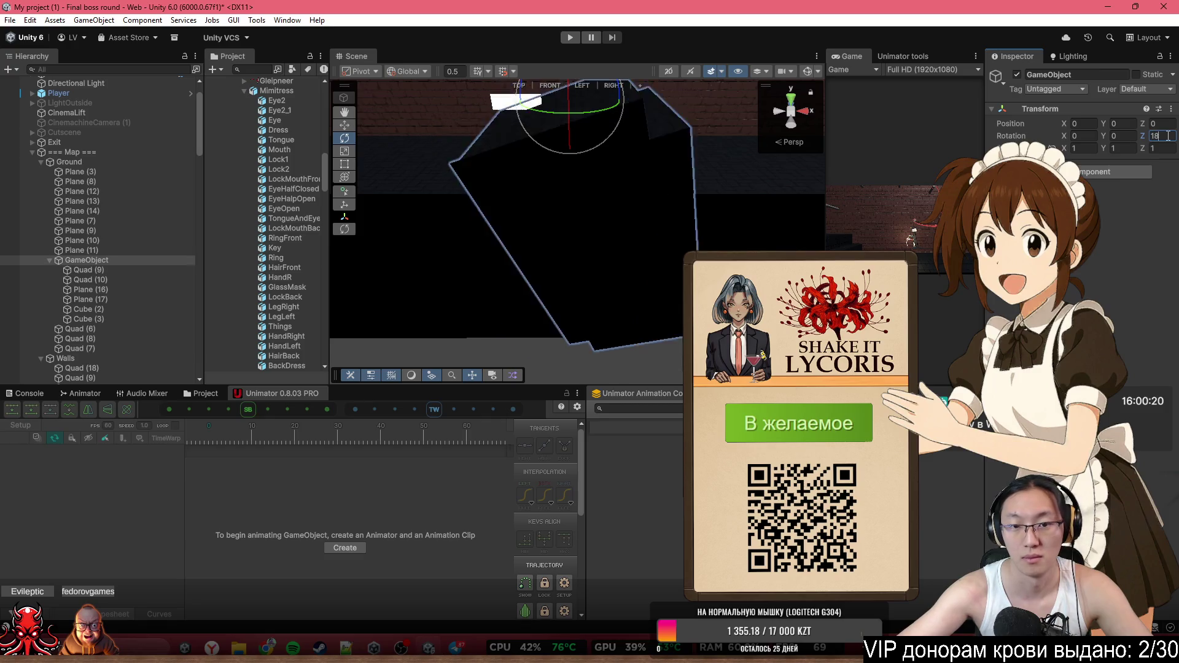
left_click(1128, 136)
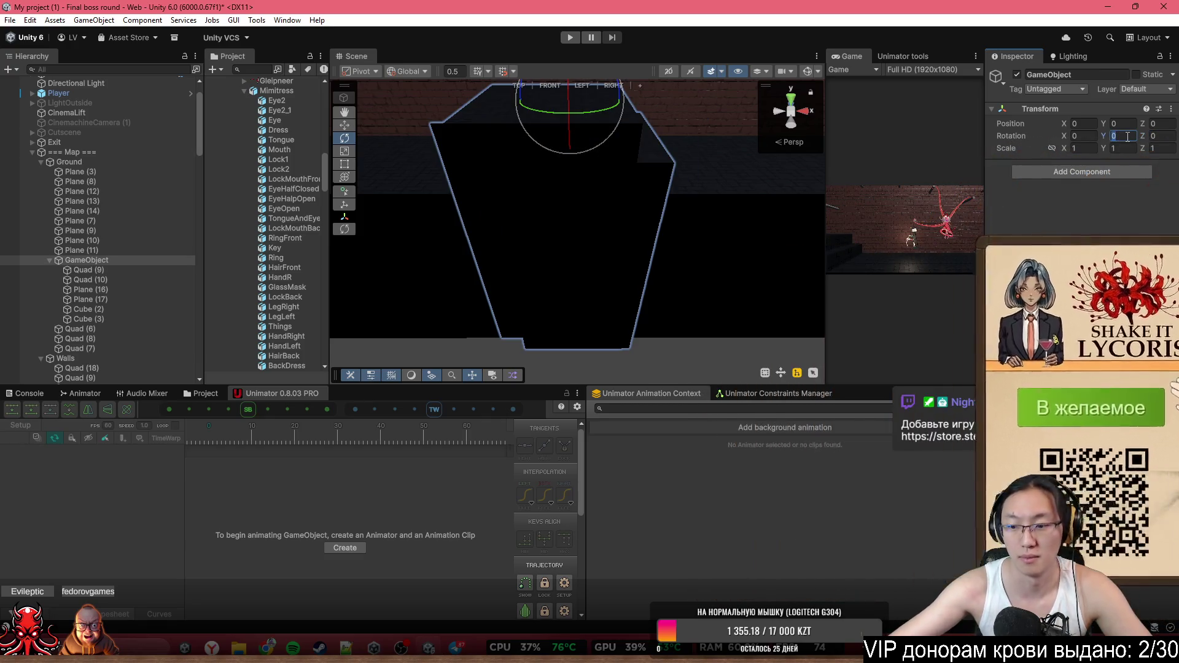
type("180")
mouse_move(706, 154)
left_mouse_down()
mouse_move(757, 106)
mouse_move(839, 92)
mouse_move(953, 102)
left_mouse_up()
left_click(639, 266)
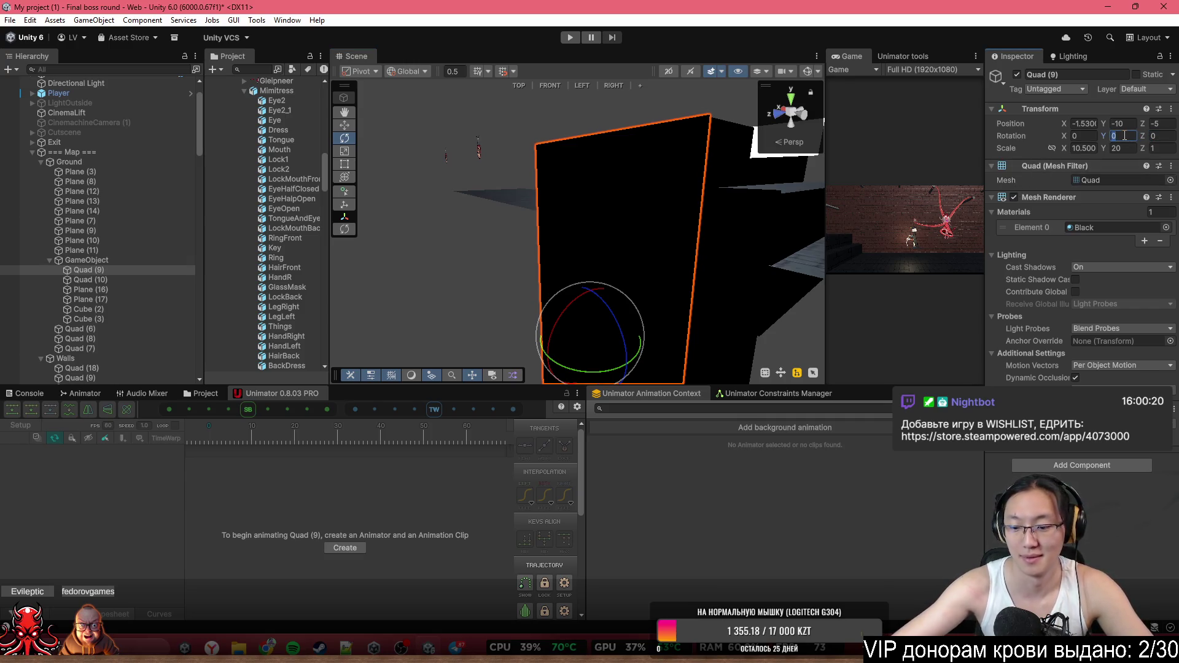
Turn Quad (9) 180° around Y and, with grid snapping on, move it to Z 5
type("180")
key("Return")
mouse_move(615, 240)
left_mouse_down()
mouse_move(342, 245)
mouse_move(424, 297)
left_mouse_up()
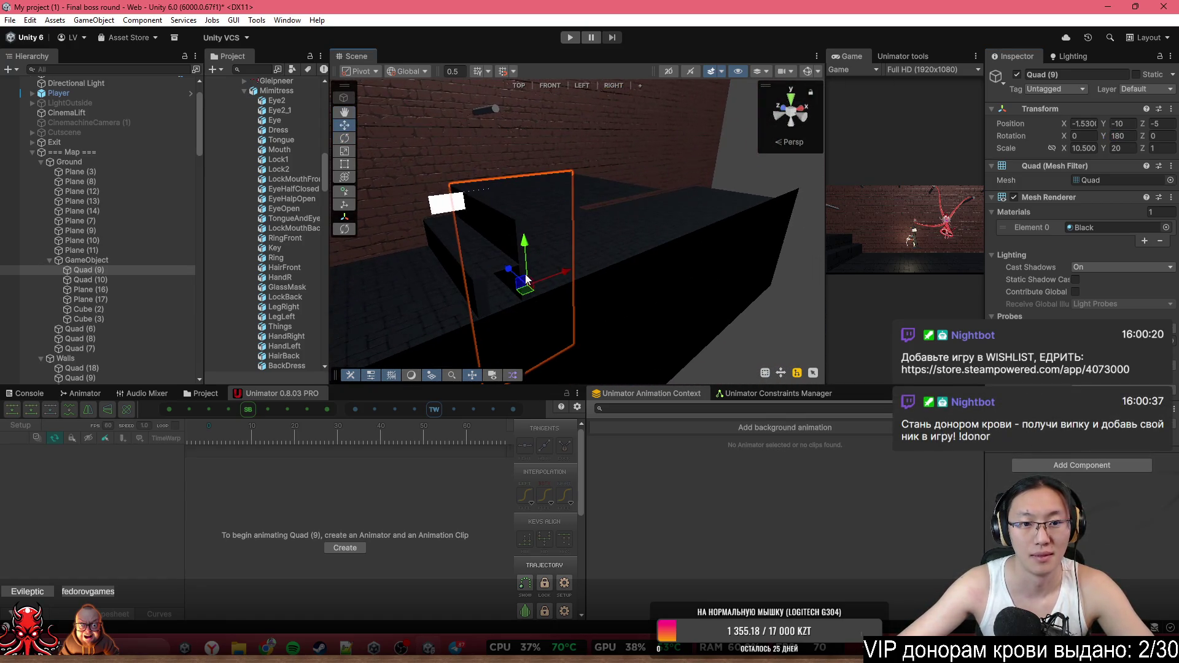
left_click(502, 72)
mouse_move(510, 271)
left_mouse_down()
mouse_move(580, 318)
mouse_move(443, 229)
mouse_move(486, 214)
mouse_move(855, 210)
mouse_move(901, 269)
left_mouse_up()
Select Quad (10), rotate it 180° around Y and nudge it to Z 5
left_click(505, 230)
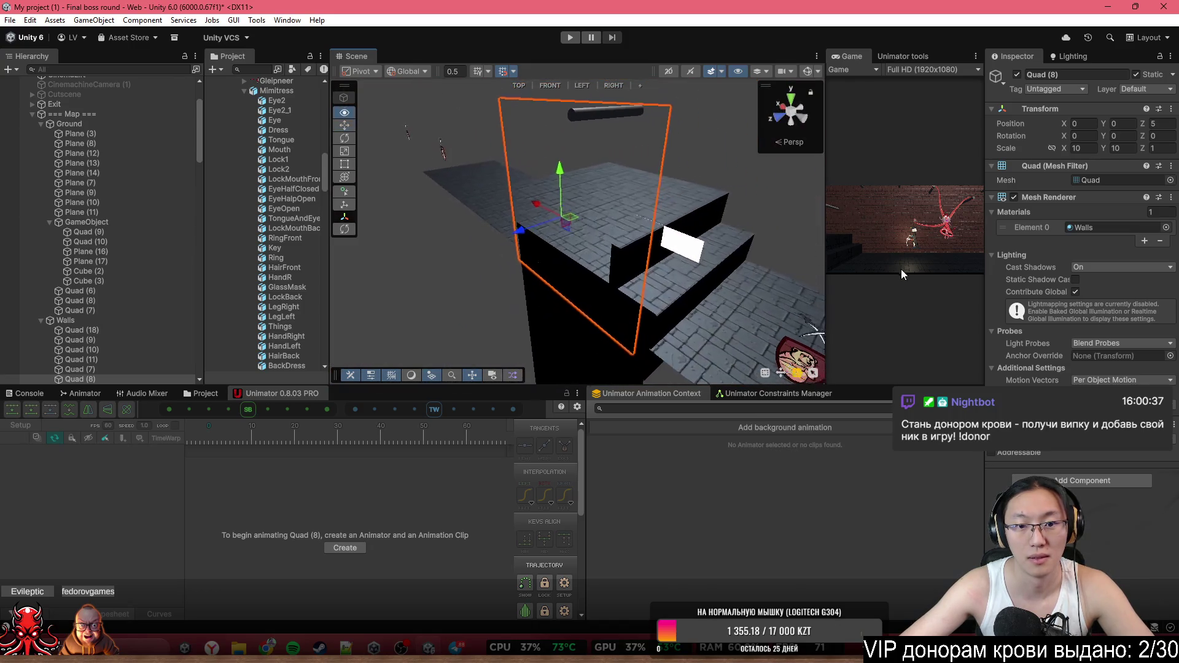
left_click(641, 330)
mouse_move(641, 330)
left_mouse_down()
mouse_move(731, 256)
mouse_move(679, 272)
left_mouse_up()
left_click(1113, 135)
left_click(1117, 136)
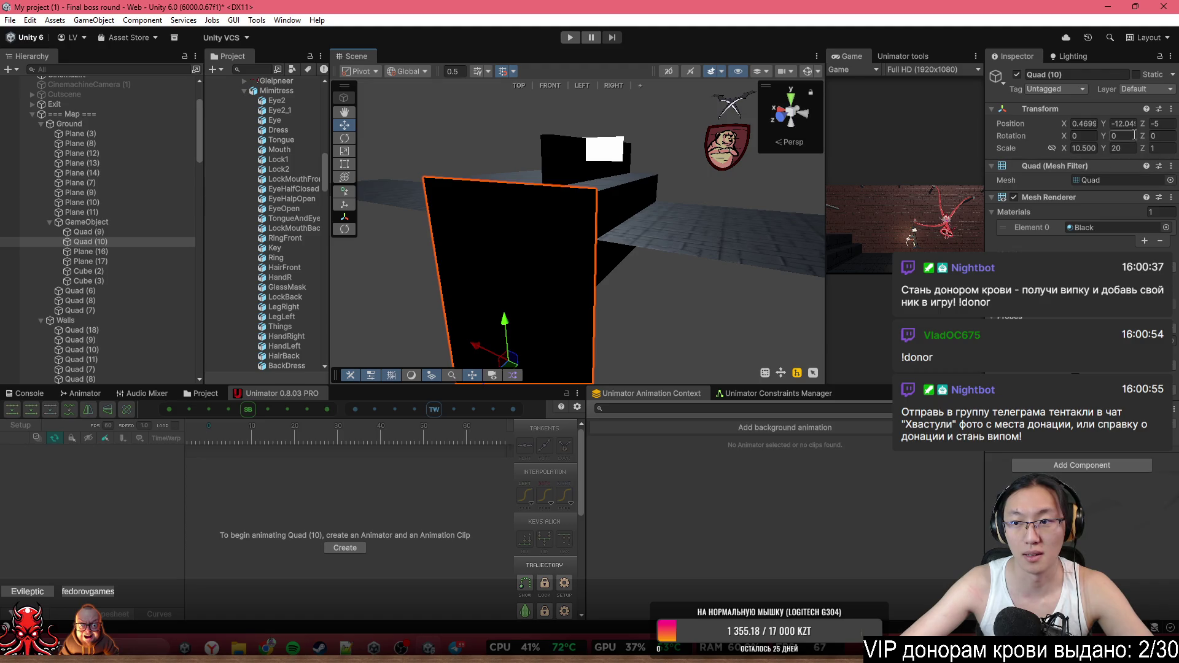
type("180")
mouse_move(614, 246)
left_mouse_down()
mouse_move(601, 234)
mouse_move(459, 234)
mouse_move(516, 244)
mouse_move(518, 142)
mouse_move(577, 185)
mouse_move(519, 179)
mouse_move(691, 183)
mouse_move(676, 201)
left_mouse_up()
left_click_drag(545, 329, 538, 330)
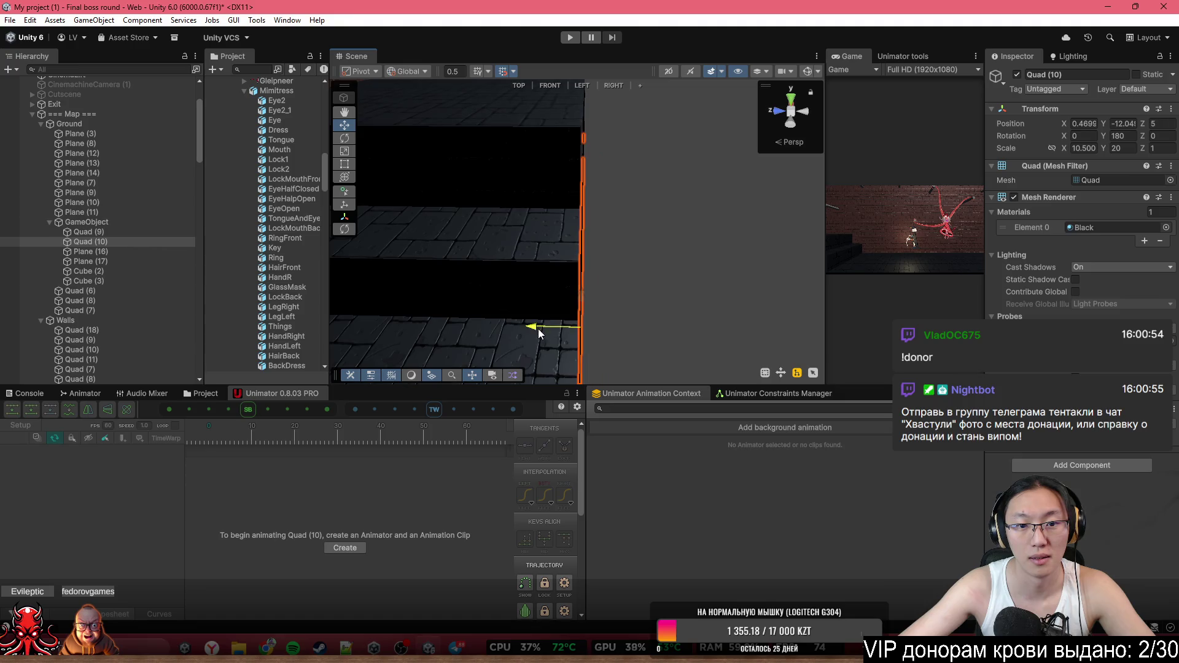
mouse_move(711, 255)
left_mouse_down()
mouse_move(598, 250)
mouse_move(429, 156)
mouse_move(408, 131)
mouse_move(396, 181)
left_mouse_up()
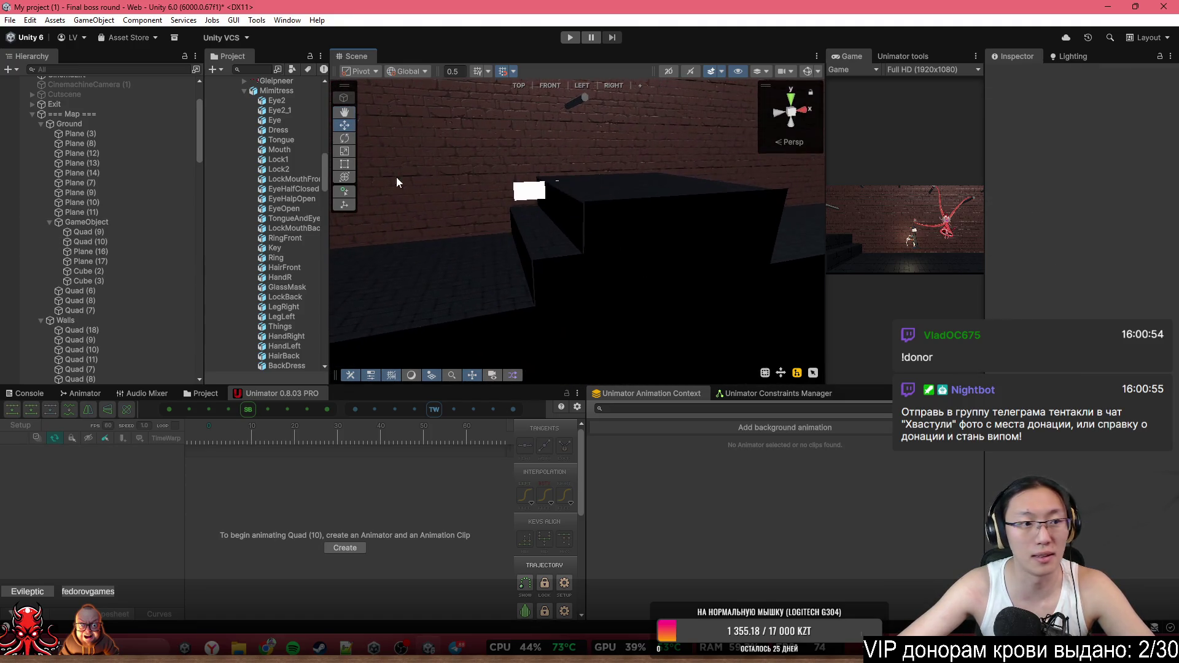
Slide the GameObject group of black blocks left to X -1.959
left_click(160, 222)
left_click_drag(657, 181, 628, 190)
left_click(533, 193)
left_click(533, 185)
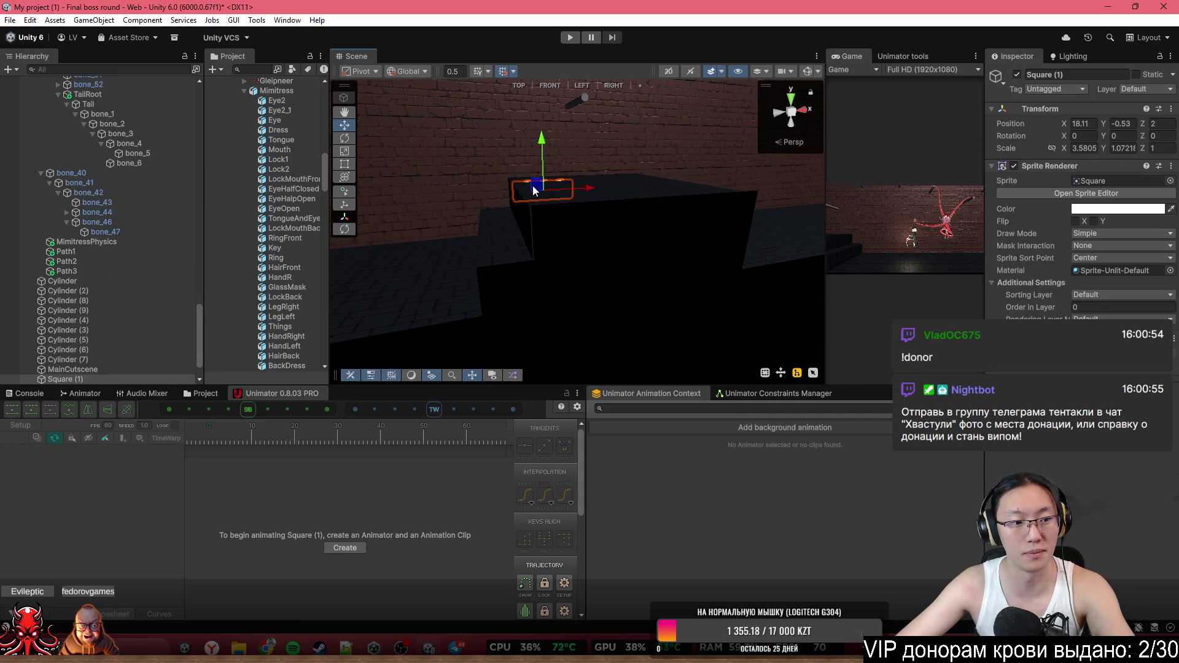
left_click(605, 241)
Orbit around the level to check the brick wall, boss and player from several angles
mouse_move(606, 241)
left_mouse_down()
mouse_move(537, 153)
mouse_move(567, 187)
left_mouse_up()
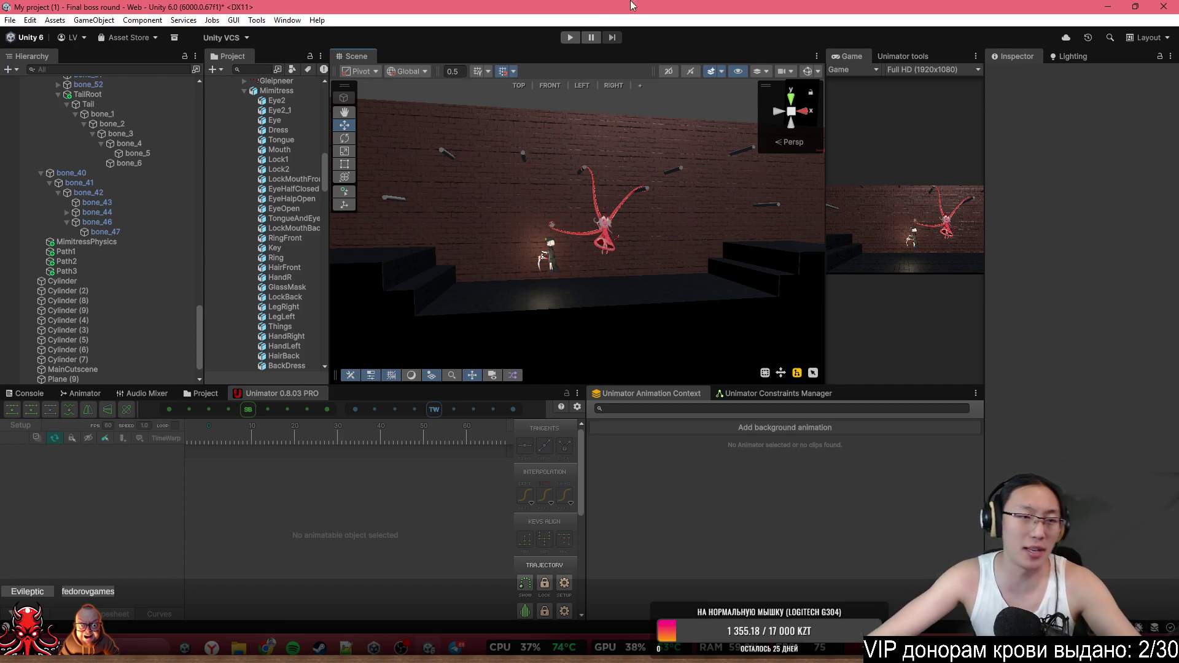
mouse_move(566, 256)
left_mouse_down()
mouse_move(639, 310)
mouse_move(609, 311)
mouse_move(578, 278)
left_mouse_up()
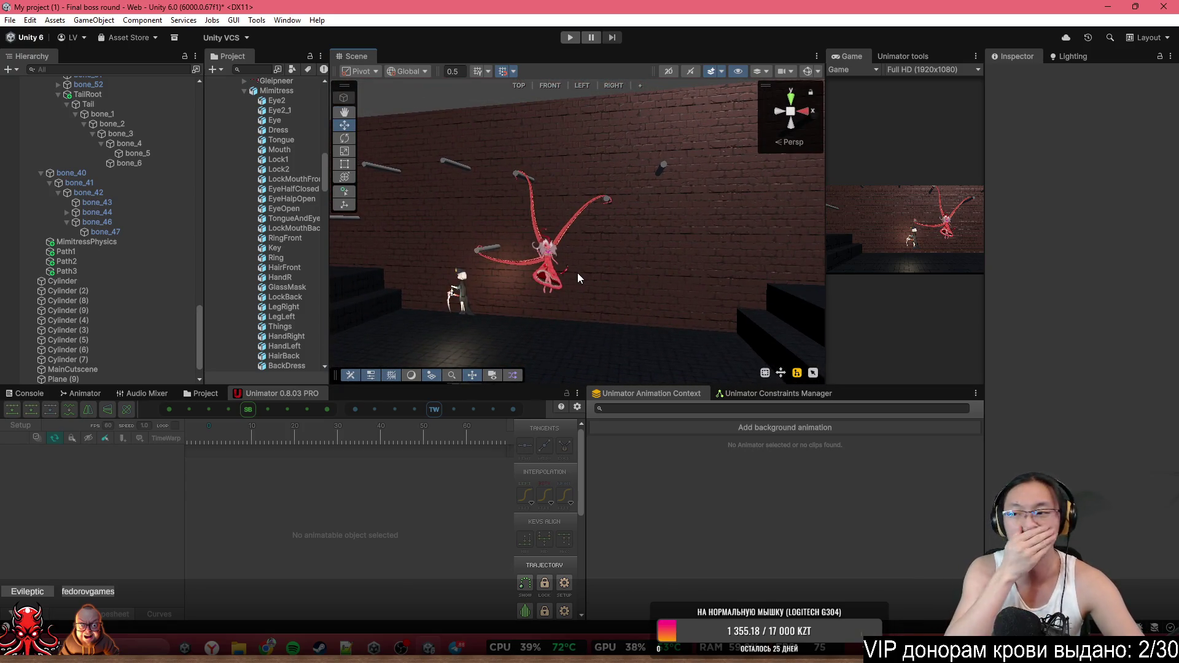
mouse_move(565, 123)
left_mouse_down()
mouse_move(529, 152)
mouse_move(748, 179)
mouse_move(487, 181)
mouse_move(559, 213)
left_mouse_up()
left_click(558, 214)
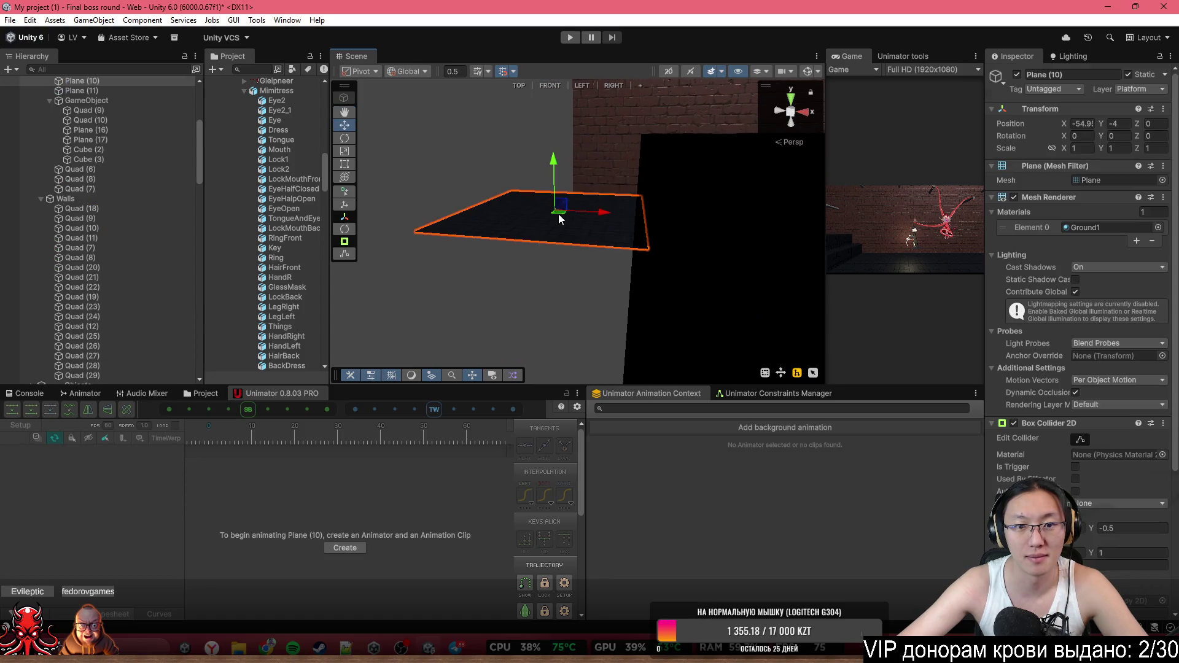
left_click(598, 194)
mouse_move(598, 193)
left_mouse_down()
mouse_move(753, 164)
mouse_move(1026, 142)
mouse_move(1157, 157)
mouse_move(178, 151)
mouse_move(197, 144)
mouse_move(187, 140)
left_mouse_up()
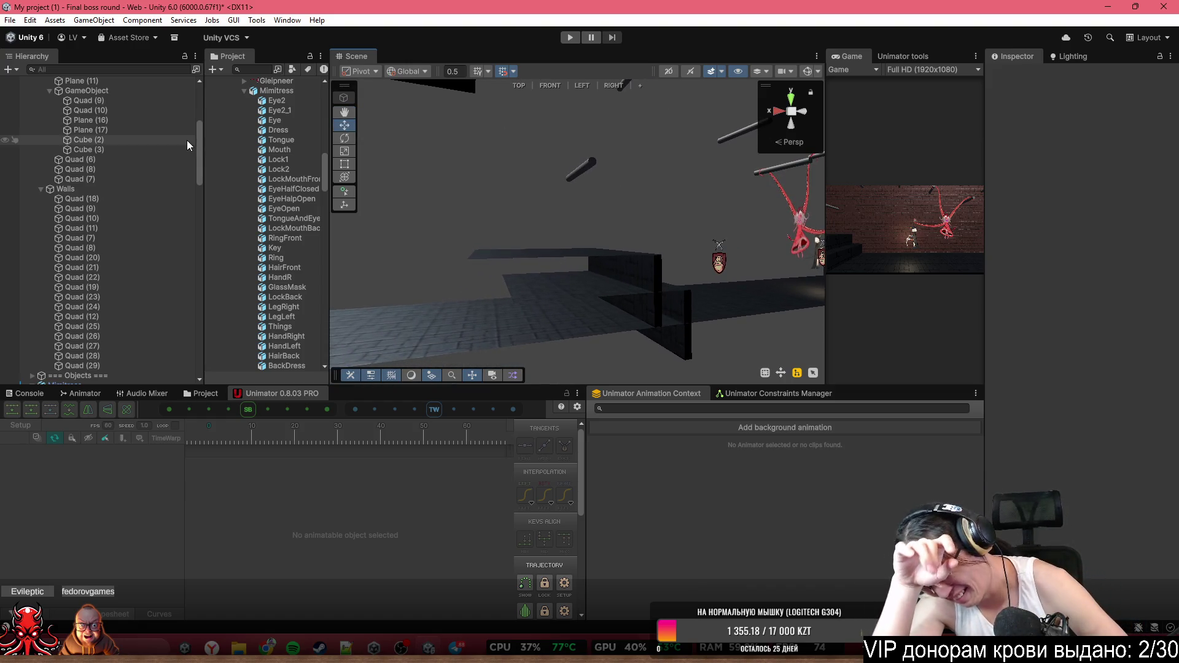
mouse_move(481, 321)
left_mouse_down()
mouse_move(879, 250)
mouse_move(1049, 286)
left_mouse_up()
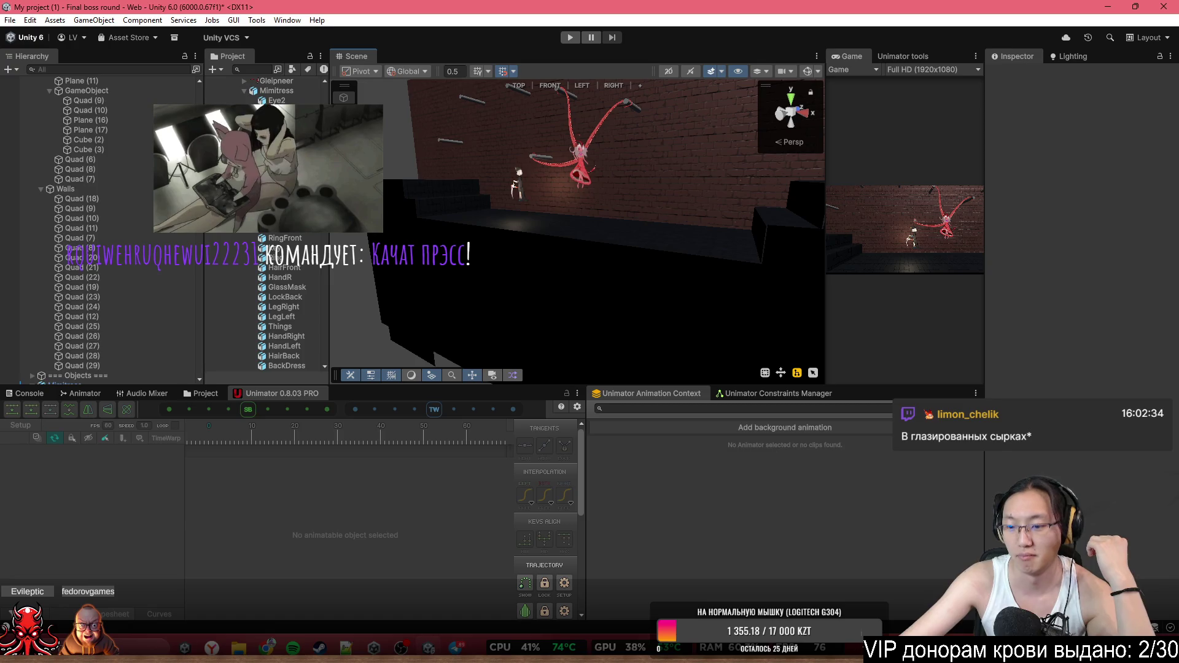
key("super+a")
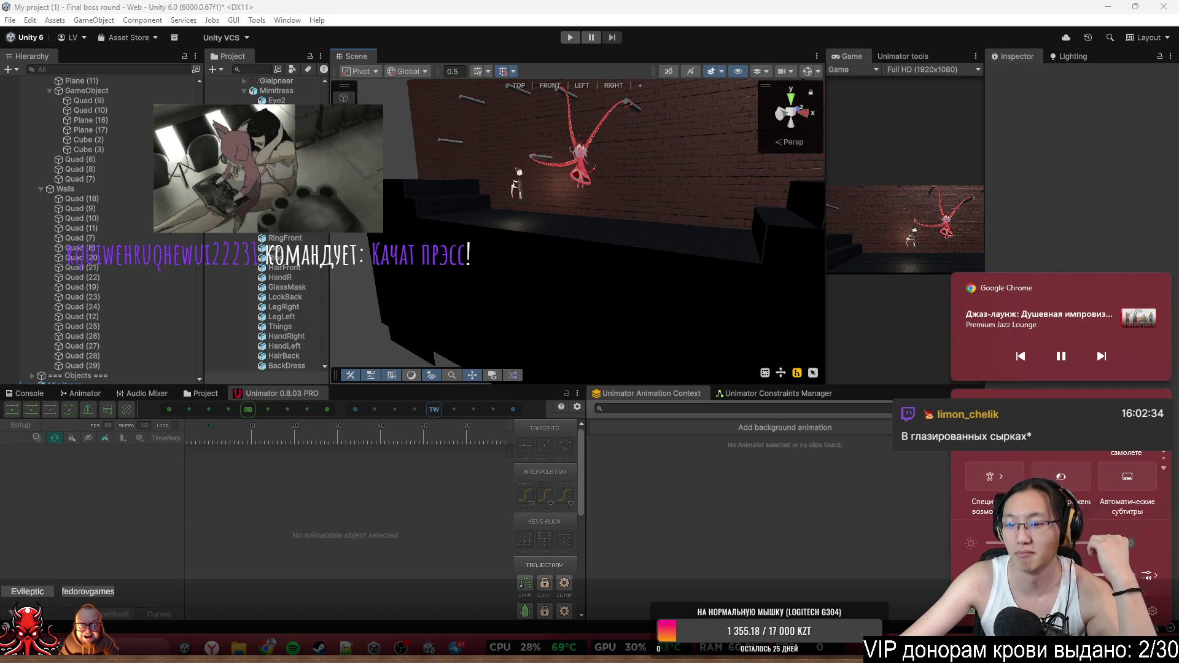
key("Escape")
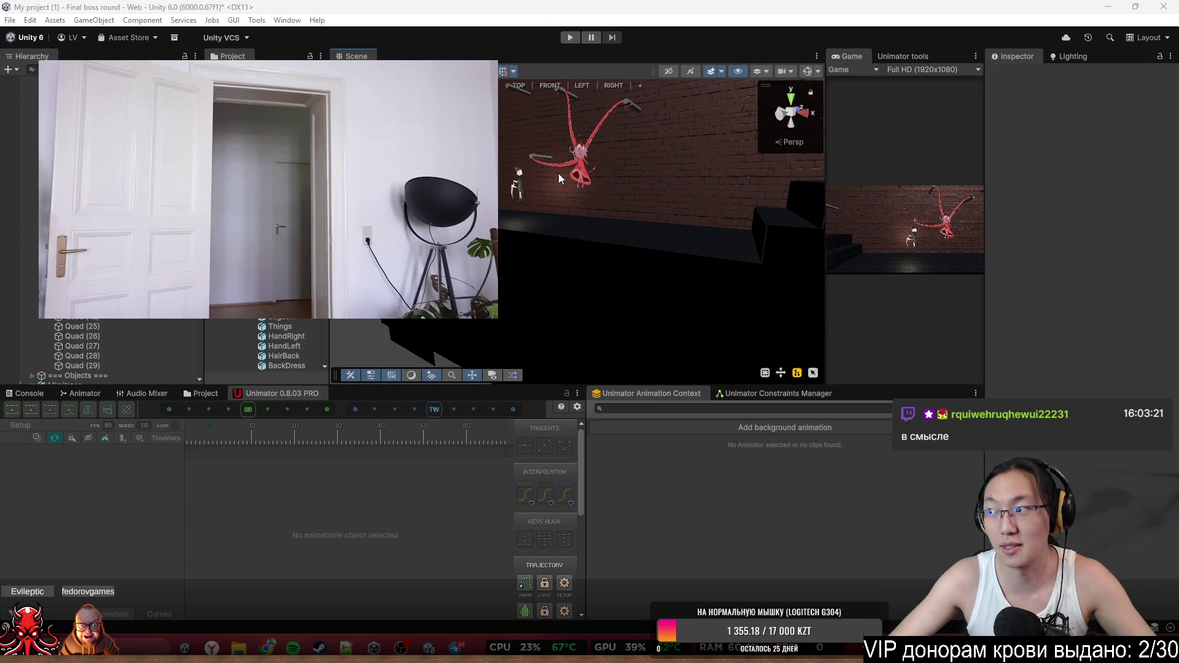
mouse_move(682, 193)
left_mouse_down()
mouse_move(689, 245)
mouse_move(716, 256)
mouse_move(888, 217)
mouse_move(888, 264)
mouse_move(837, 245)
mouse_move(792, 184)
left_mouse_up()
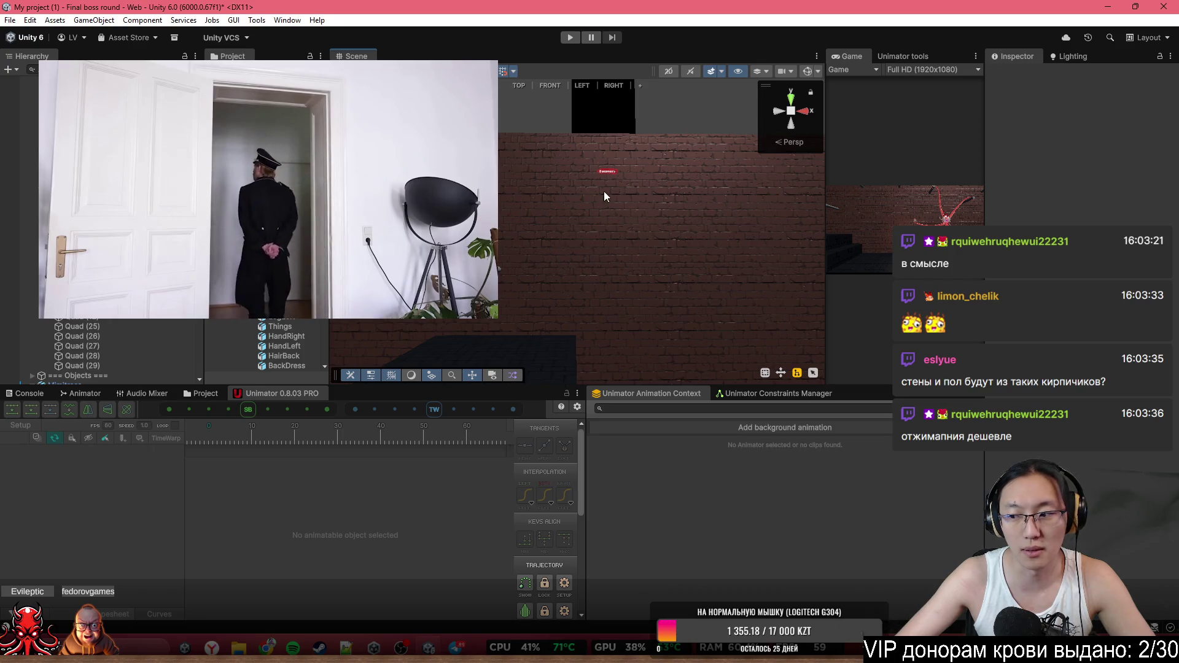
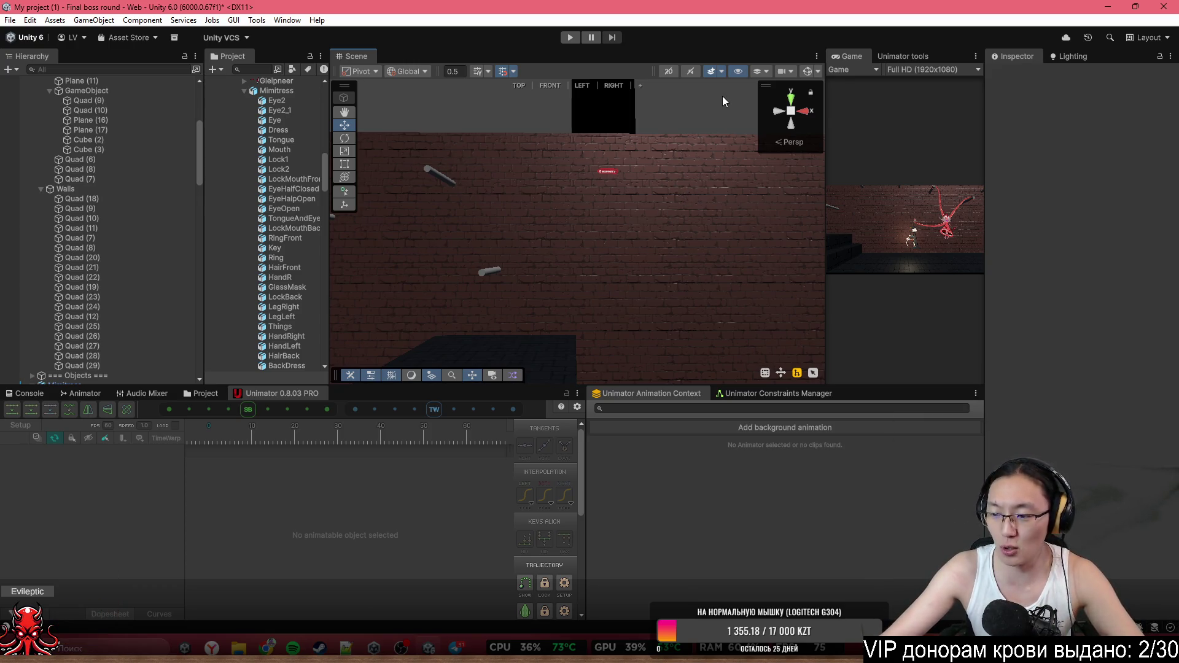
Orbit the Scene view to an angled, closer look at the tentacle boss and the player
mouse_move(698, 240)
left_mouse_down()
mouse_move(611, 297)
mouse_move(498, 271)
mouse_move(495, 282)
mouse_move(650, 320)
left_mouse_up()
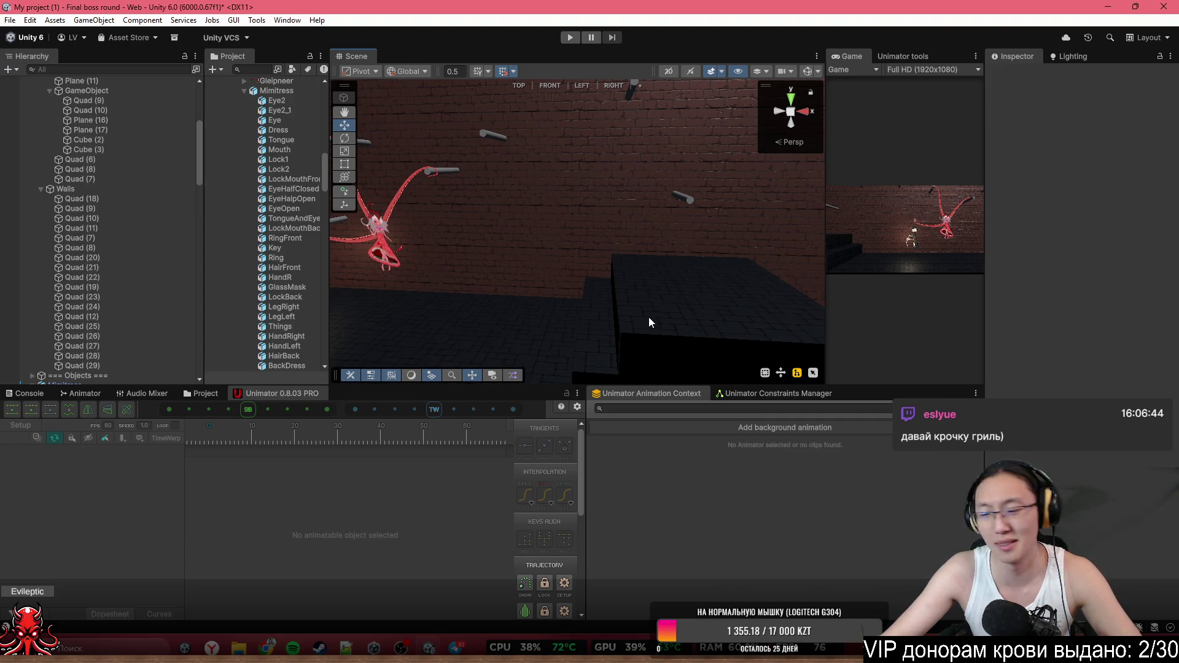
mouse_move(655, 308)
left_mouse_down()
mouse_move(694, 310)
mouse_move(680, 323)
mouse_move(706, 337)
mouse_move(759, 319)
mouse_move(728, 329)
left_mouse_up()
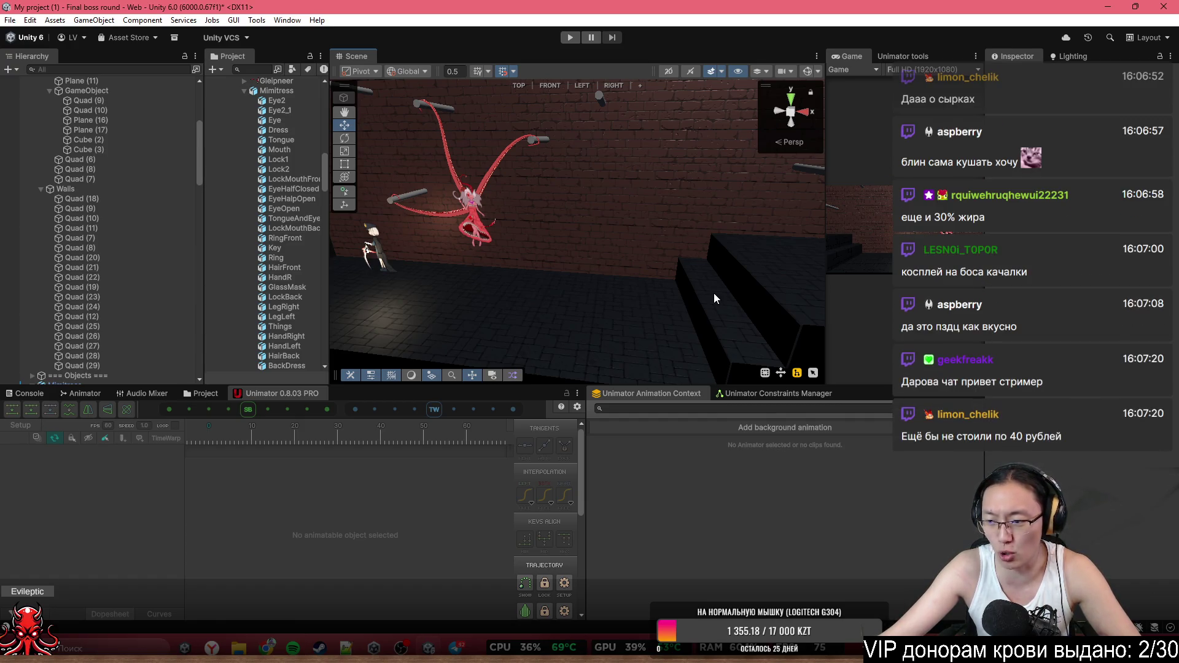
mouse_move(381, 258)
left_mouse_down()
mouse_move(522, 221)
mouse_move(681, 217)
left_mouse_up()
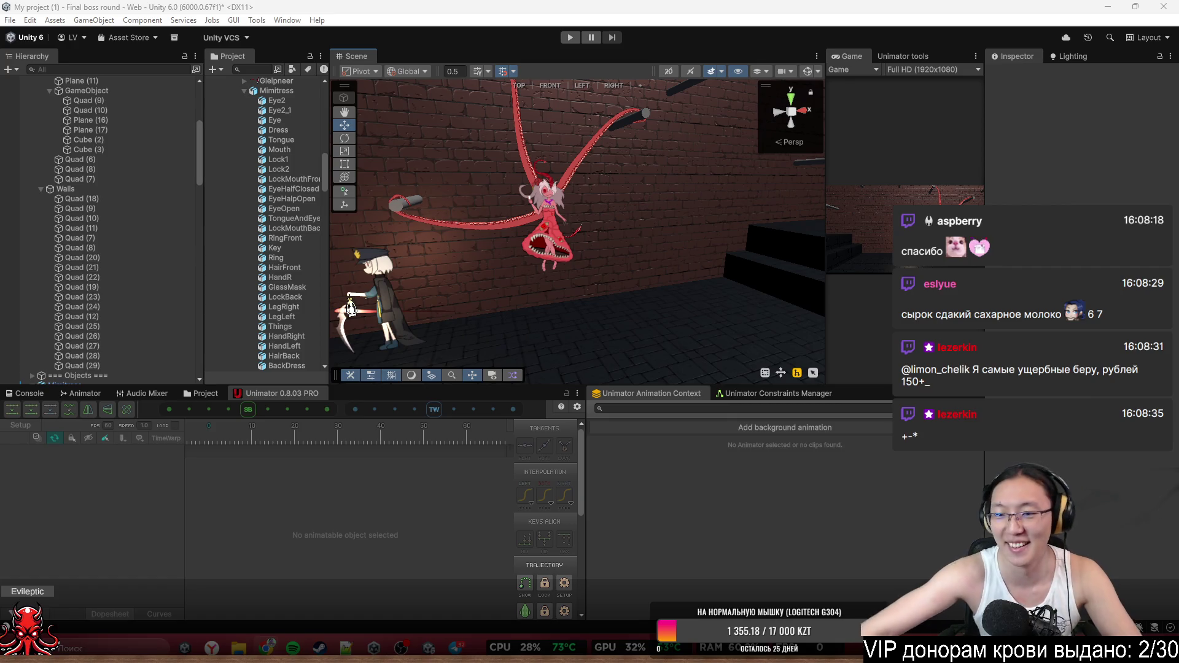
Select the Mimitress boss and pull the Scene view back around her
scroll(577, 231, "up", 5)
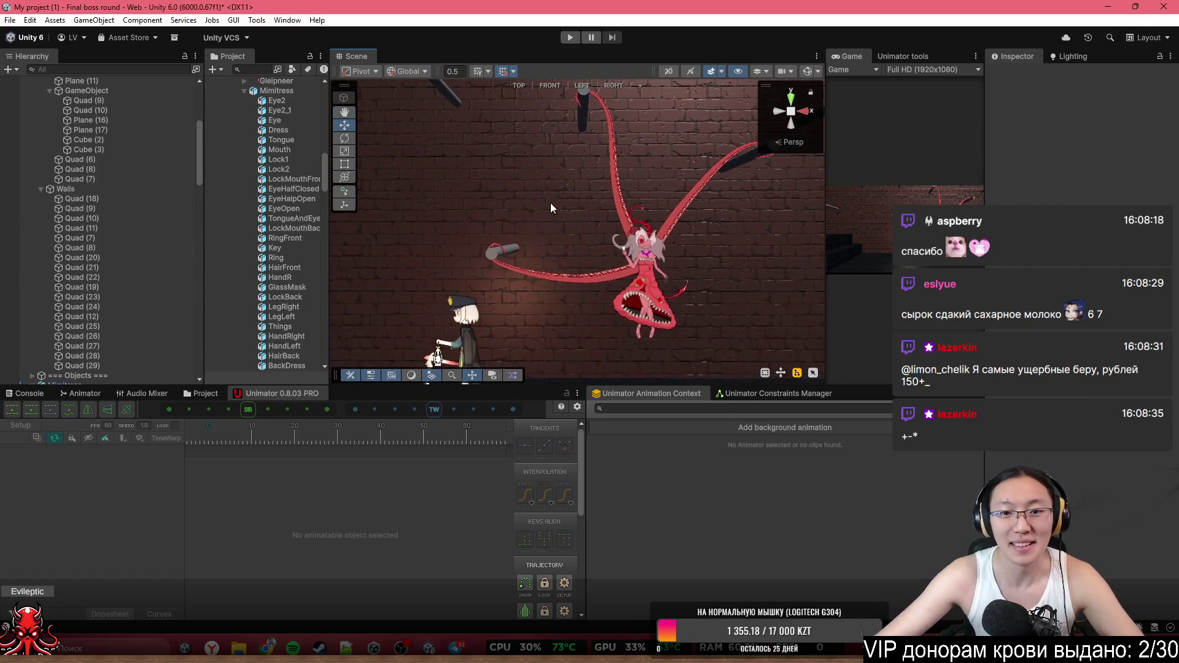
left_click(635, 252)
mouse_move(552, 198)
left_mouse_down()
mouse_move(493, 183)
mouse_move(502, 165)
left_mouse_up()
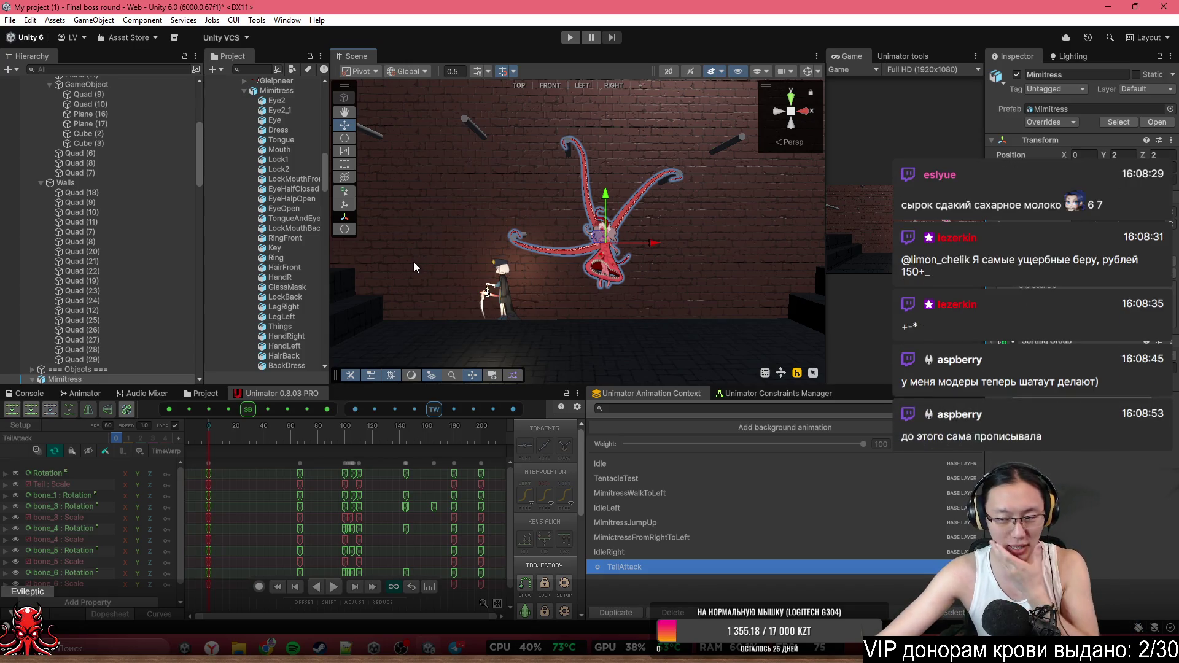
Preview Mimitress's TailAttack clip in Unimator, then start the game in Play mode
left_click(200, 439)
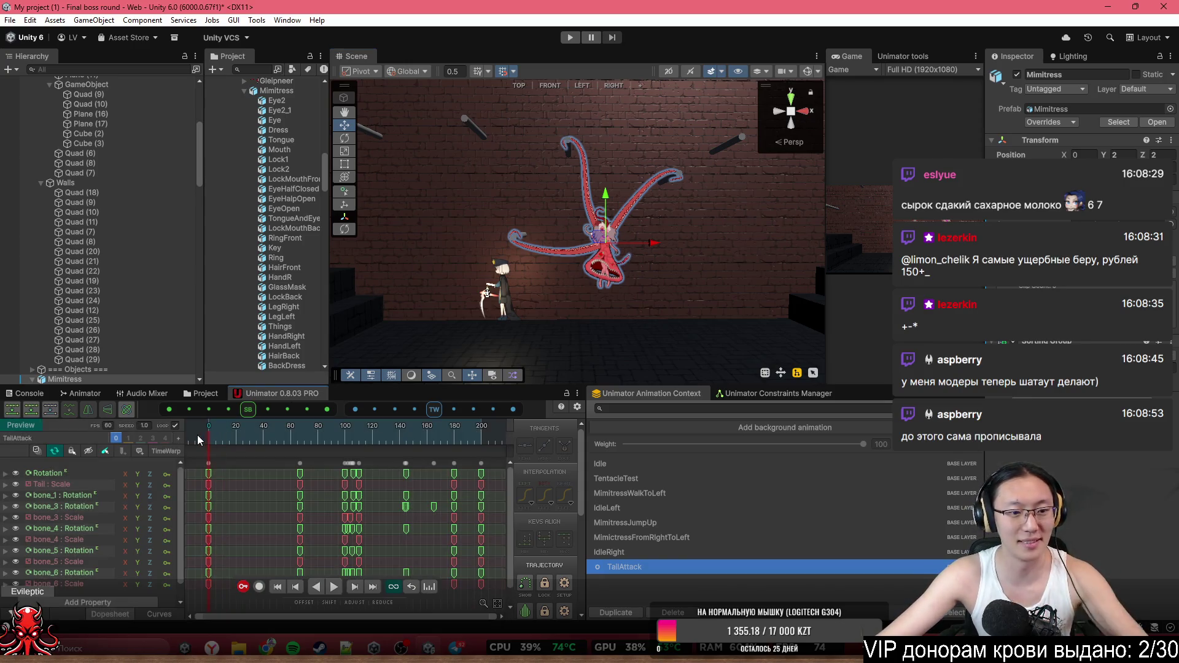
key("space")
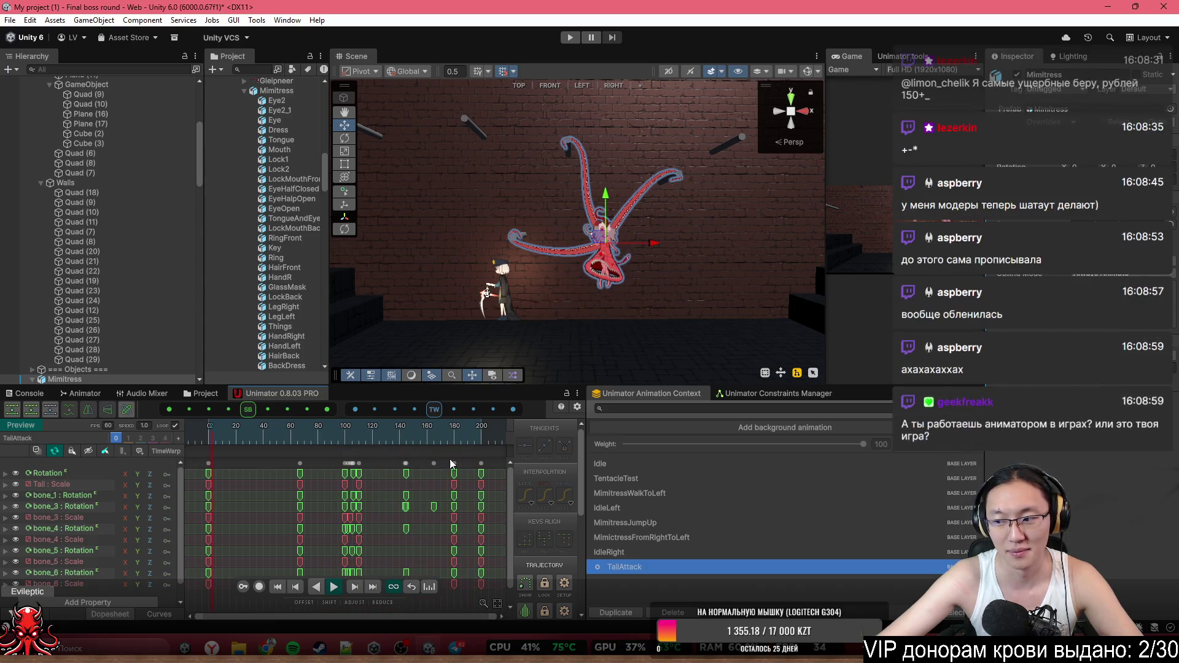
key("space")
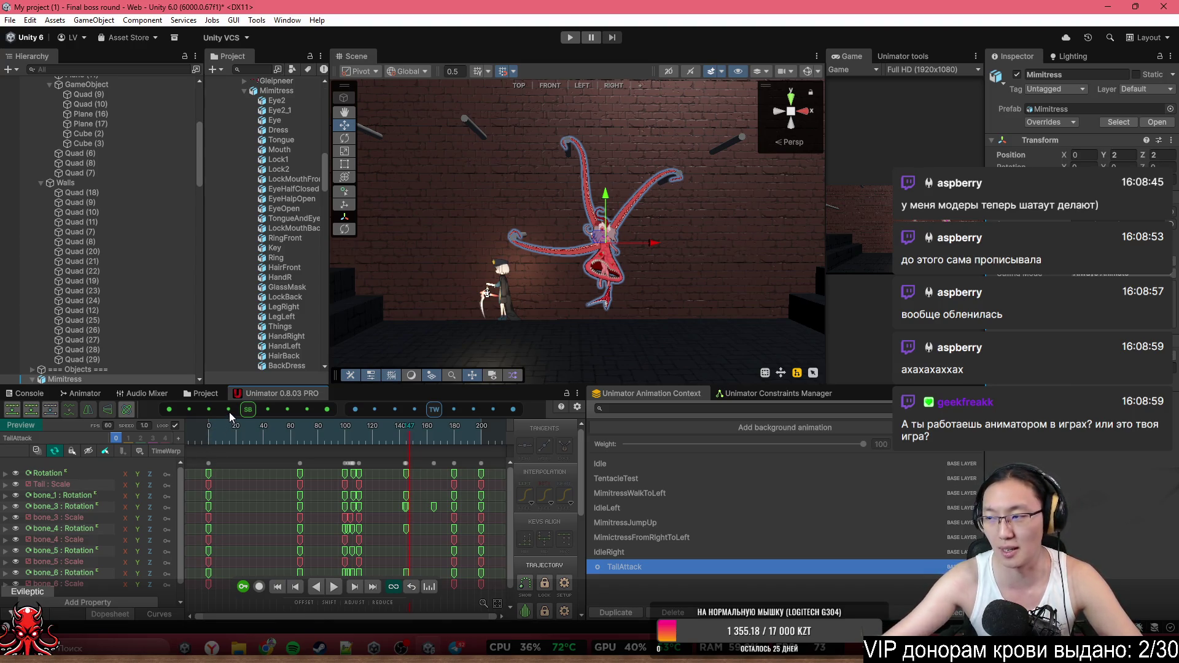
left_click(577, 39)
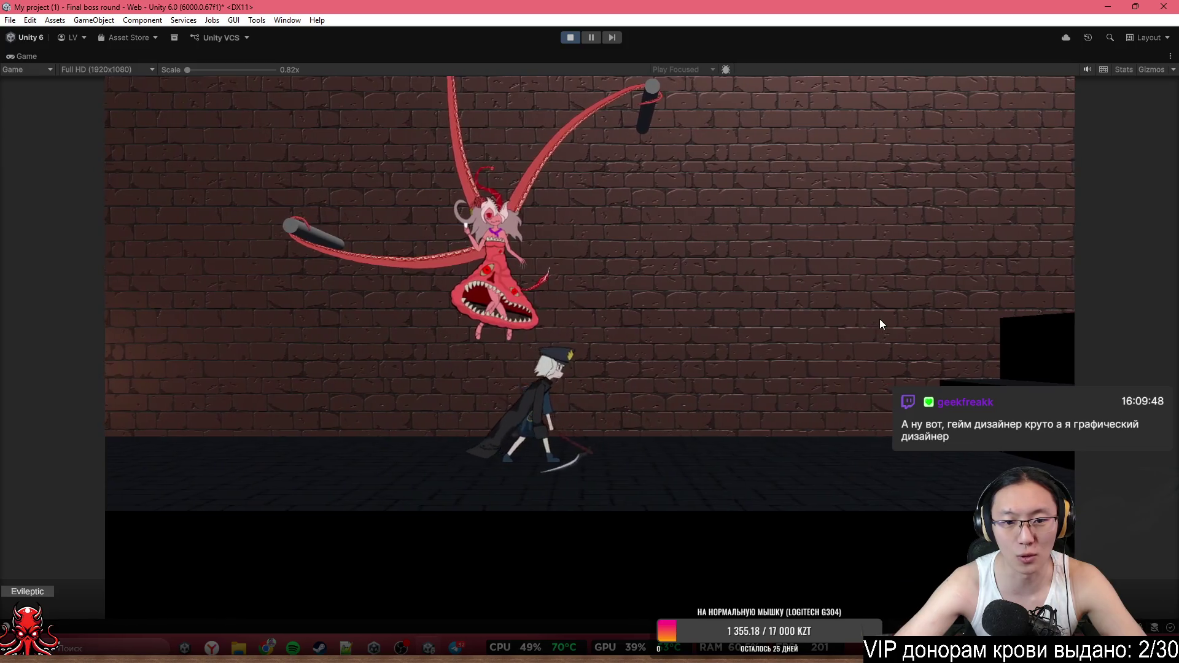
Walk the player left toward the stairs, jump and swing the scythe
key("a")
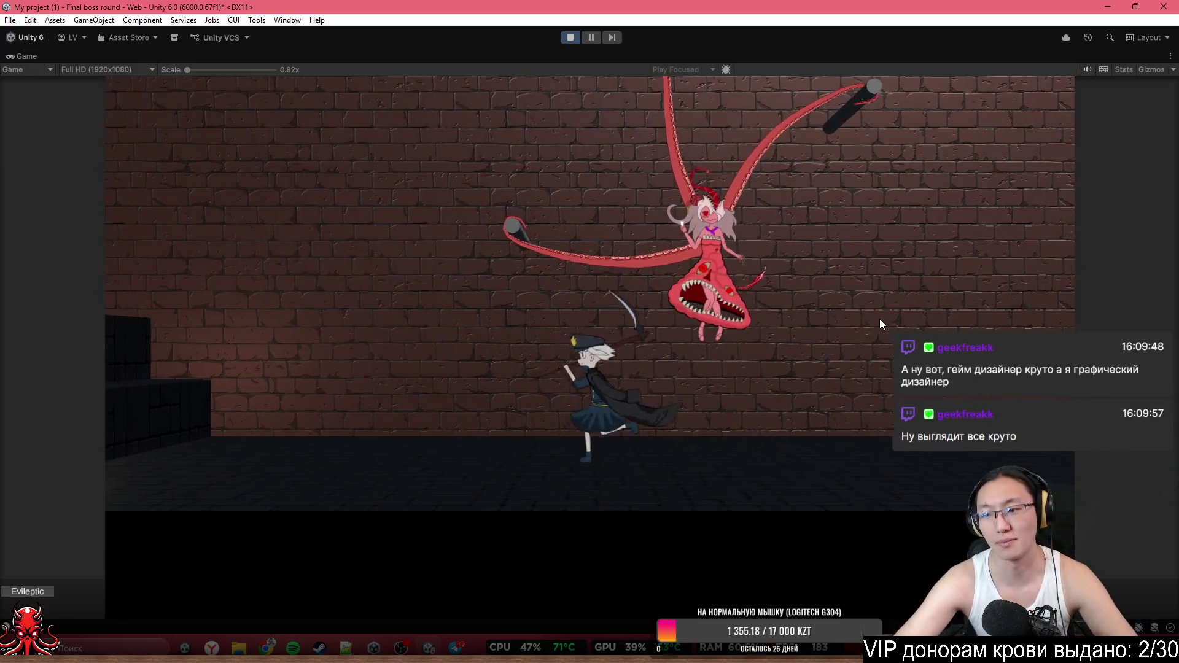
key("a")
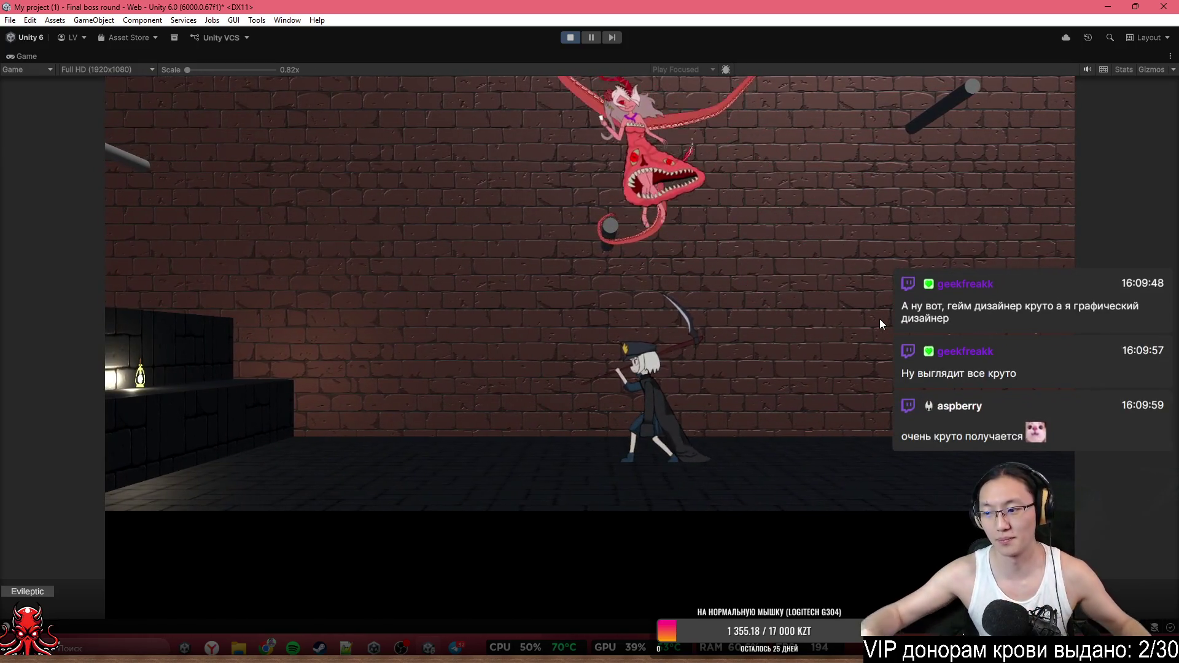
key("a")
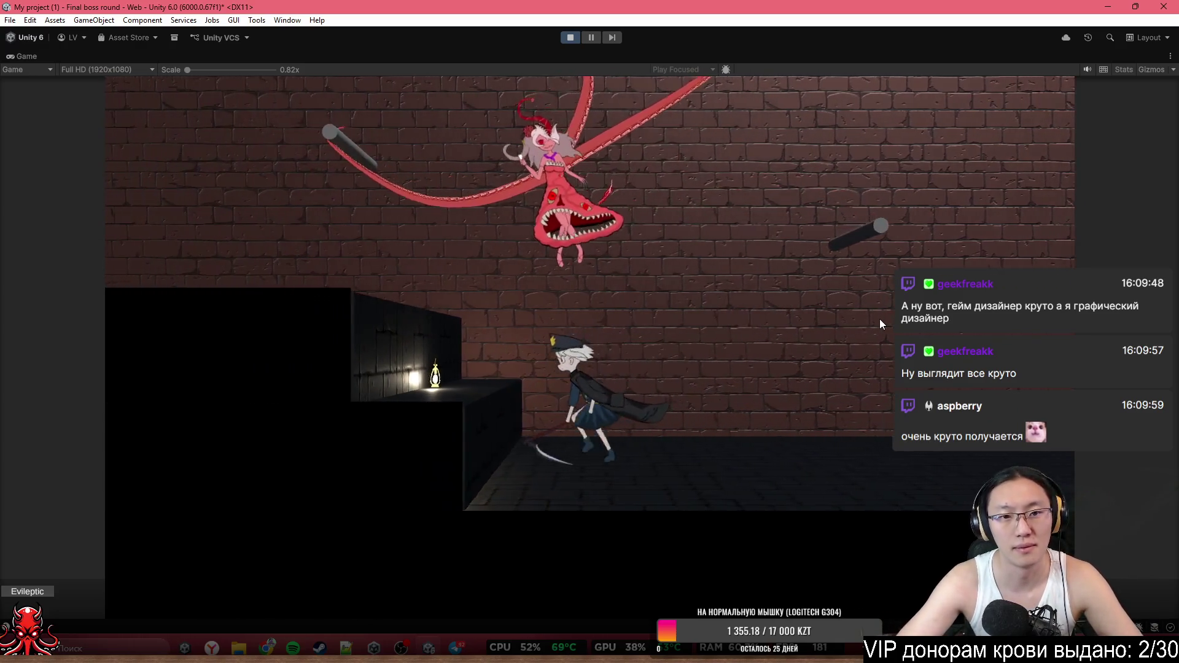
key("a")
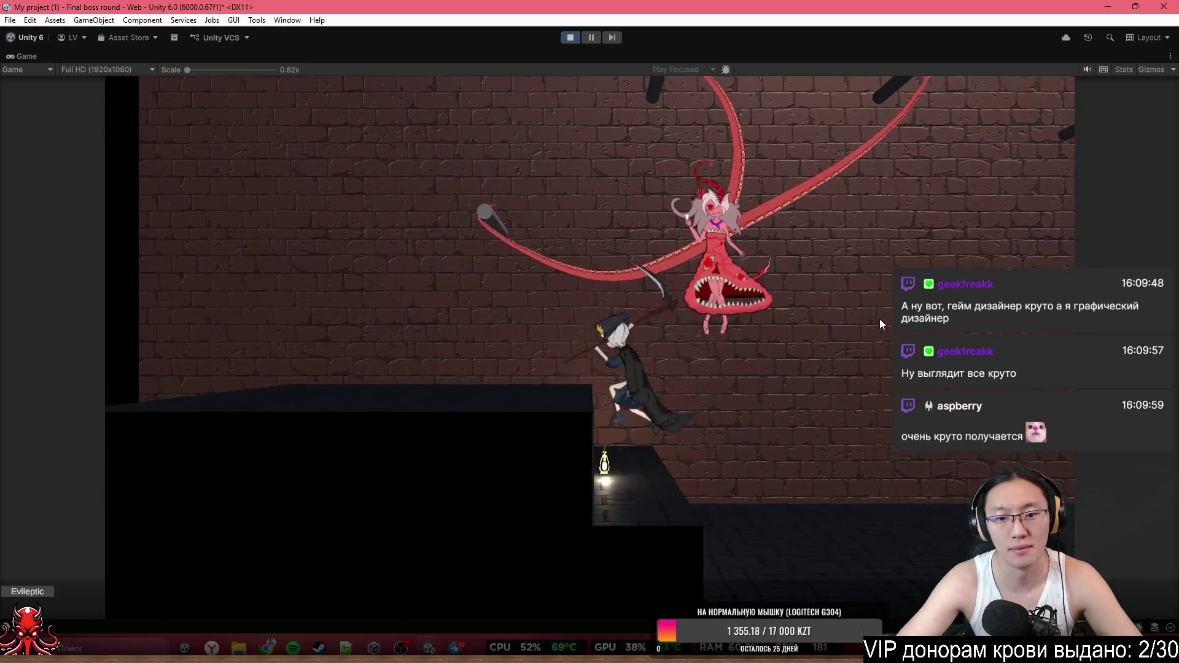
key("space")
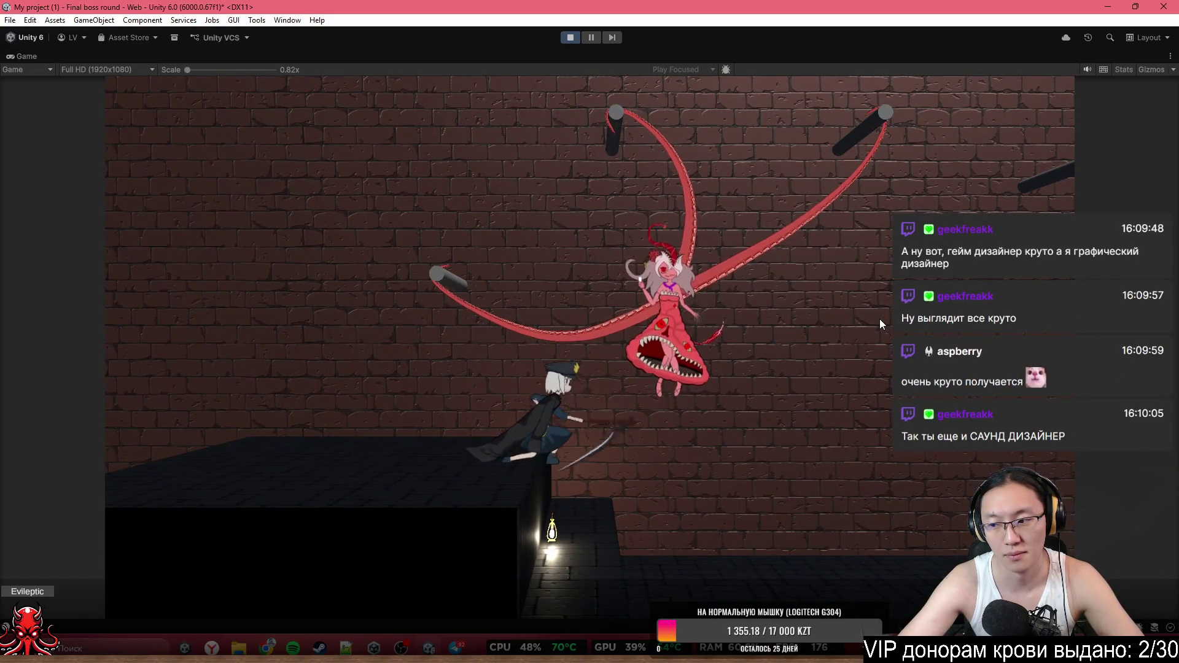
left_click(880, 319)
Run right and leap back onto the floor, dismiss the boss portrait, then exit Play mode
key("d")
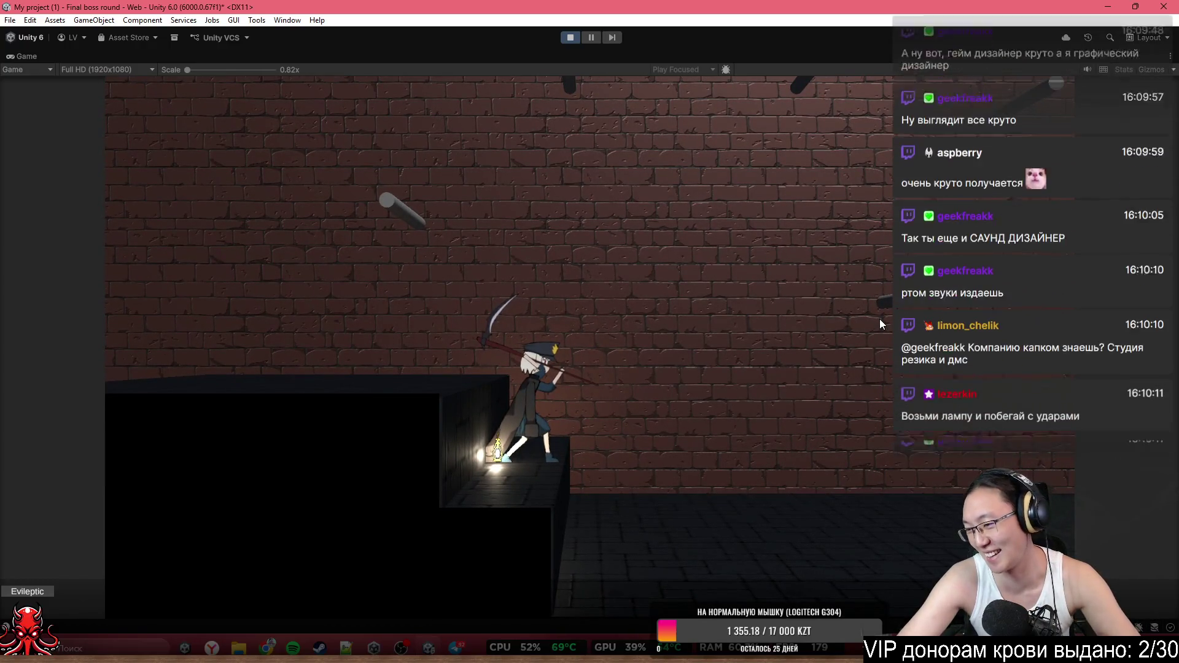
key("space")
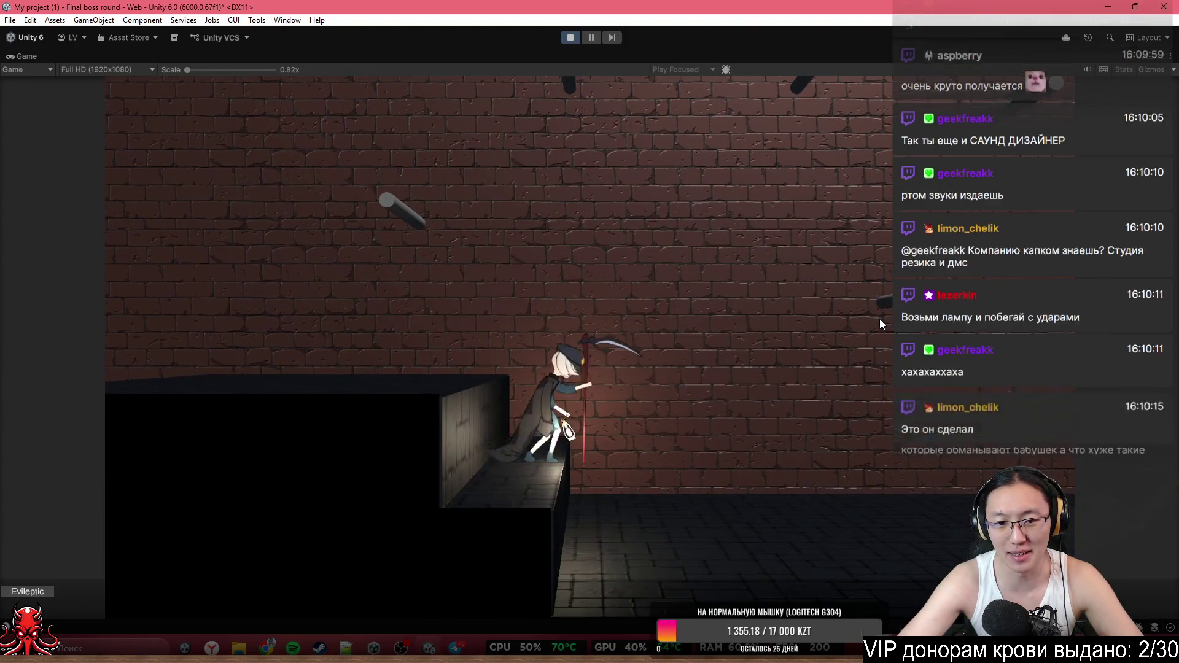
key("d")
key("space")
key("d")
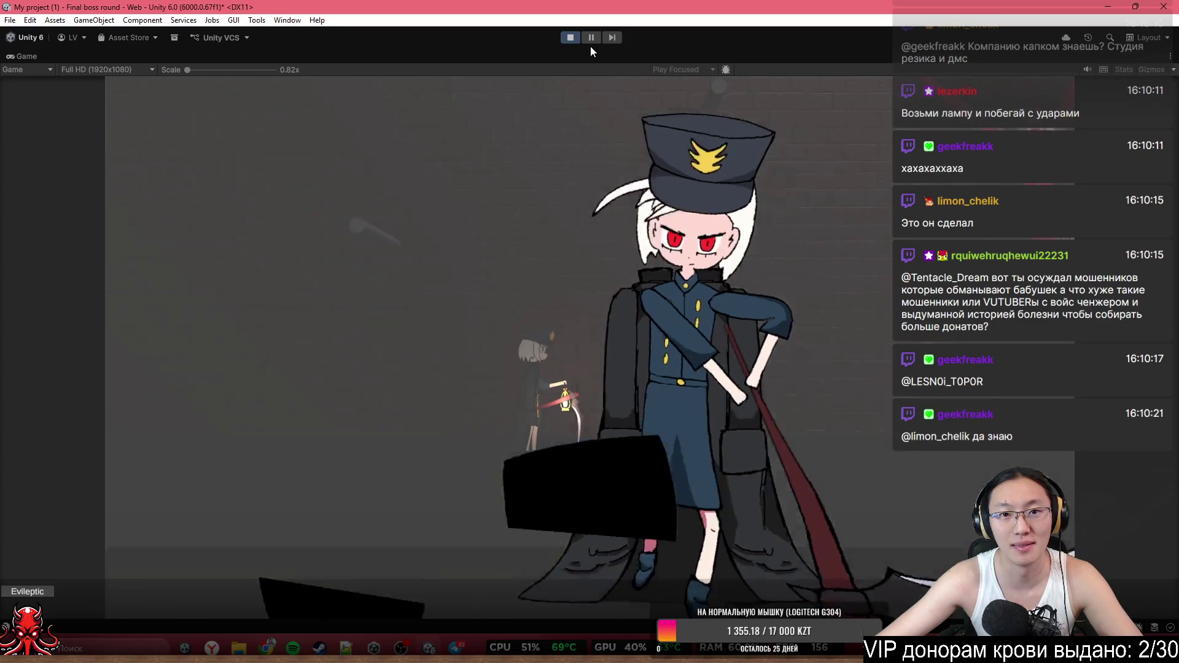
left_click(572, 35)
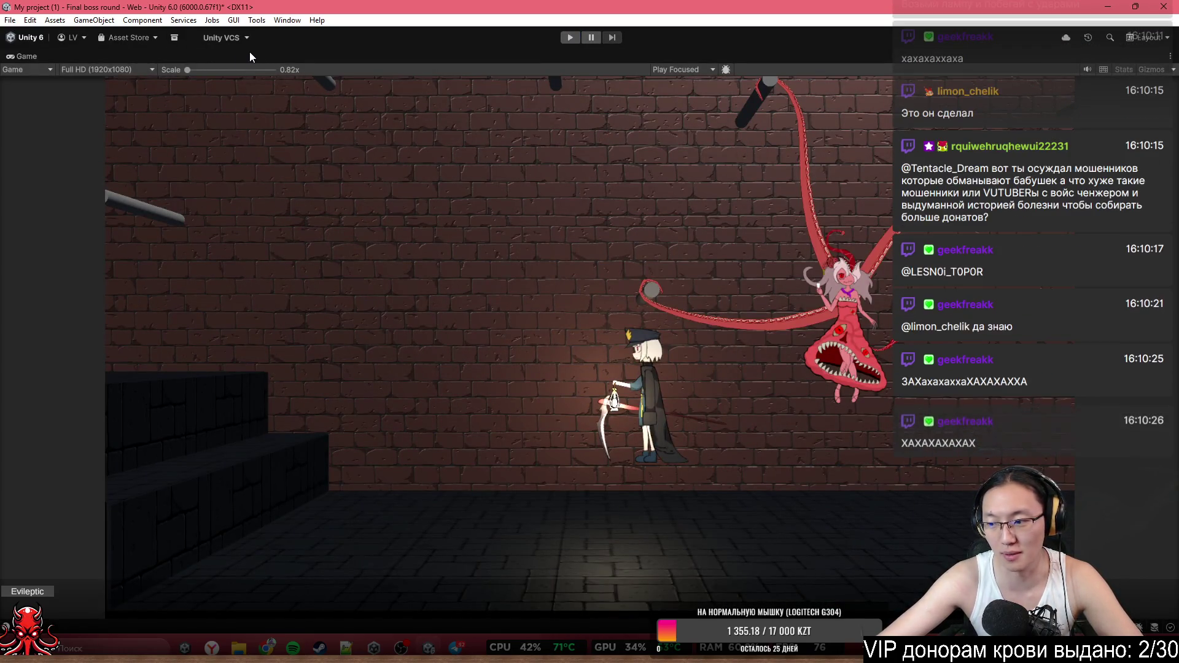
key("ctrl+p")
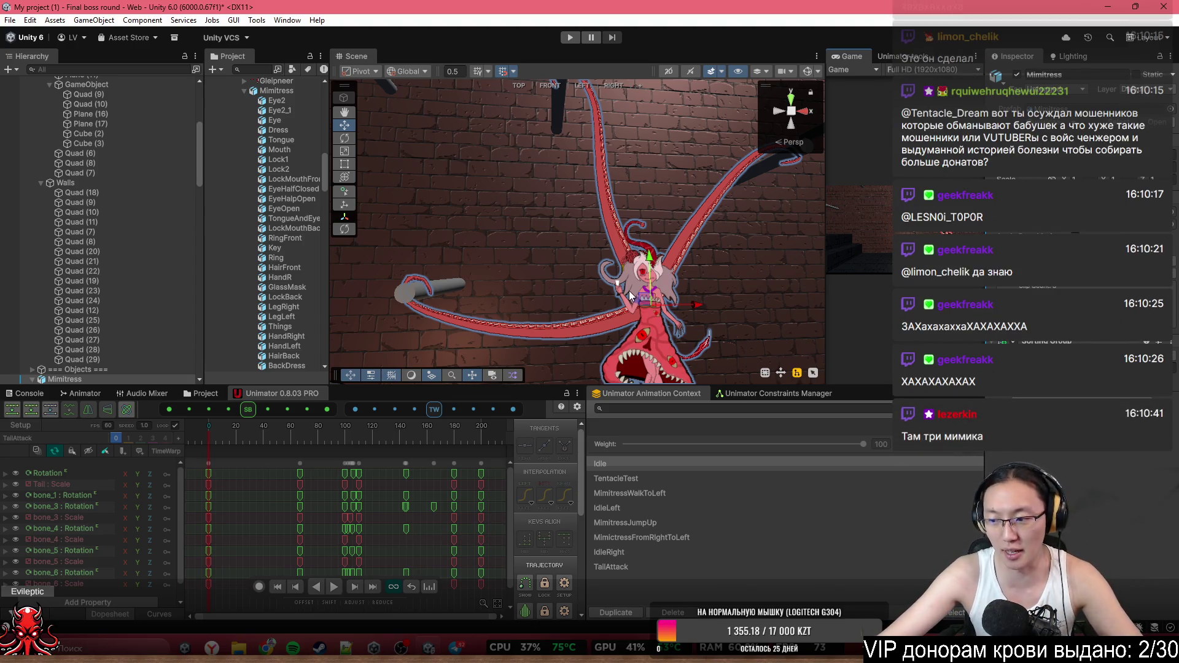
Fly the view down to the boss and frame the Shield (5) object
mouse_move(484, 135)
left_mouse_down()
mouse_move(492, 147)
mouse_move(467, 178)
mouse_move(479, 209)
mouse_move(509, 227)
left_mouse_up()
mouse_move(16, 225)
left_mouse_down()
mouse_move(138, 241)
mouse_move(16, 226)
mouse_move(53, 253)
mouse_move(383, 294)
left_mouse_up()
left_click(607, 241)
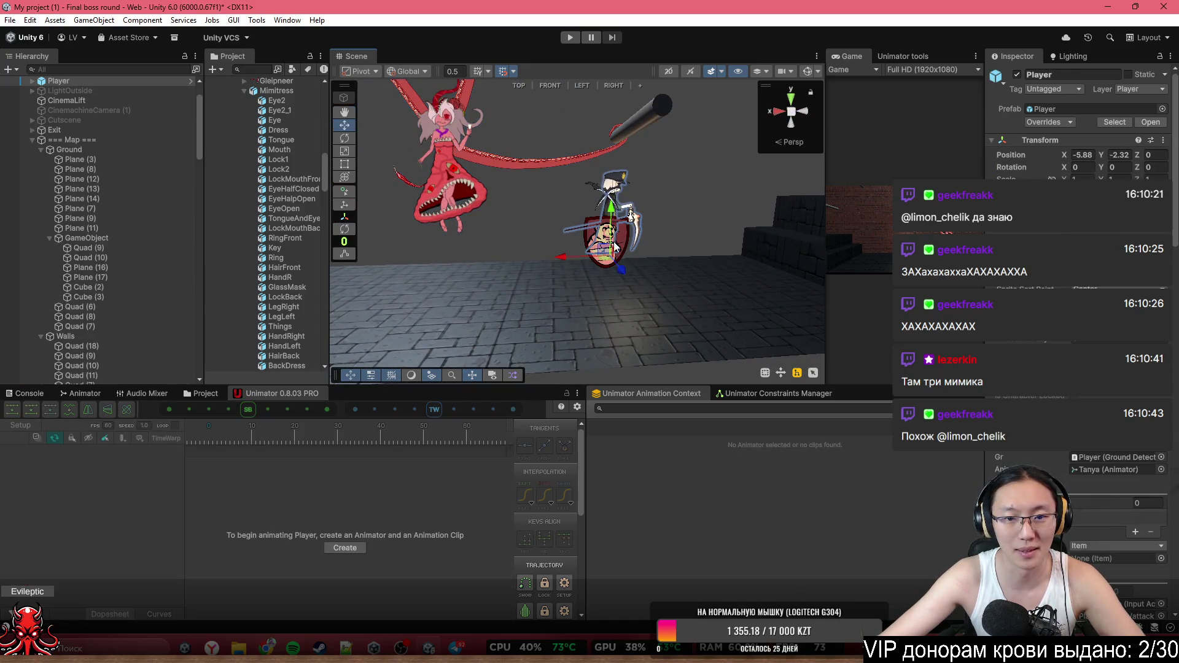
left_click(640, 241)
key("f")
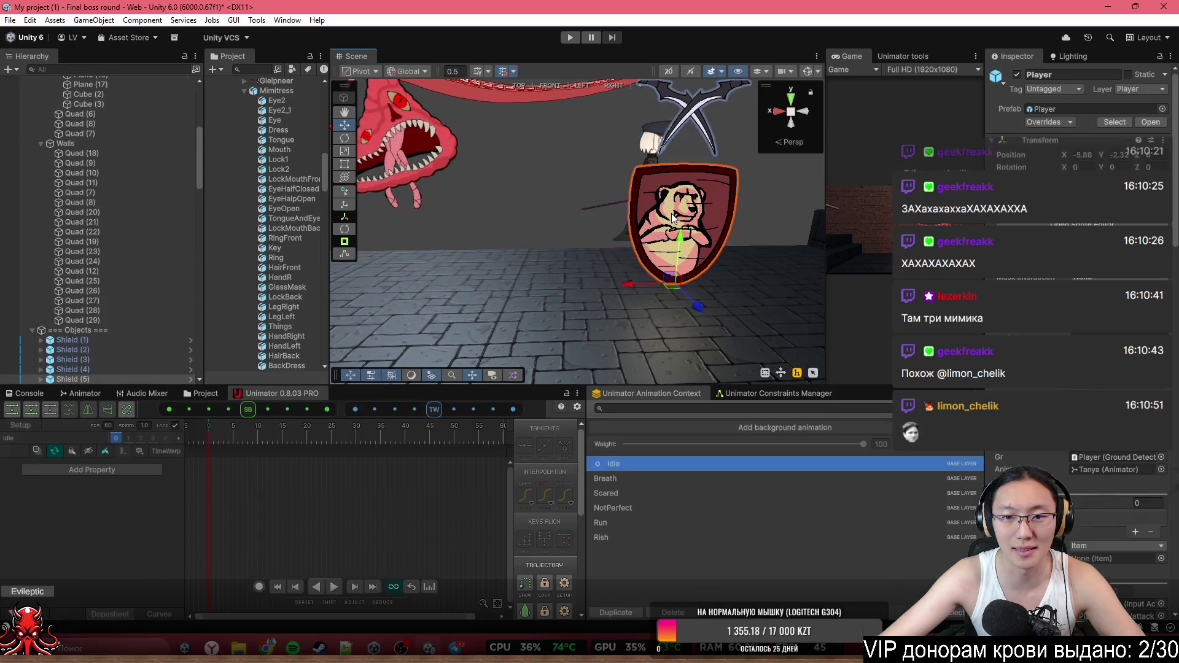
Select Shield (1) through Sword in the Hierarchy and delete them
left_click(108, 340)
scroll(112, 338, "down", 3)
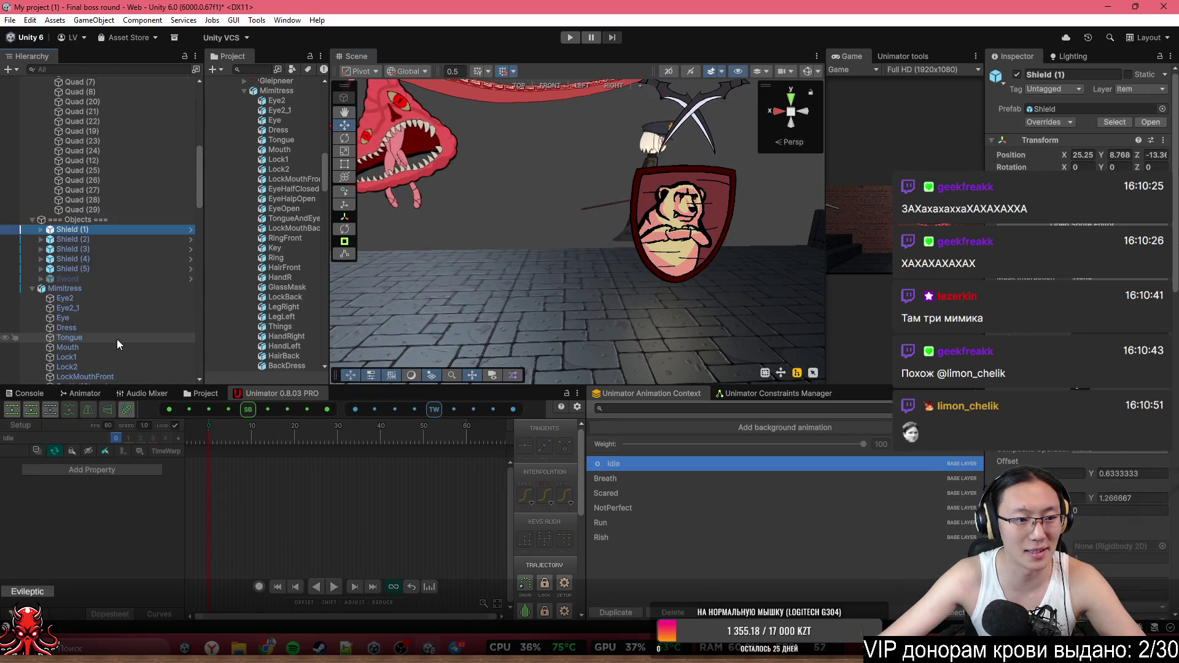
left_click(97, 276, "shift")
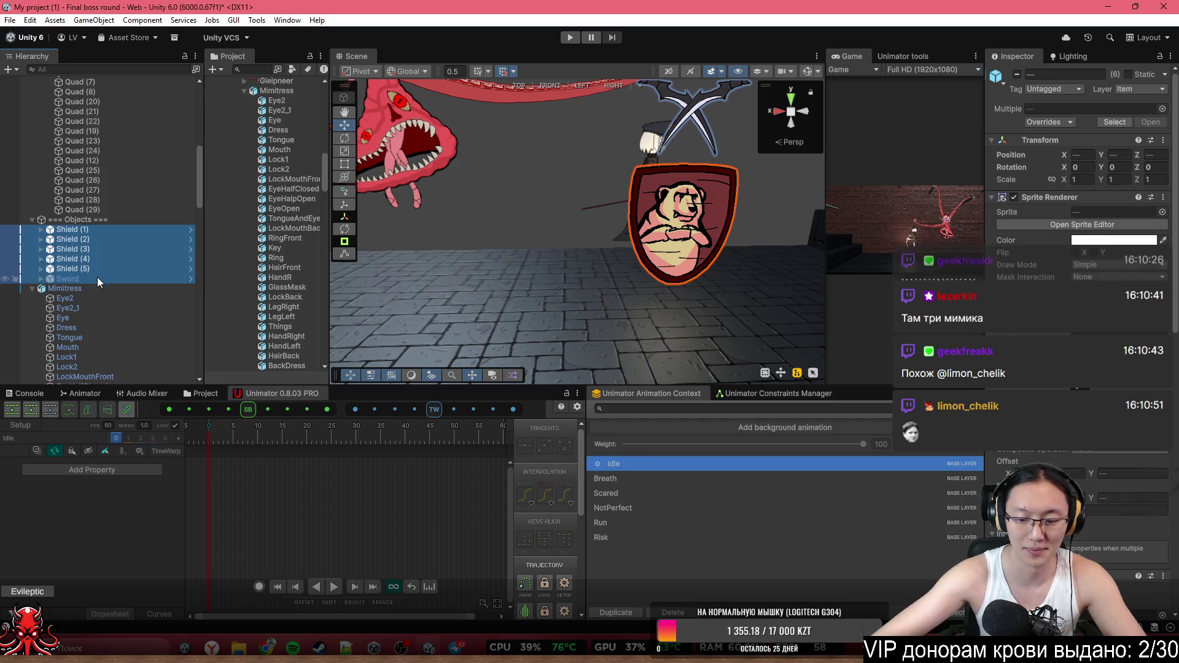
key("Delete")
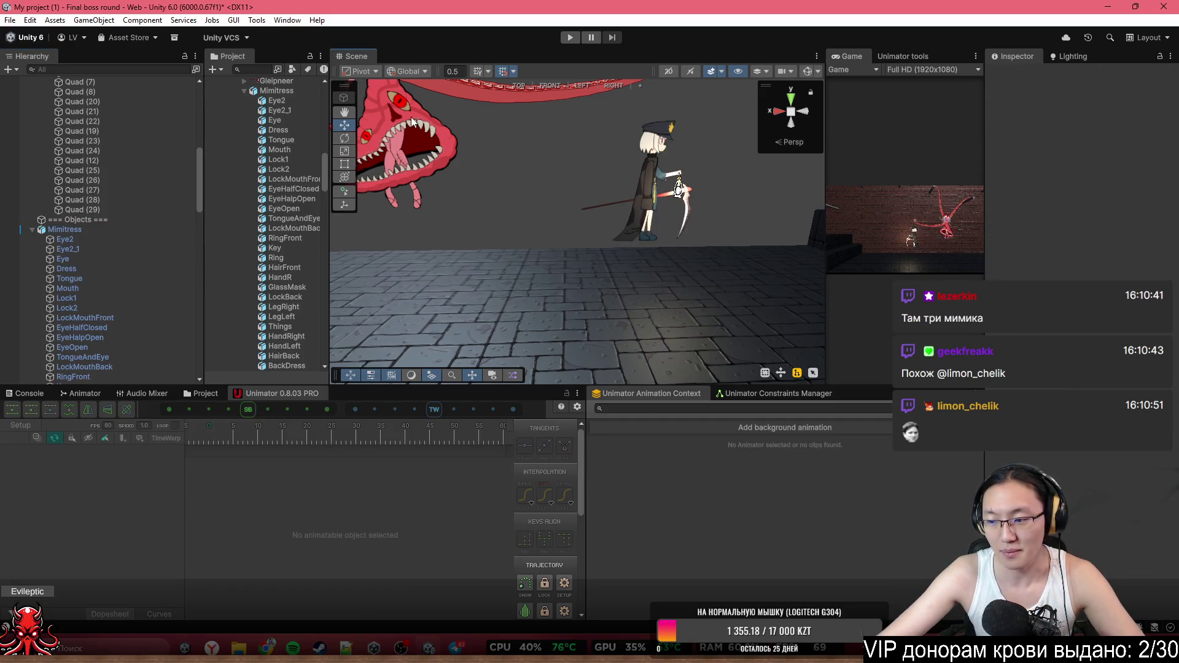
mouse_move(458, 173)
left_mouse_down()
mouse_move(37, 178)
mouse_move(1124, 166)
mouse_move(1033, 159)
left_mouse_up()
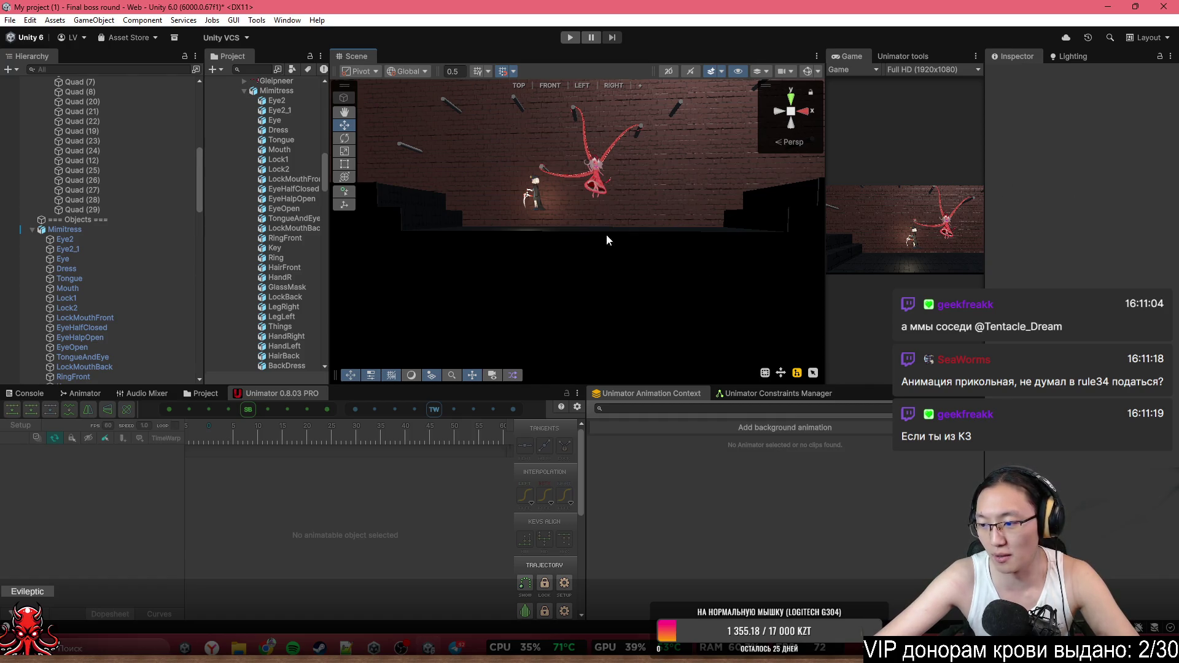
Fly the scene camera toward Mimitress and the player, then ease it back slightly
key("w")
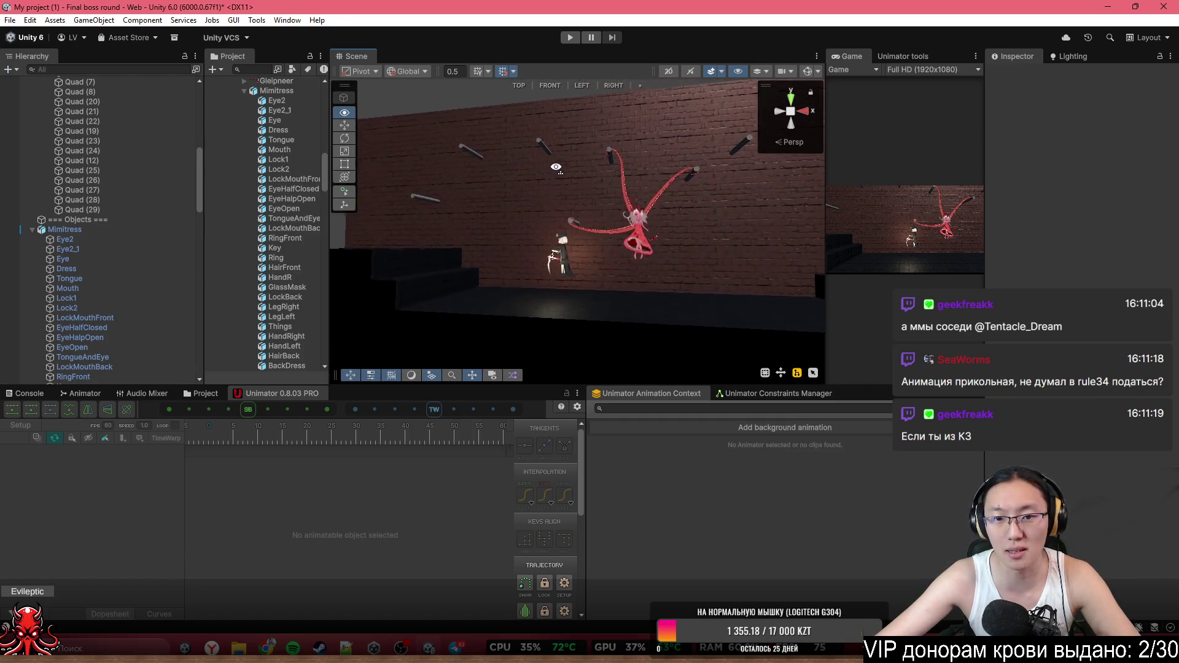
key("w")
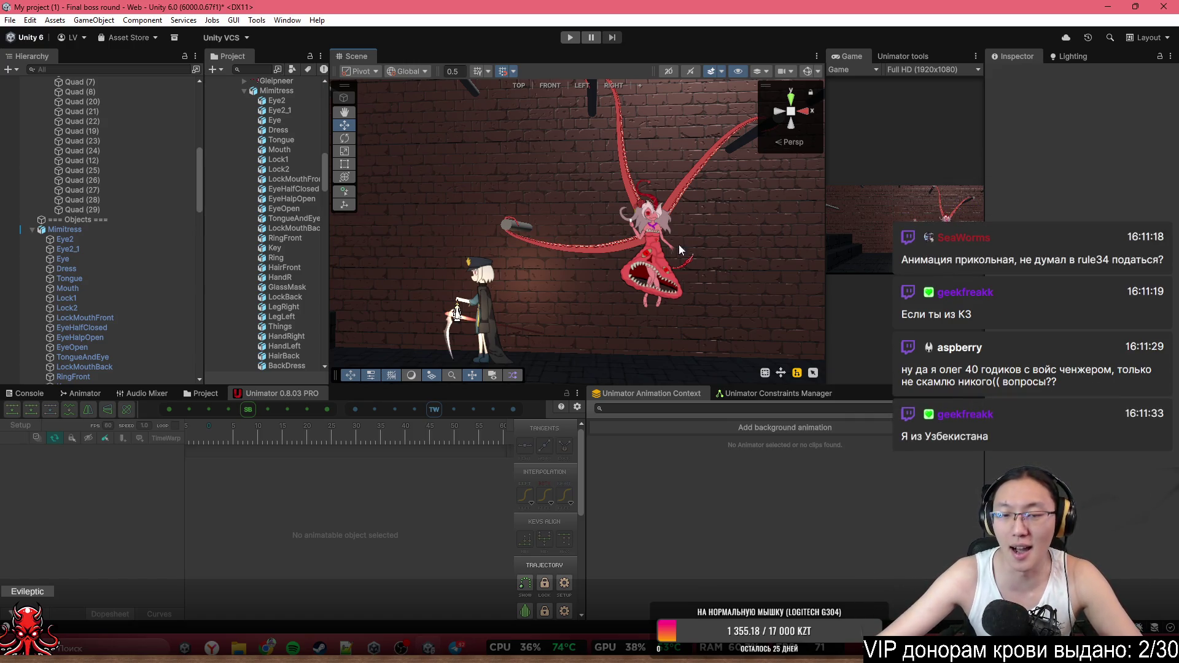
key("s")
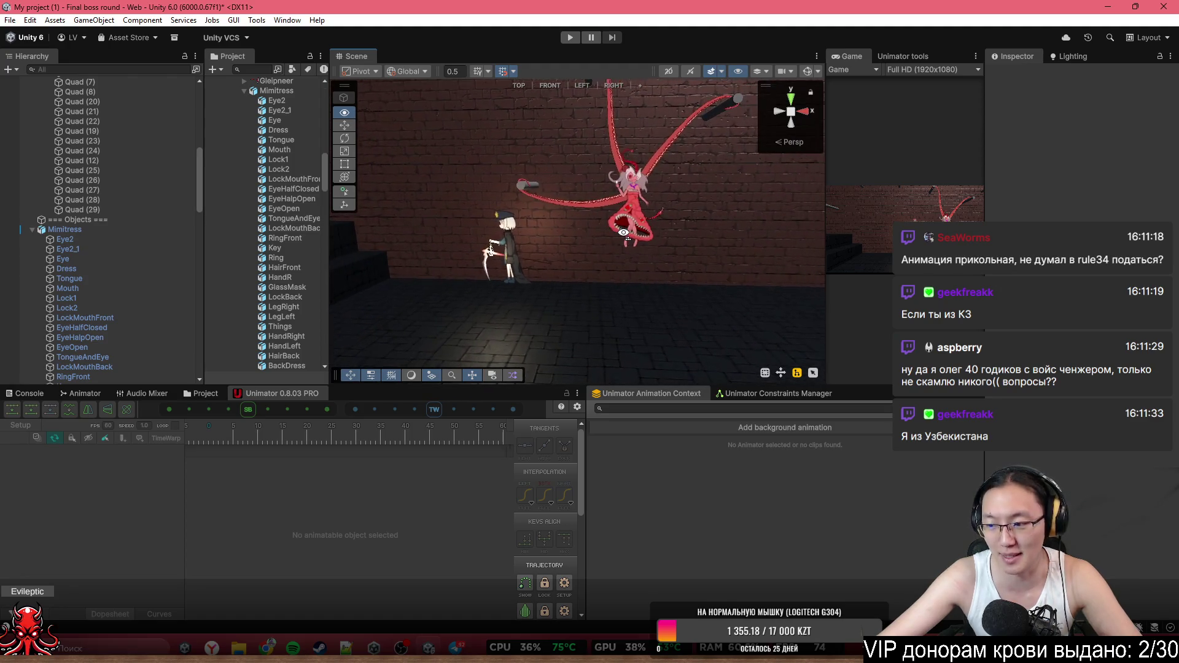
left_click_drag(624, 234, 646, 240)
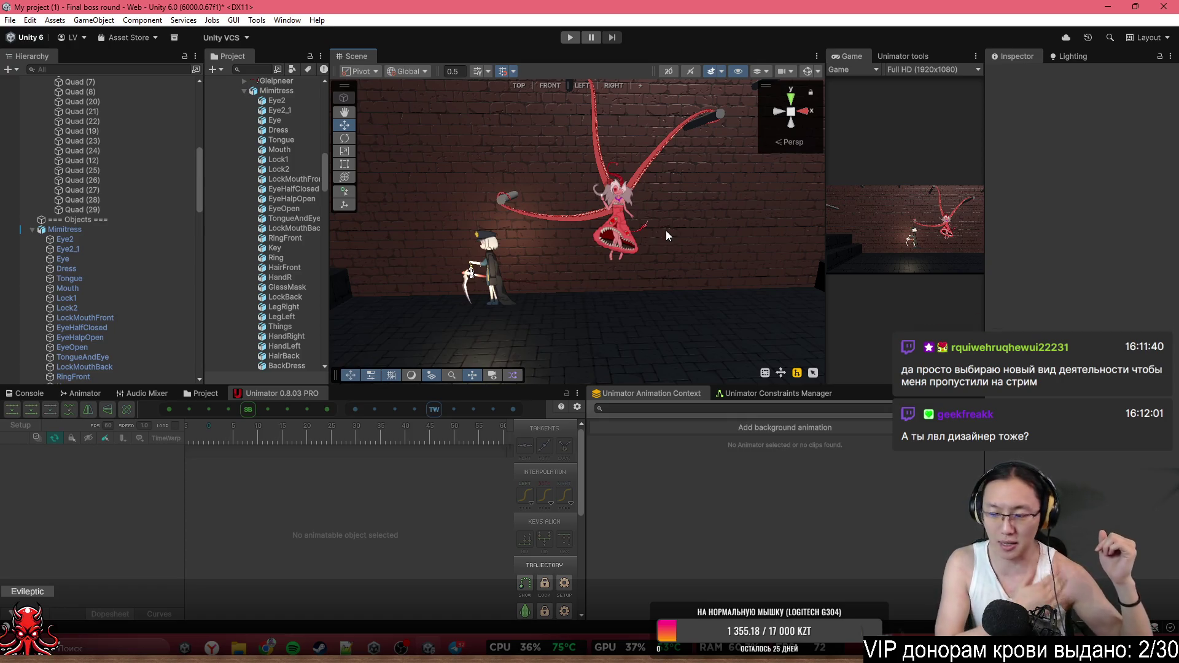
mouse_move(666, 230)
left_mouse_down()
mouse_move(657, 154)
mouse_move(681, 91)
mouse_move(658, 107)
mouse_move(622, 41)
mouse_move(610, 60)
mouse_move(622, 188)
left_mouse_up()
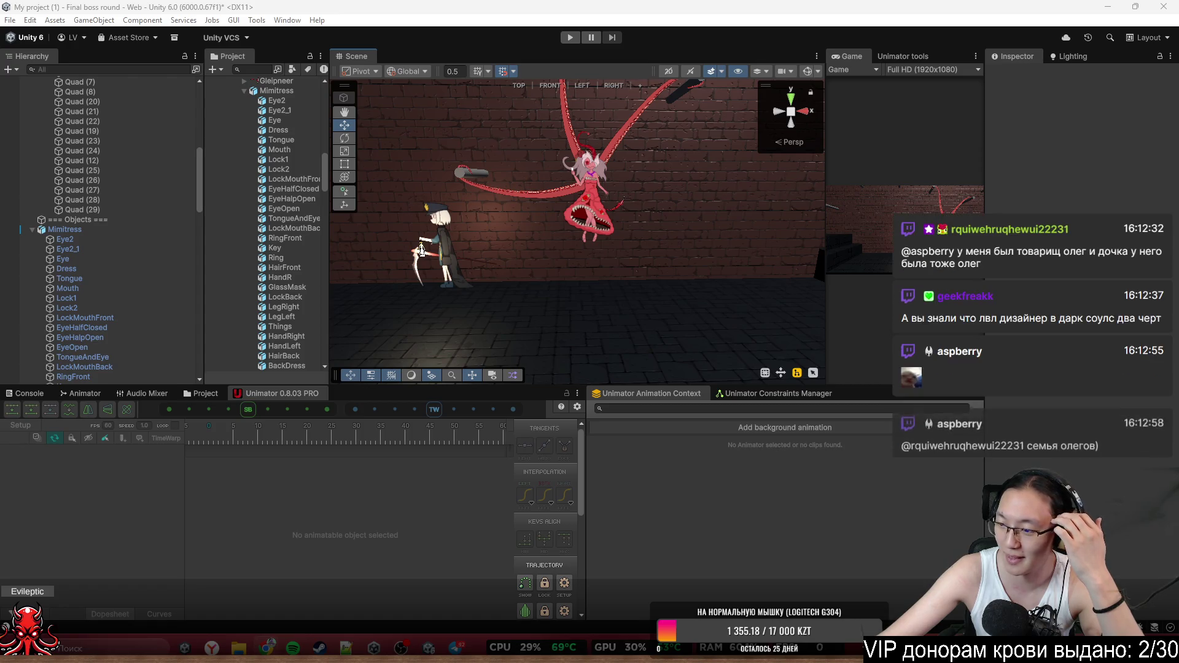
mouse_move(750, 337)
left_mouse_down()
mouse_move(490, 241)
mouse_move(610, 210)
mouse_move(596, 227)
mouse_move(618, 233)
left_mouse_up()
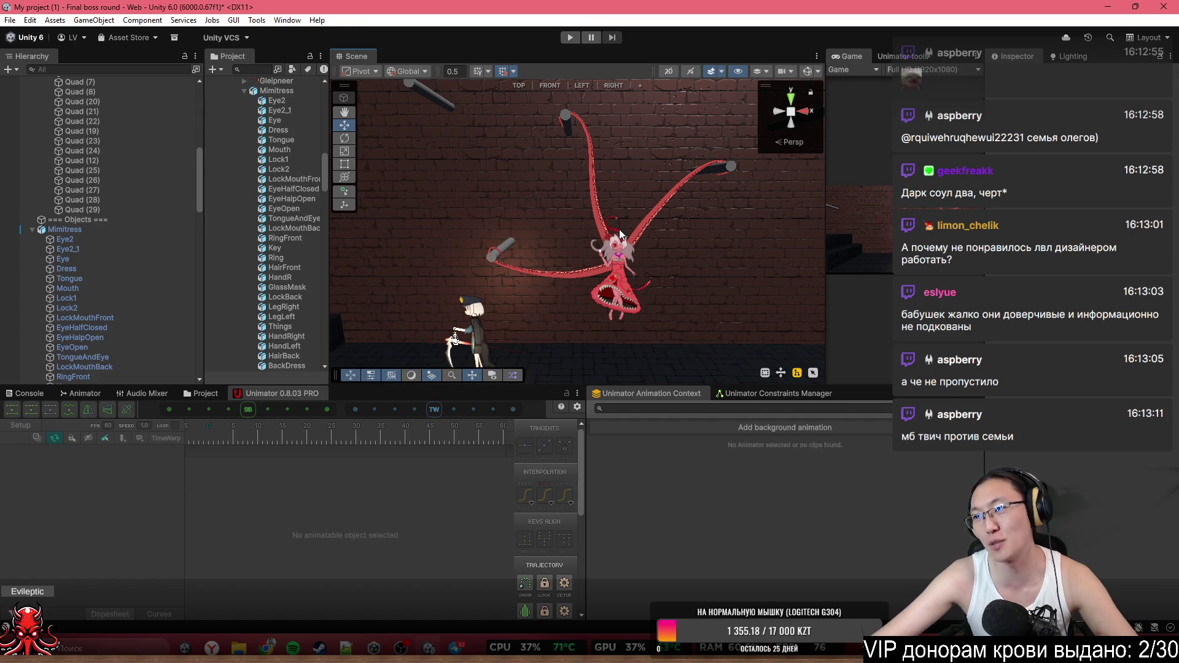
left_click_drag(670, 249, 503, 232)
Frame Mimitress in a frontal Scene view and browse the Project panel to Assets › _GAME
left_click_drag(538, 278, 645, 294)
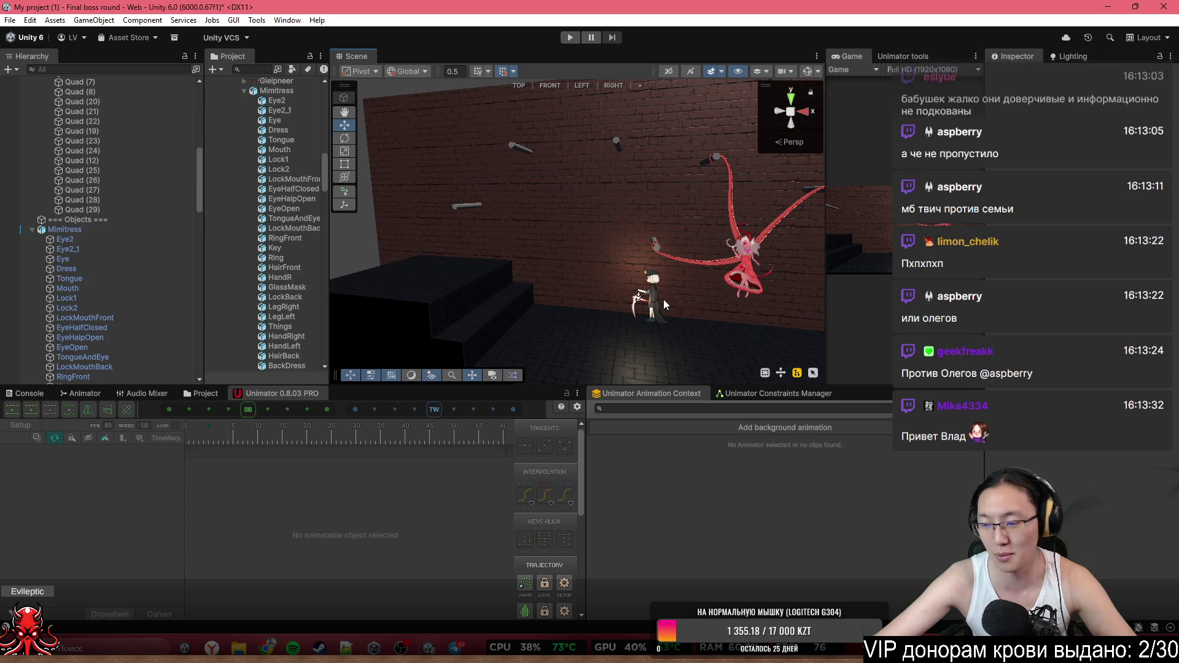
left_click_drag(485, 186, 633, 183)
scroll(630, 172, "up", 8)
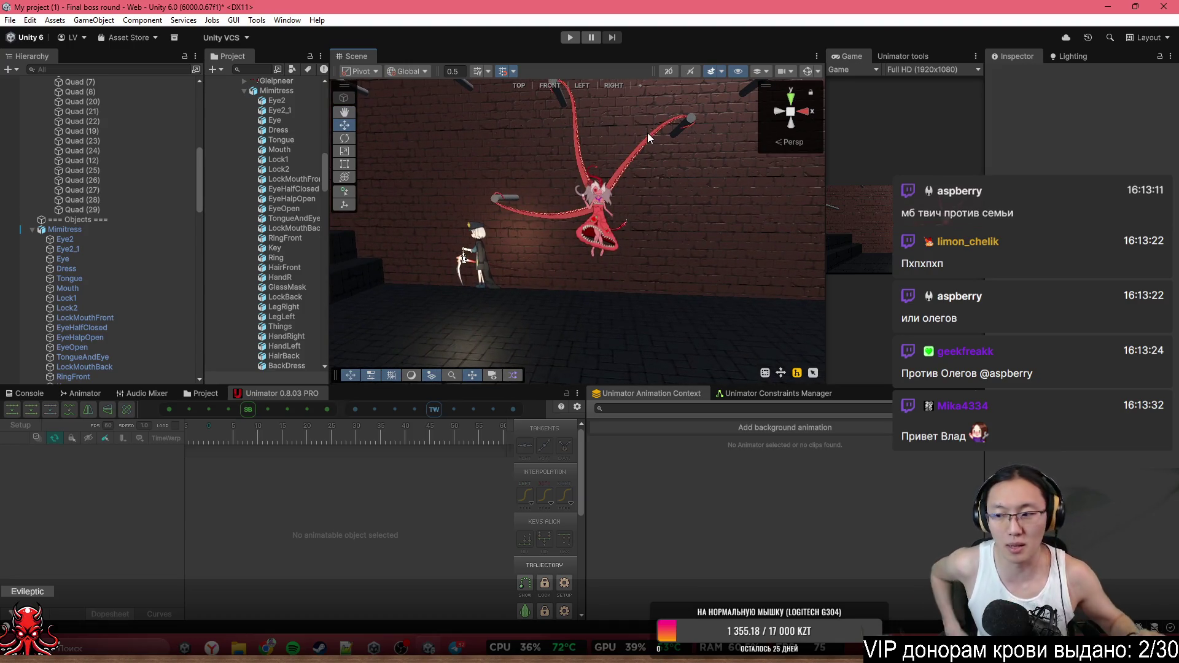
key("f")
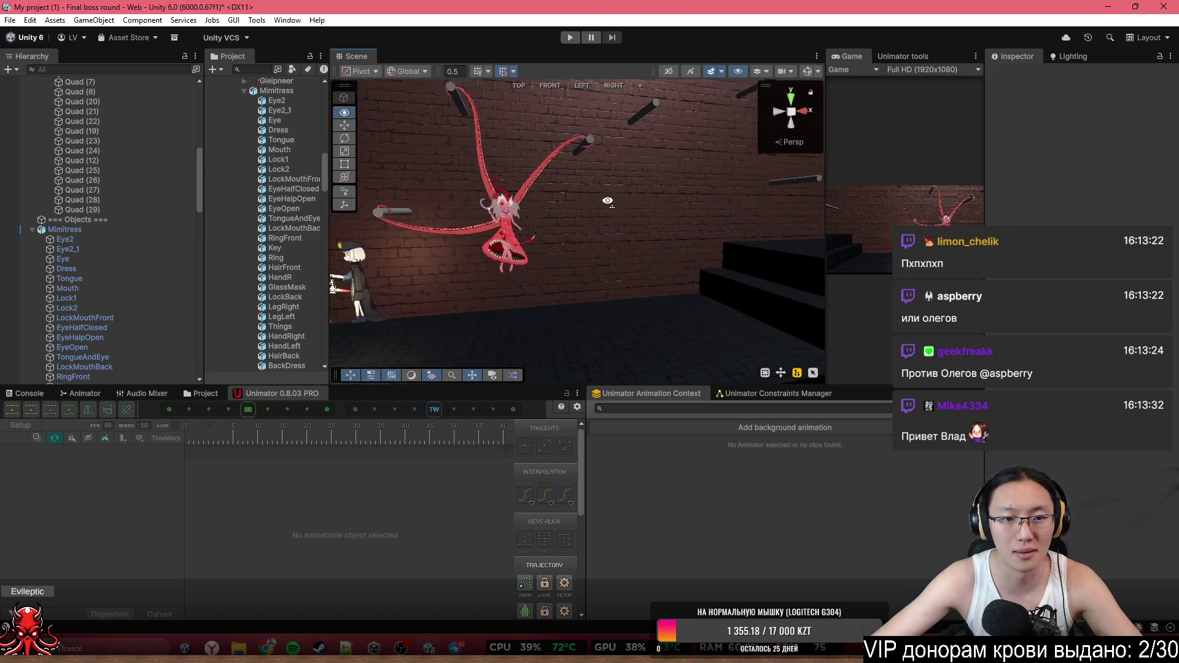
left_click(198, 394)
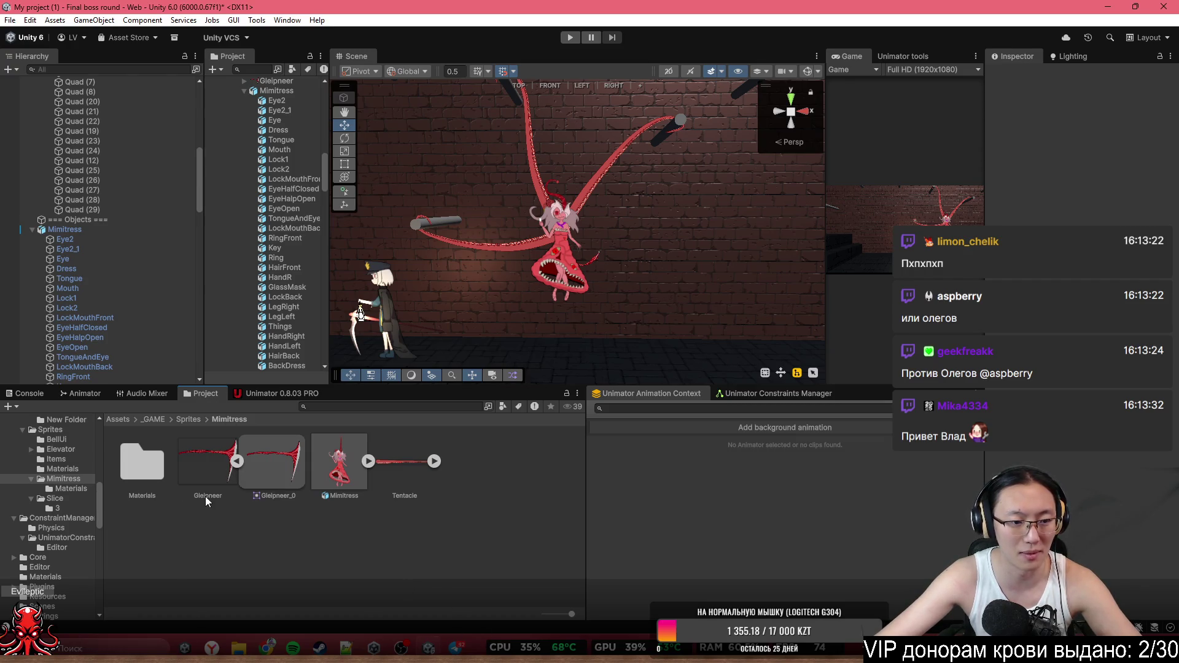
left_click(165, 420)
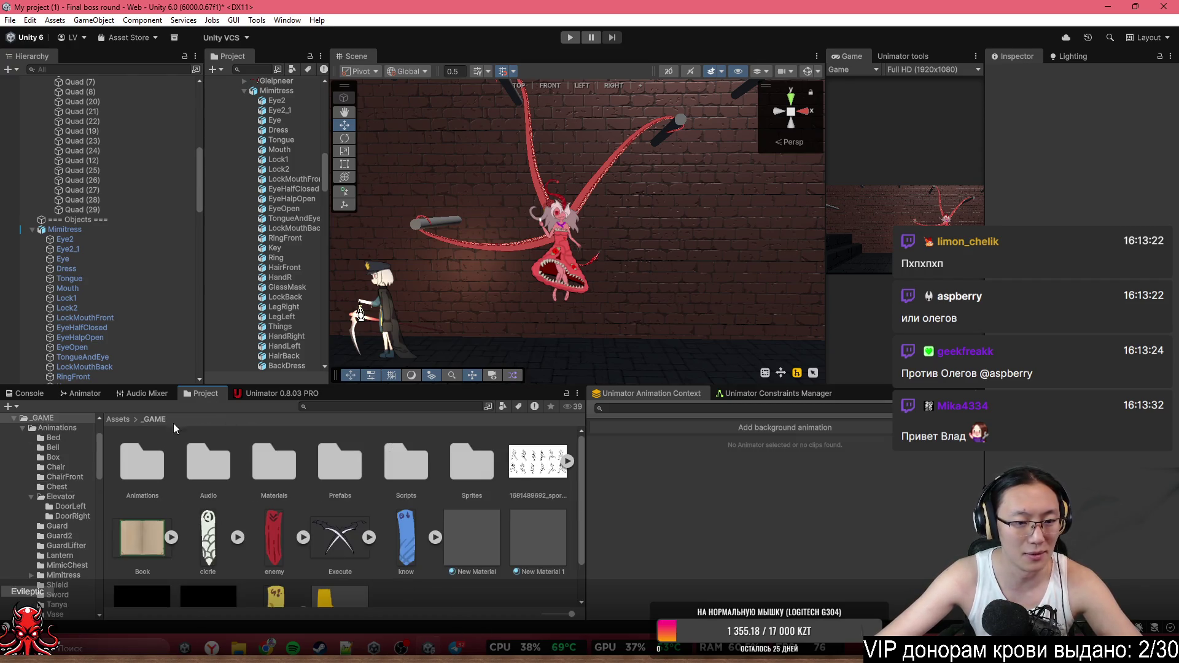
Open the Scripts folder and look inside its existing New Folder
double_click(400, 477)
scroll(430, 571, "down", 3)
right_click(431, 571)
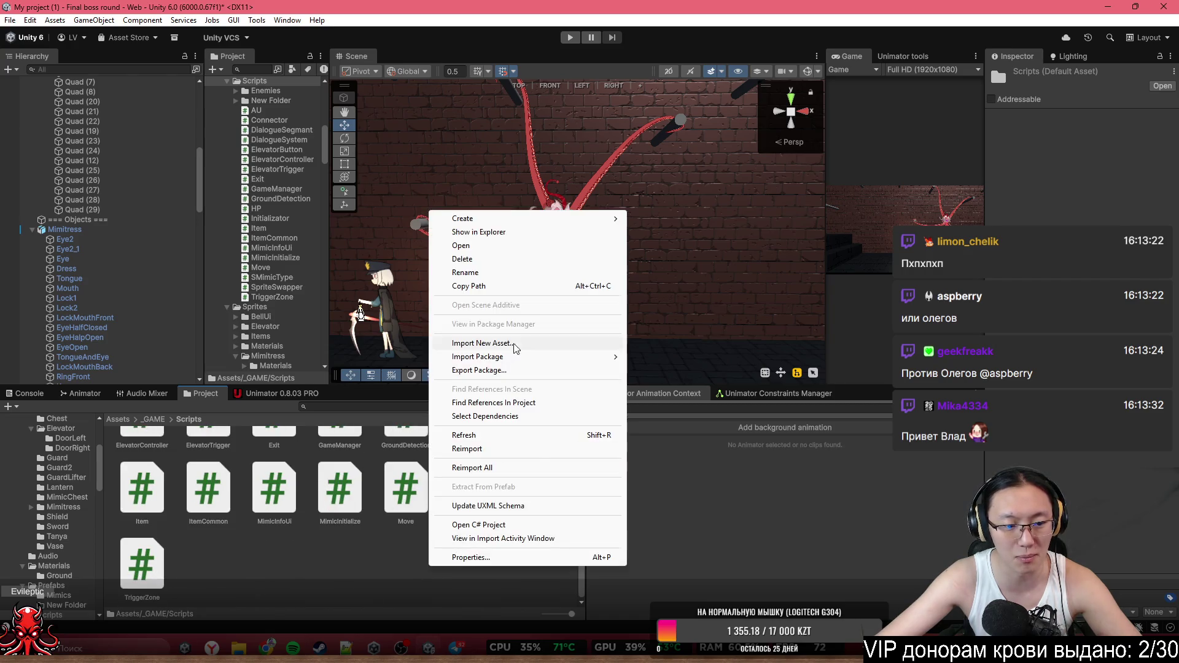
left_click(319, 576)
scroll(319, 576, "up", 3)
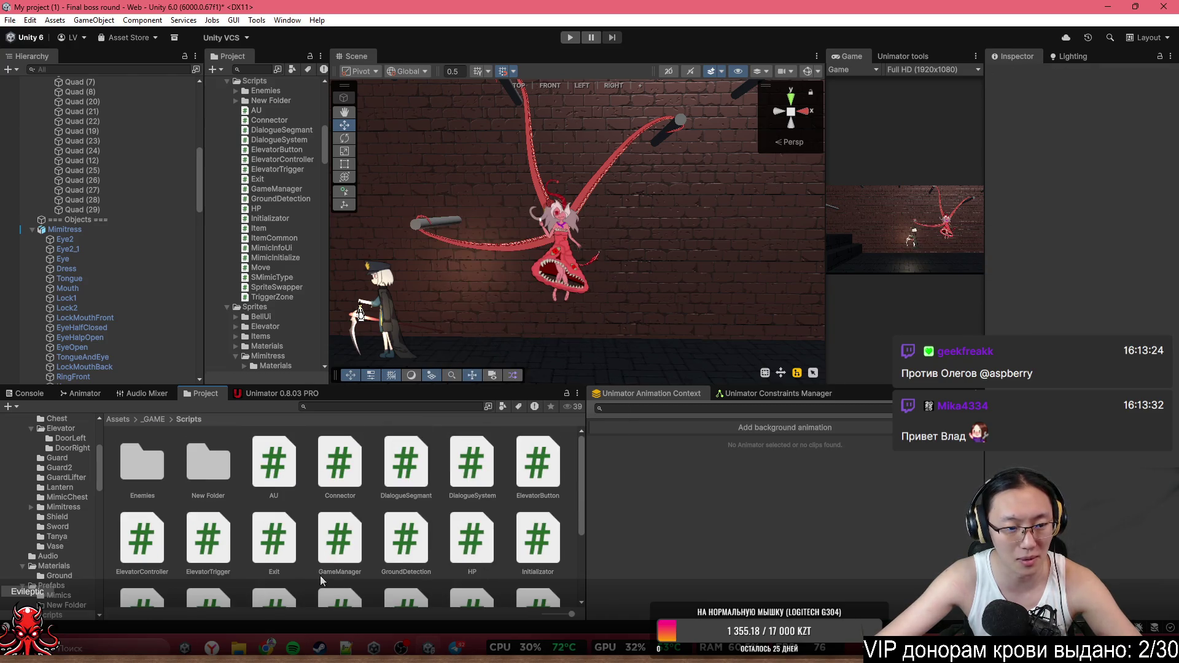
double_click(197, 464)
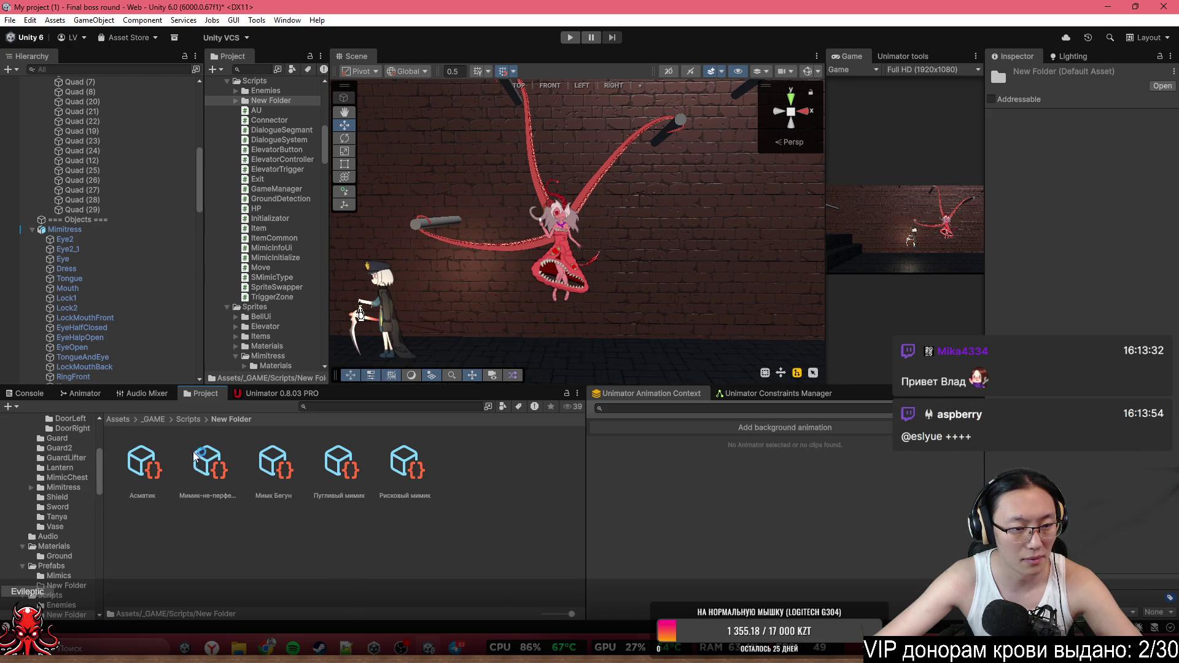
left_click(188, 419)
scroll(420, 565, "down", 2)
Create a folder named Mimitress inside Scripts
right_click(420, 591)
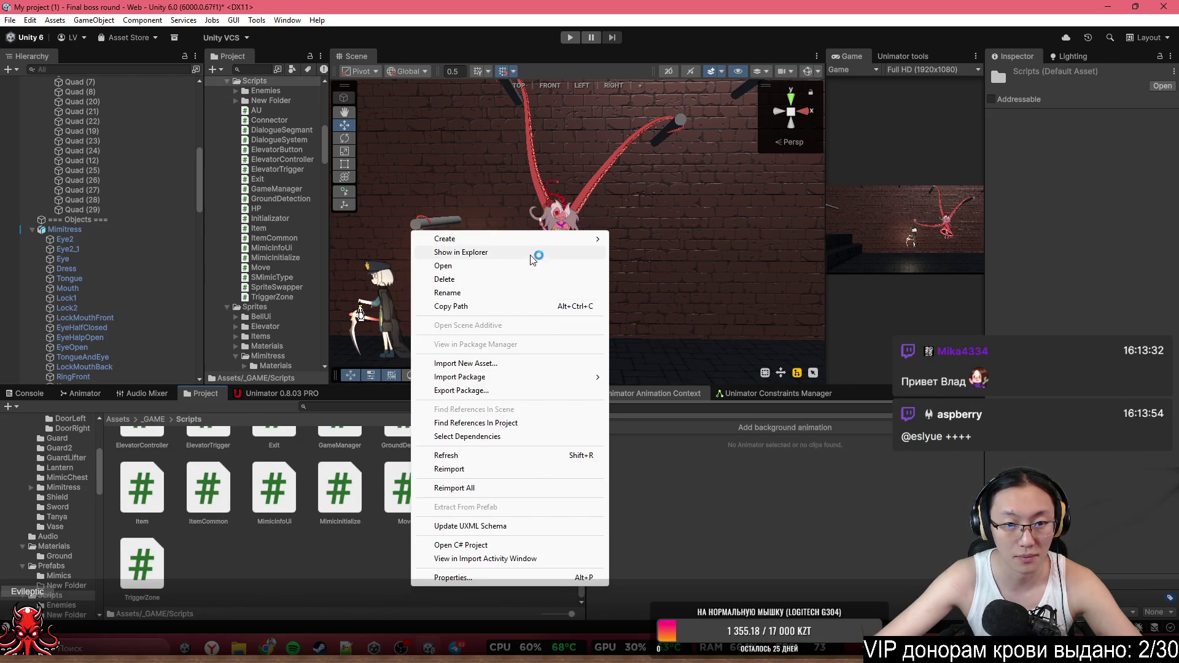
mouse_move(541, 234)
left_click(706, 239)
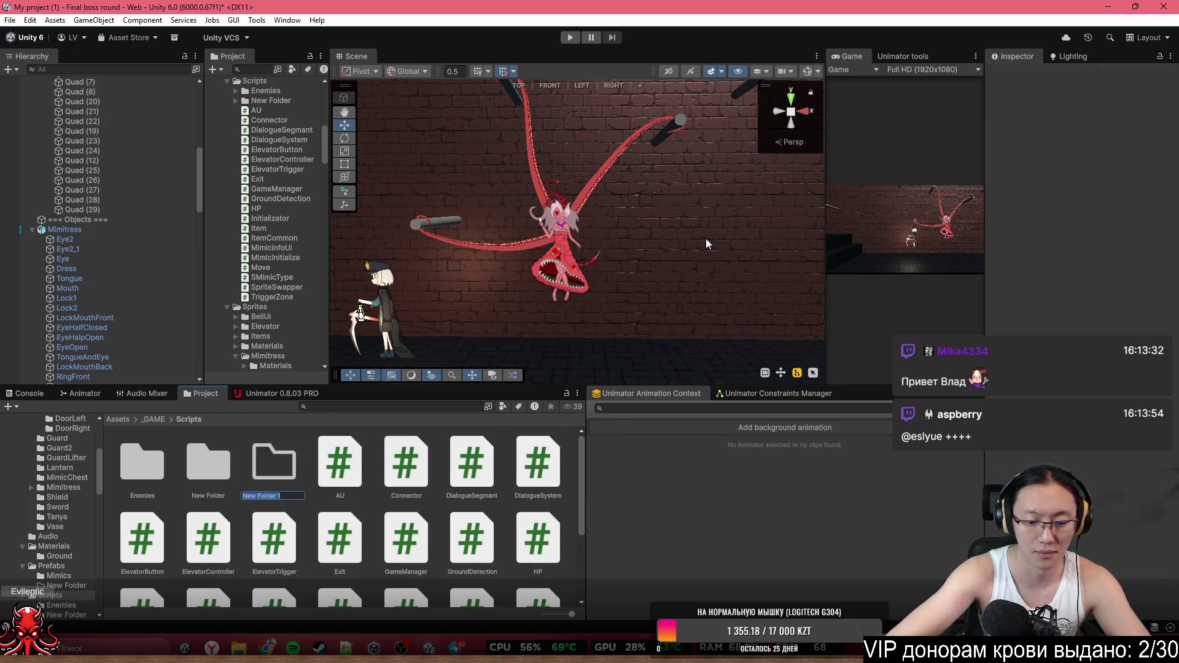
type("Mimitress")
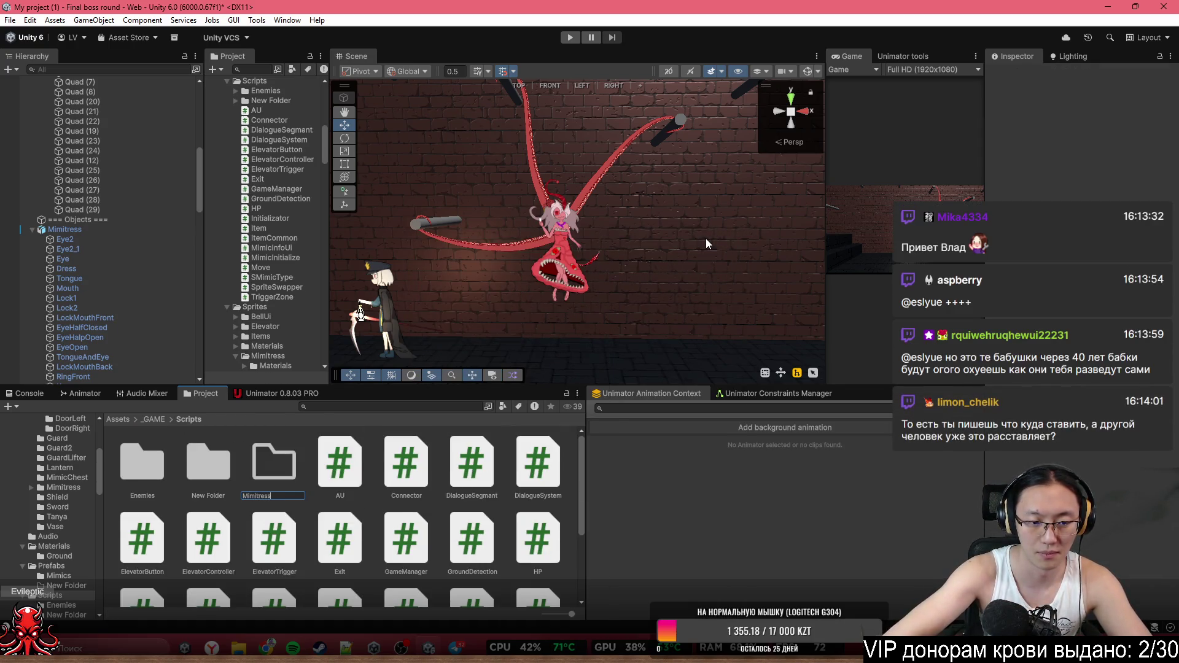
key("Return")
Create a MonoBehaviour script named Mimitress in that folder and open it in Visual Studio
double_click(212, 470)
right_click(215, 476)
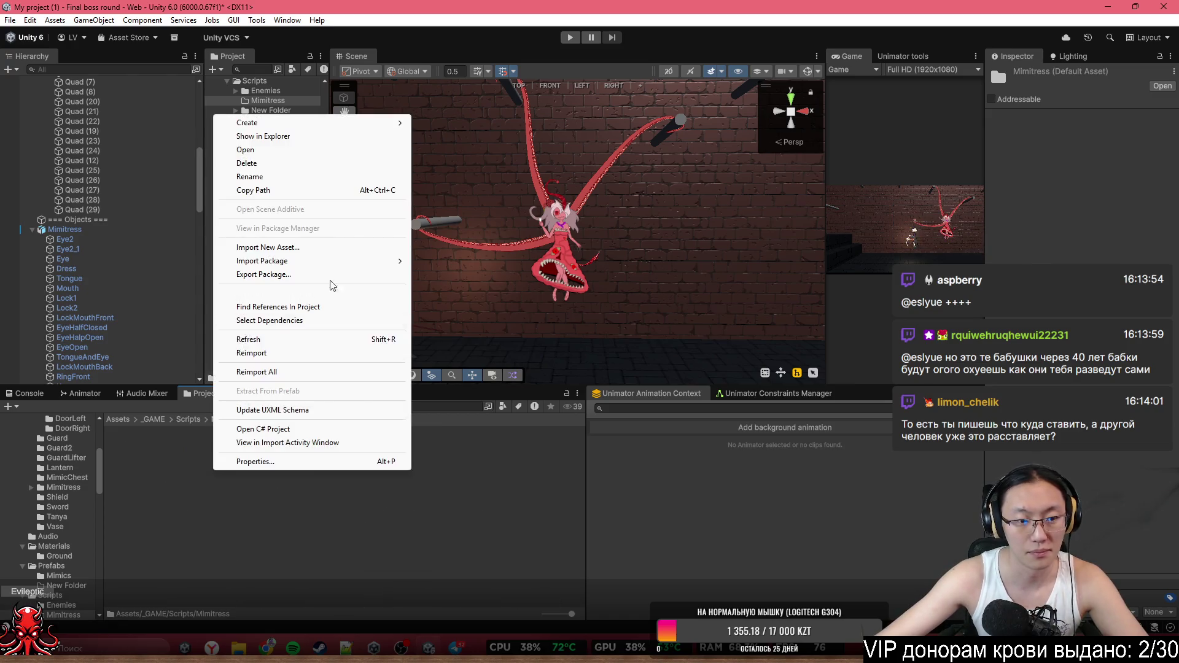
mouse_move(344, 123)
left_click(492, 150)
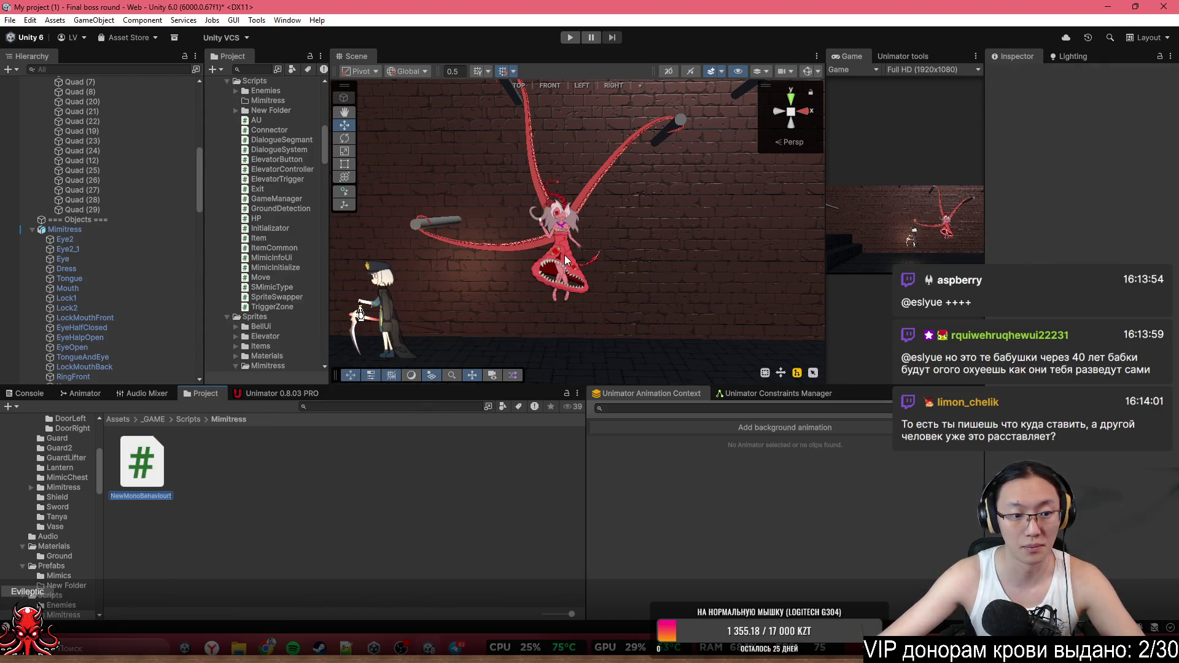
type("Mimitress")
key("Return")
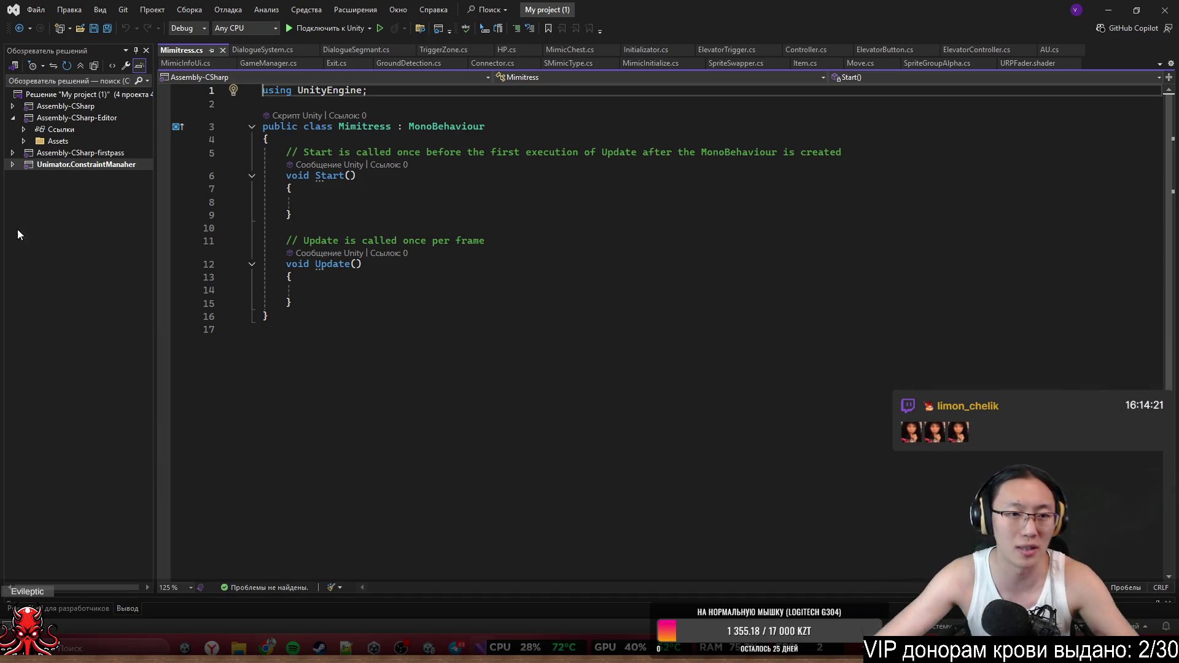
left_click(333, 302)
Delete the default Start and Update methods and leave blank lines in the class
left_click_drag(334, 301, 286, 152)
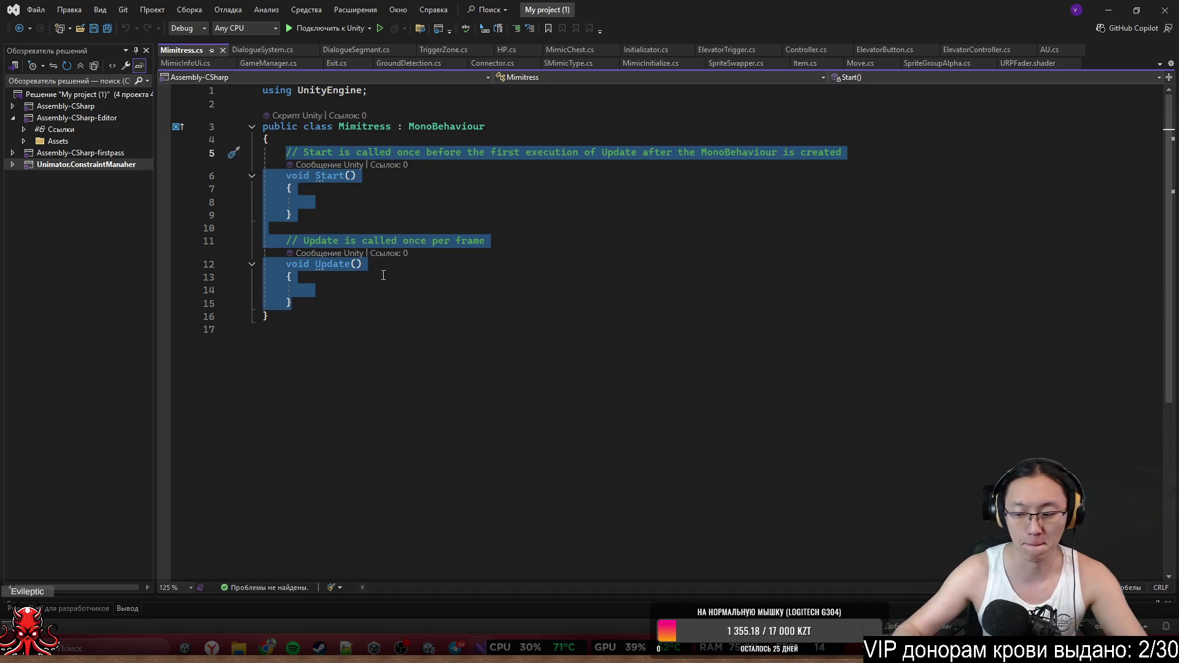
key("Delete")
key("Return")
key("Return")
key("Return")
key("Return")
key("Up")
key("Up")
key("Up")
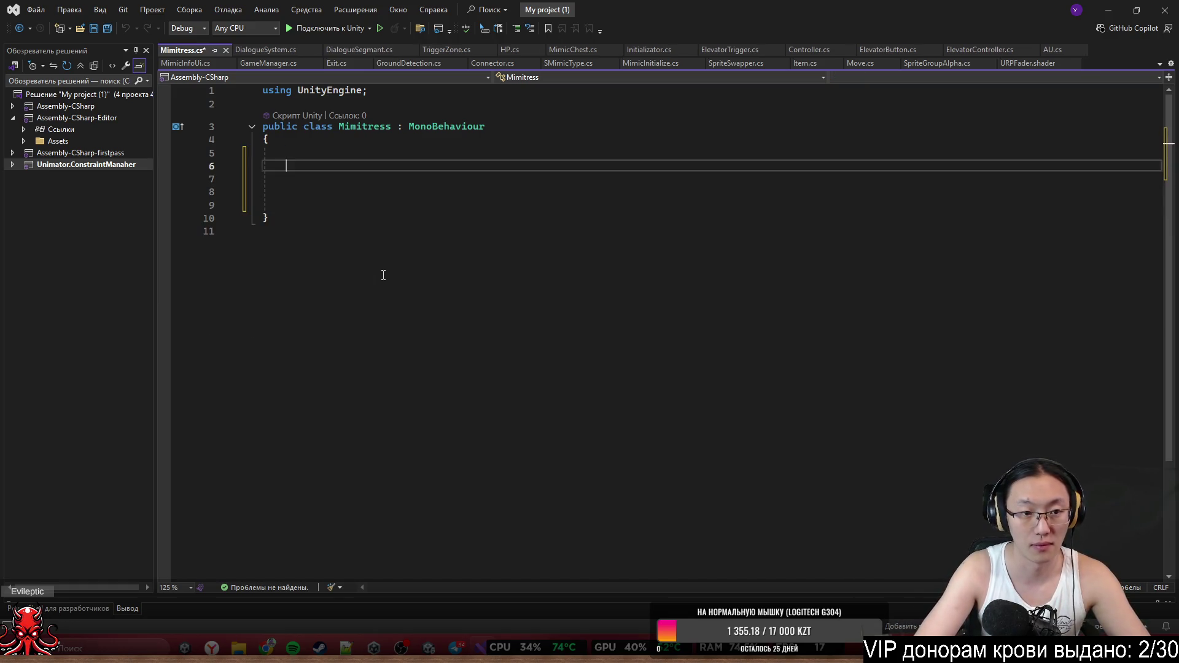
Declare [SerializeField] Transform tailRoot; on line 5 using IntelliSense
type("[SG")
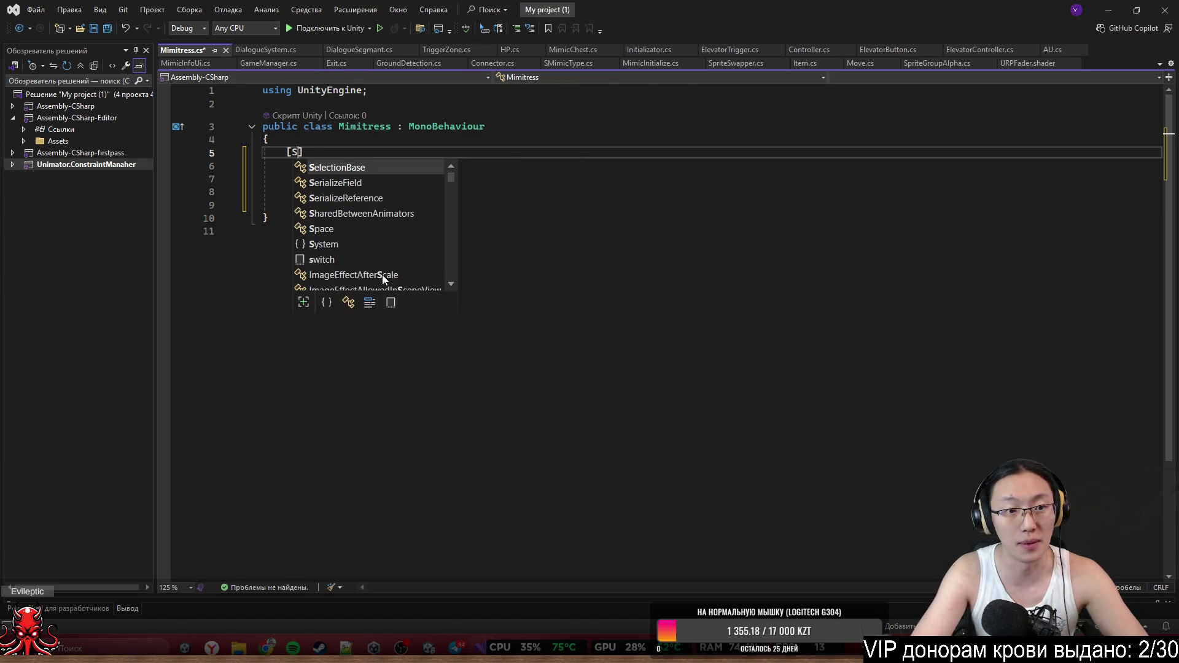
key("BackSpace")
type("F")
key("Tab")
type("] ")
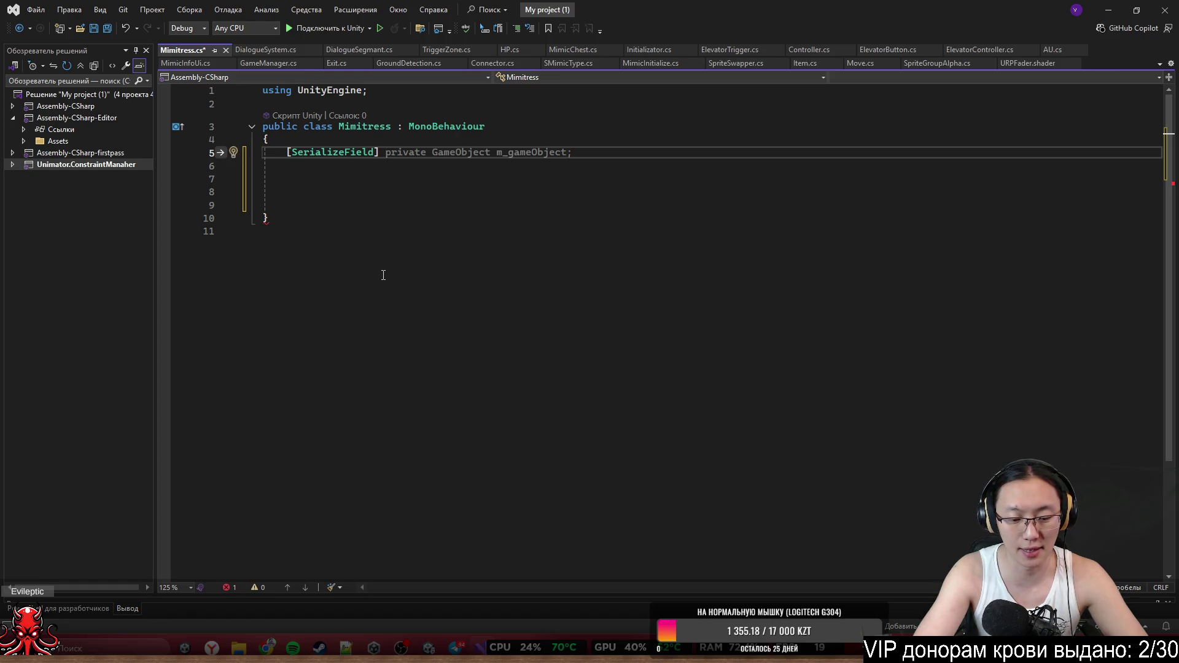
type("Transfo")
key("space")
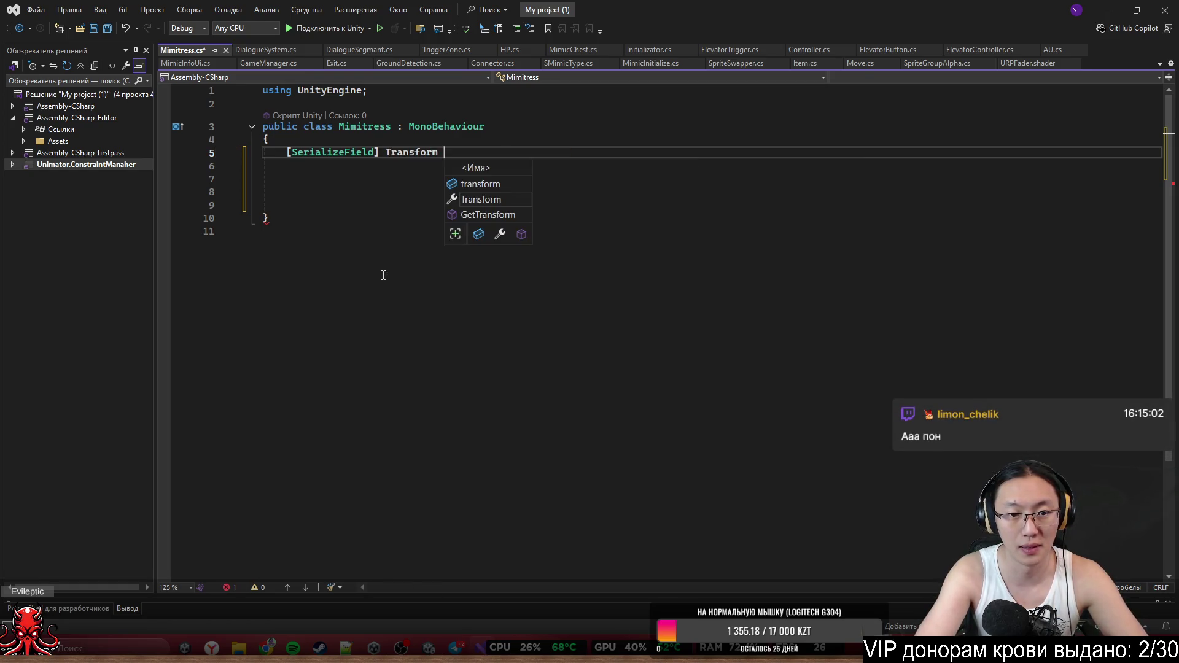
type("Tai")
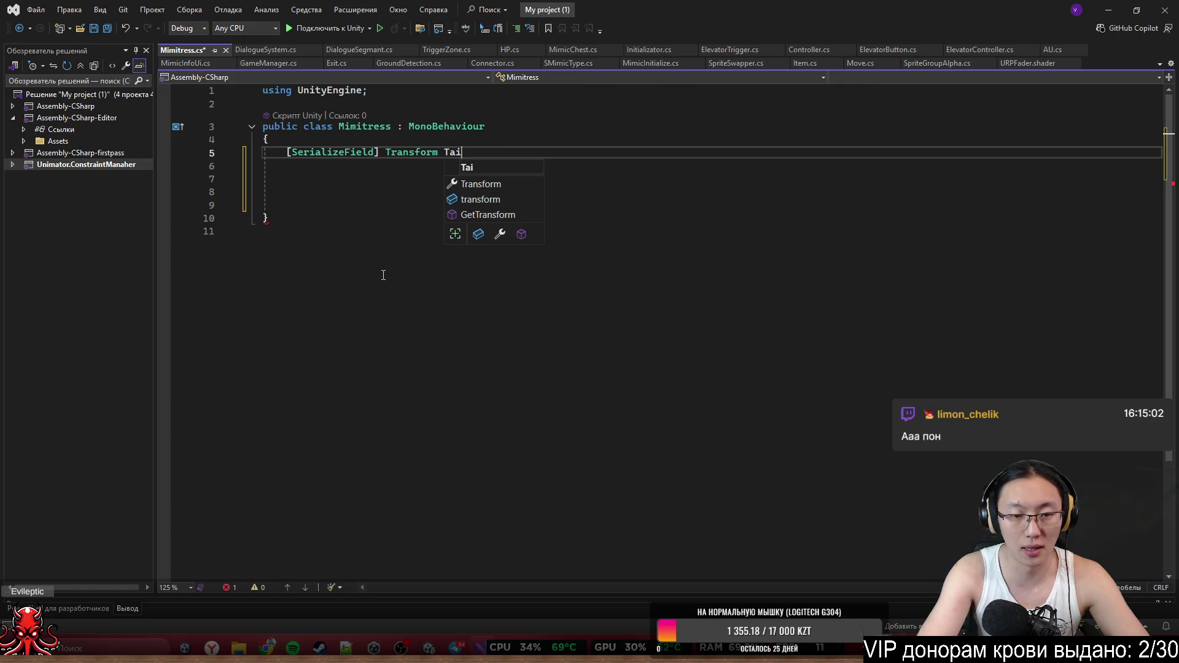
type("lRoot")
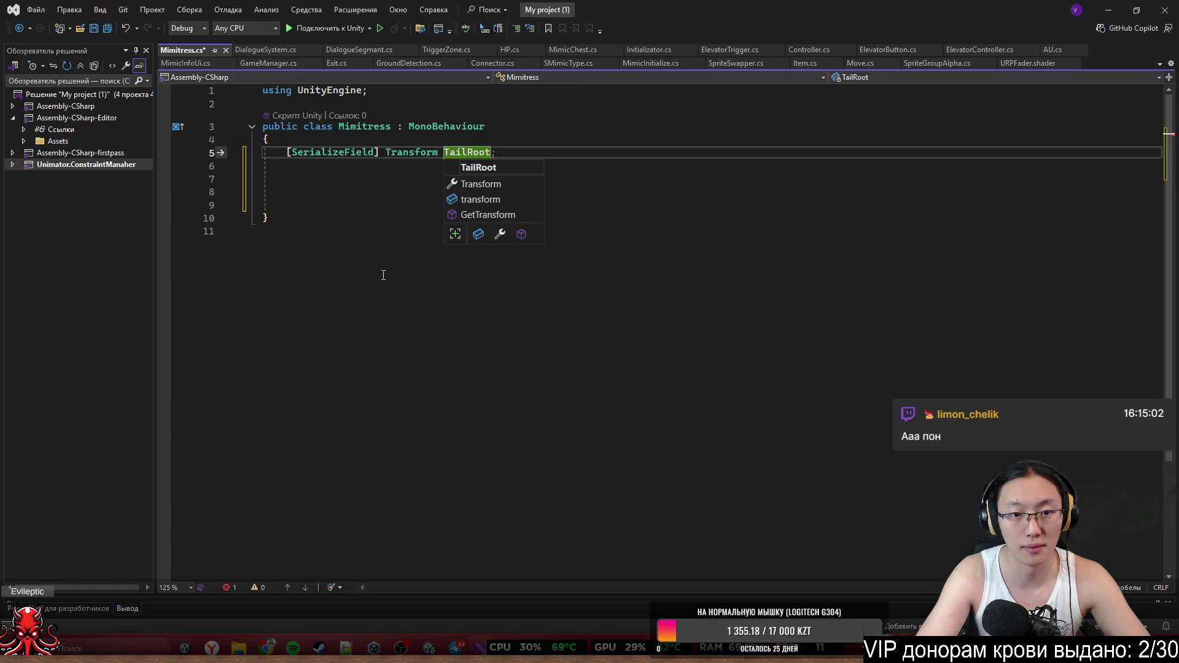
type("t")
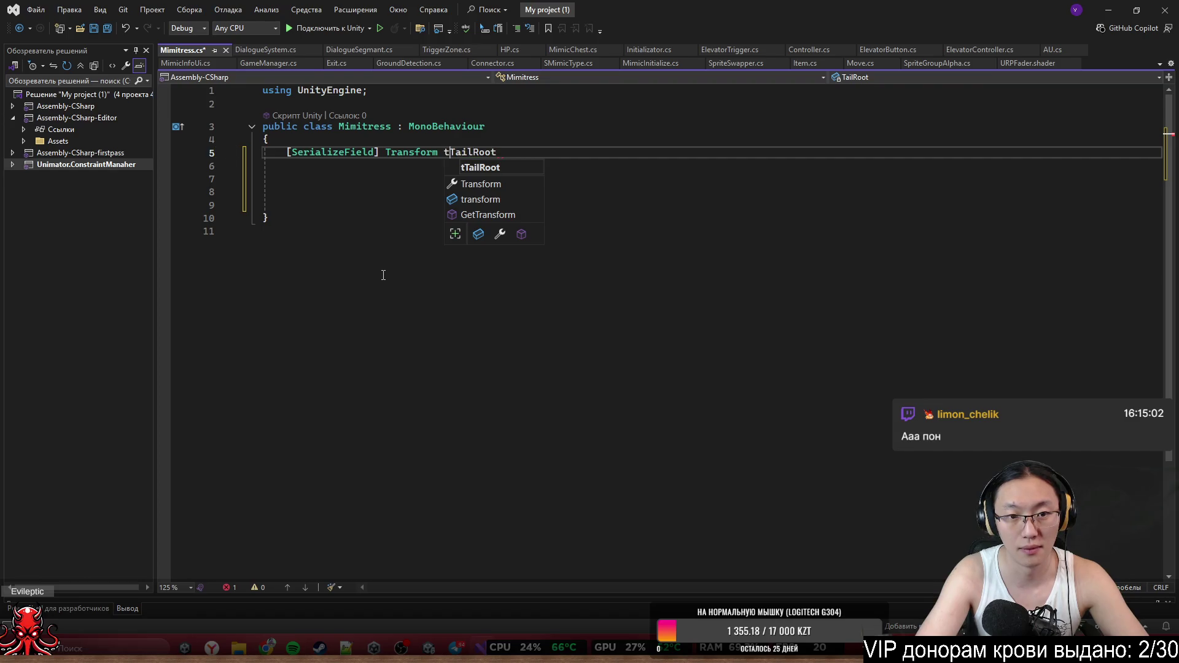
key("Delete")
key("End")
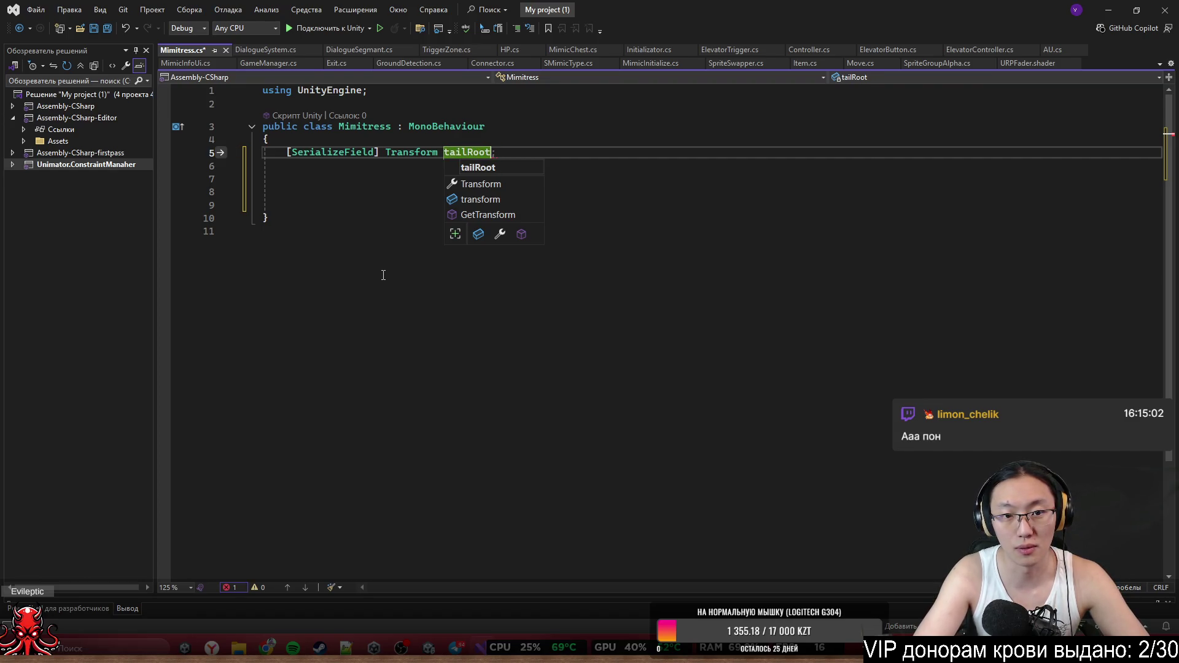
type(";")
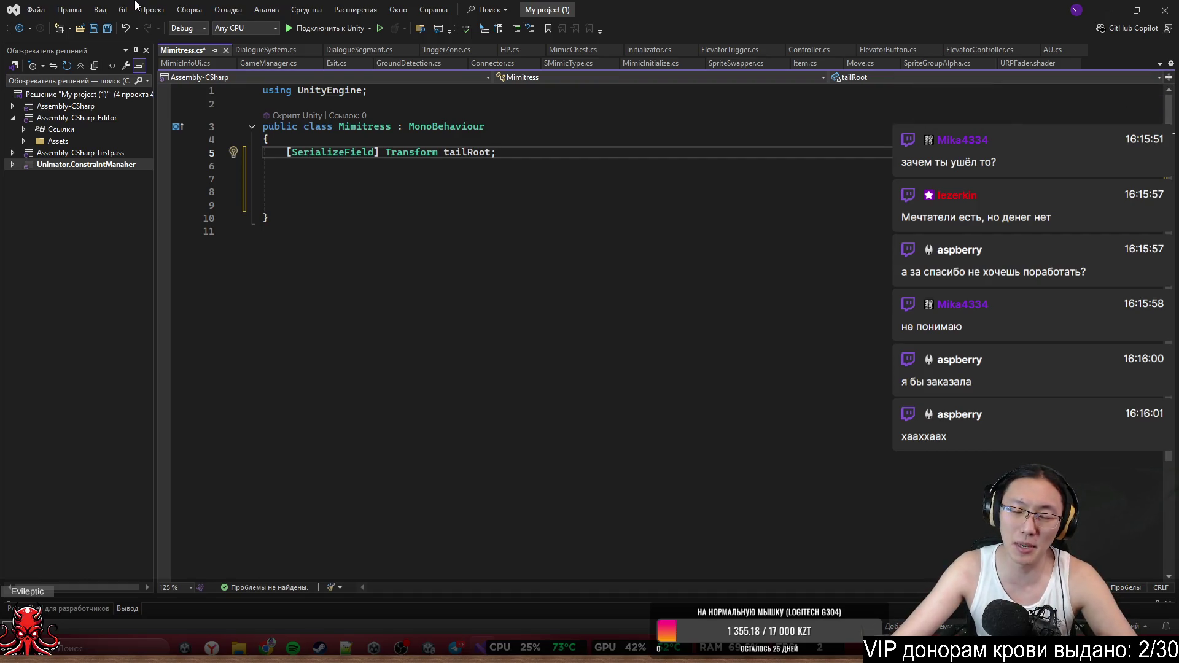
left_click(449, 182)
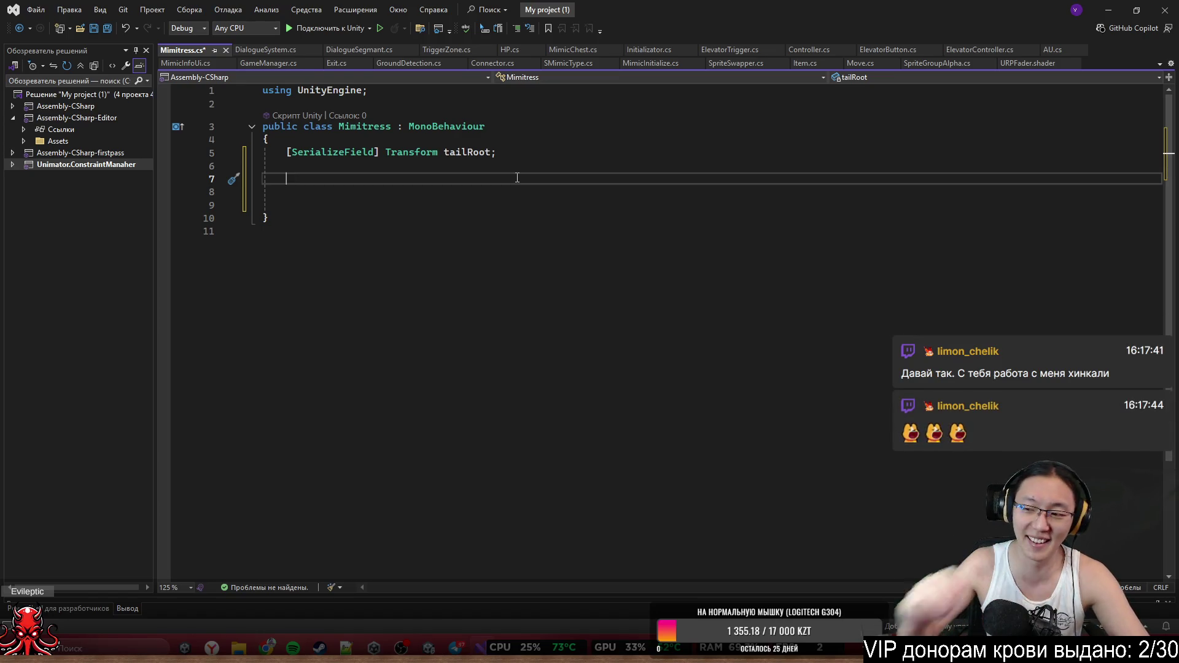
Add an empty public void Attack() method below the tailRoot field
key("Up")
key("Down")
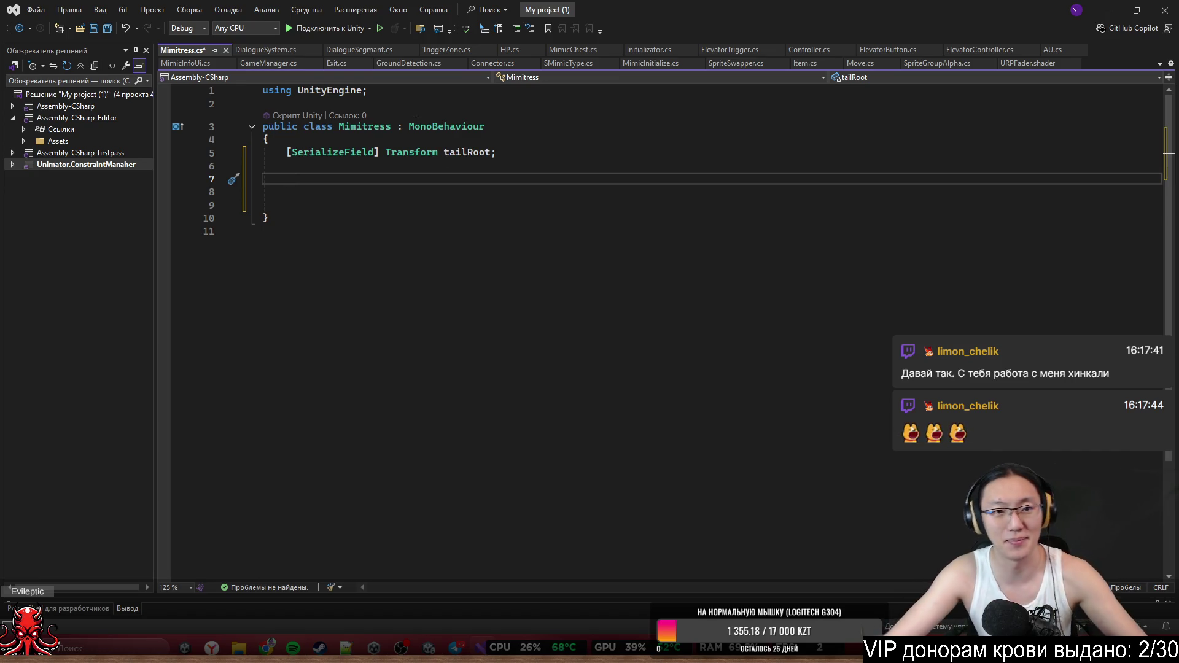
key("Return")
key("Return")
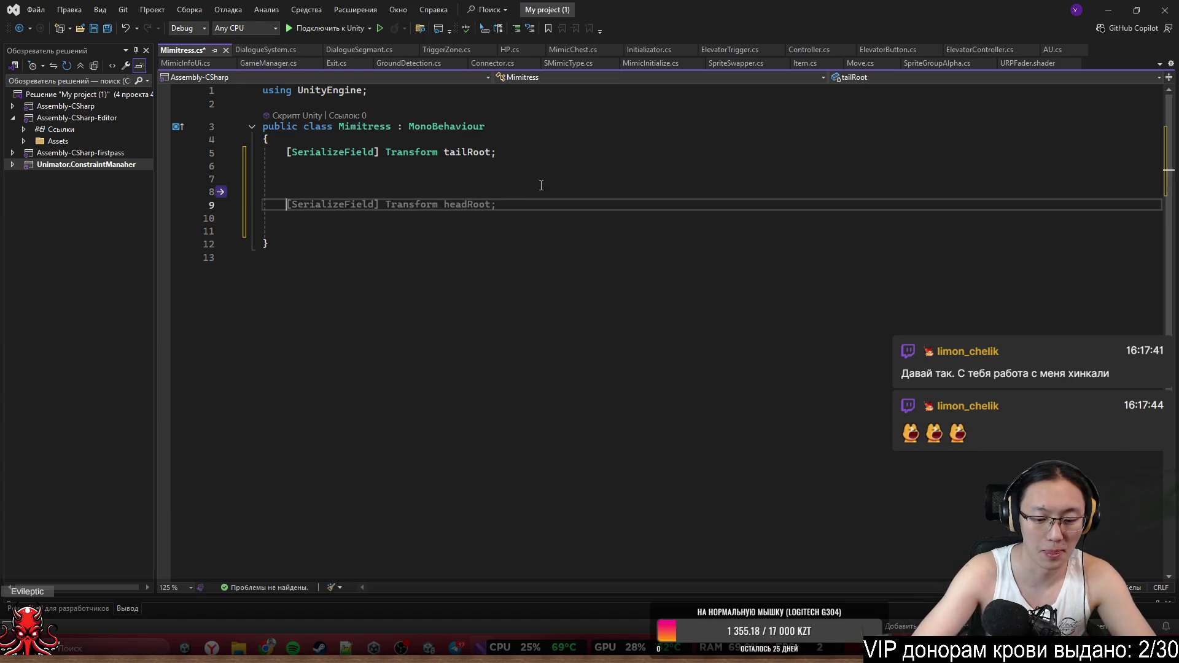
type("public void Attack")
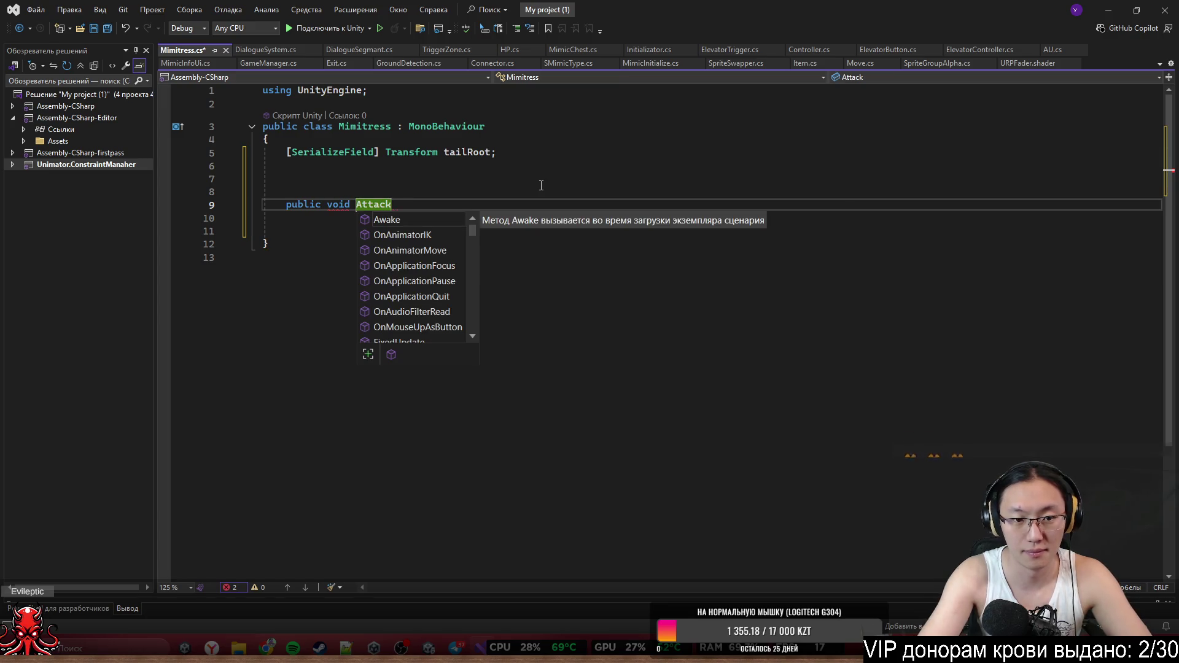
type("()")
key("Return")
type("{")
key("Return")
key("Down")
key("Return")
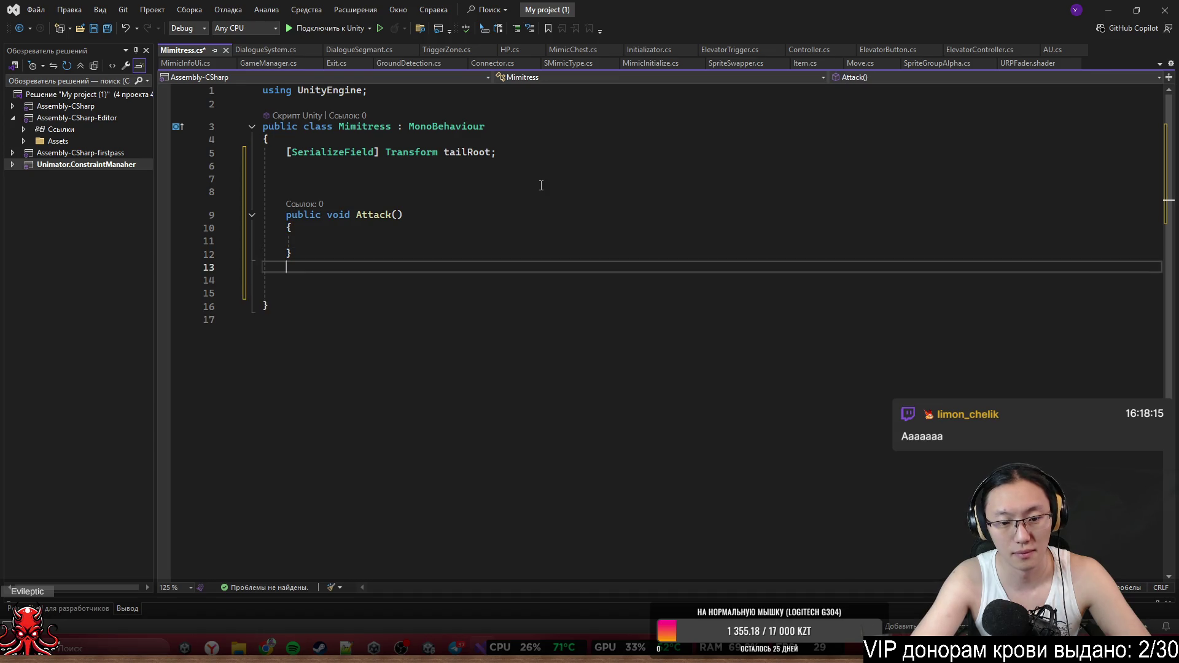
Add an empty public void EndAttack() method, fixing typos and discarding the Copilot suggestion
type("publi")
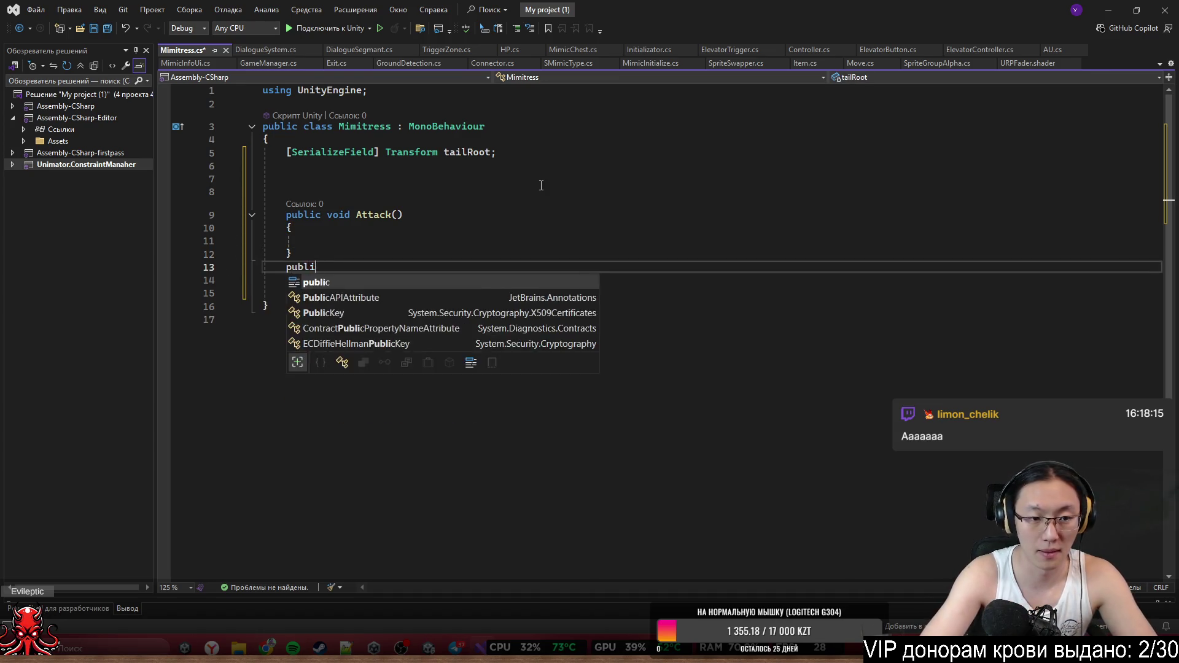
type("c void AttackEnd")
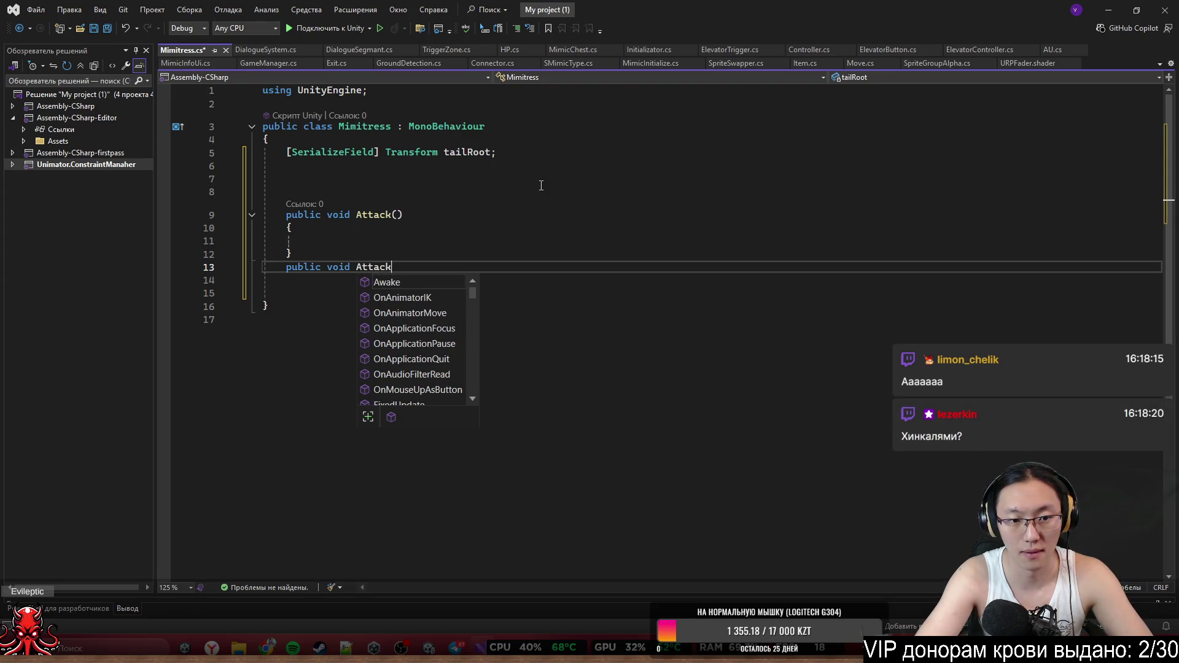
key("ctrl+shift+Left")
key("BackSpace")
type("EndAttaclk")
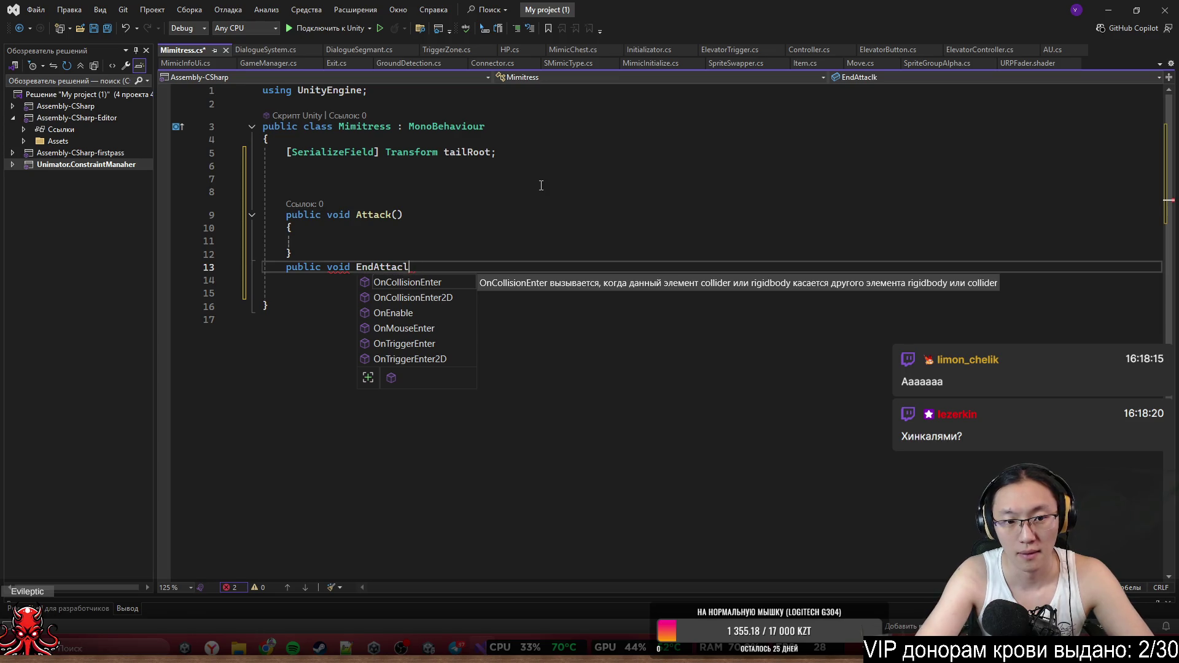
key("BackSpace")
key("BackSpace")
type("(")
key("BackSpace")
type("k()")
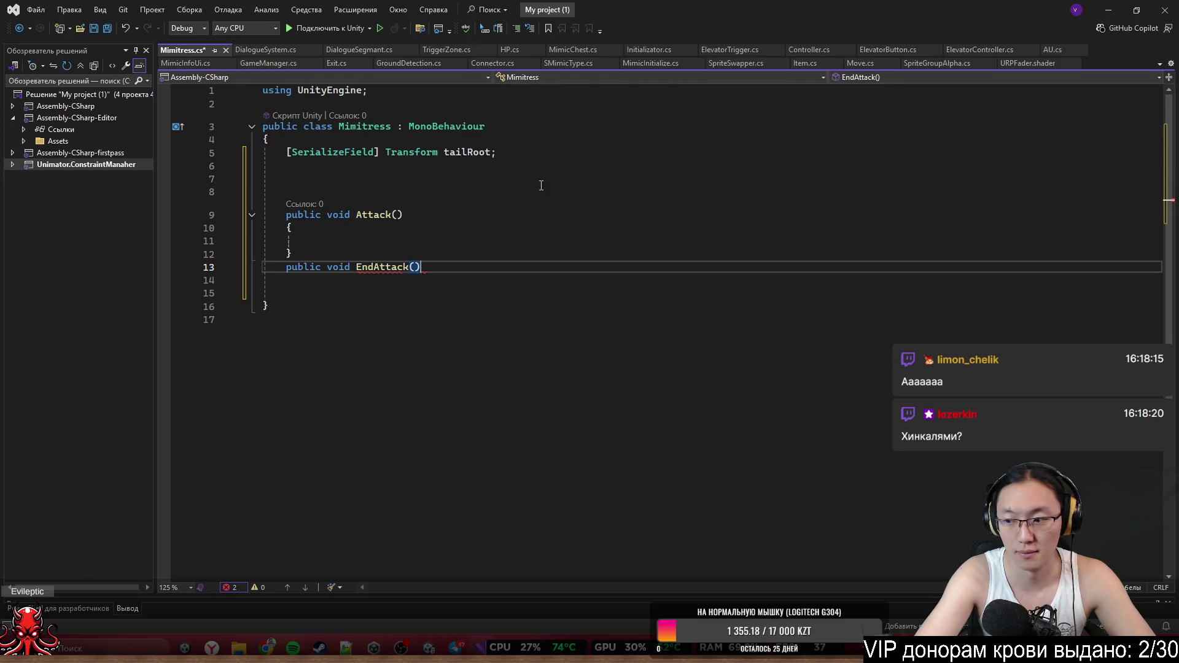
type(" {")
key("Return")
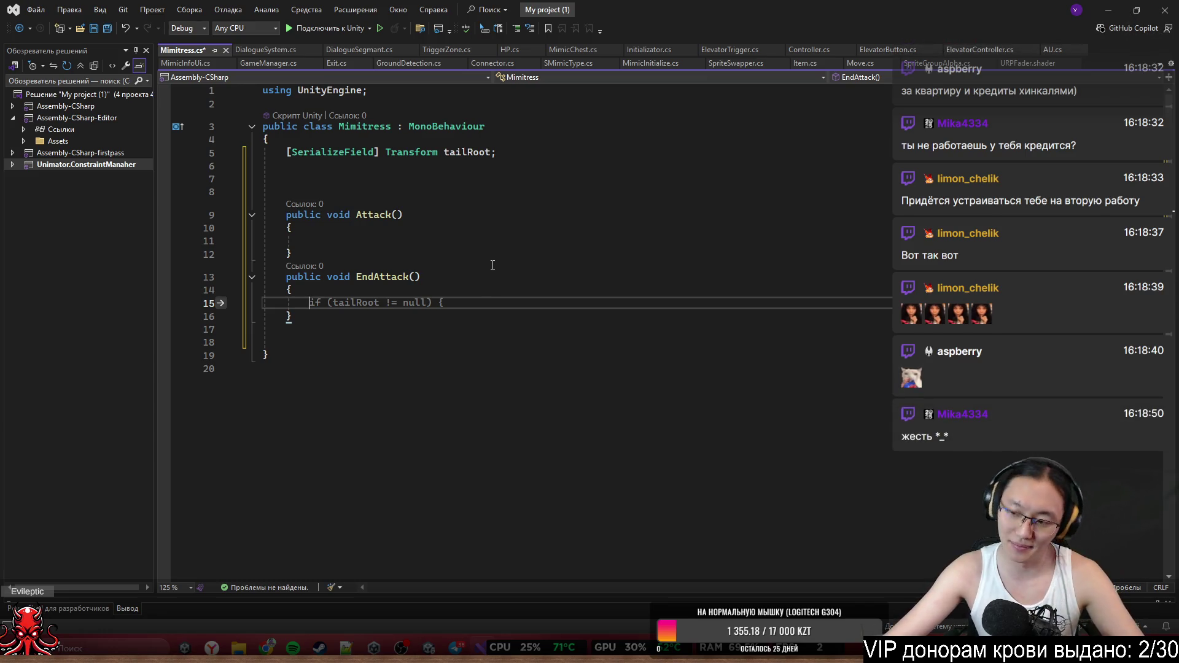
left_click(382, 214)
left_click(390, 178)
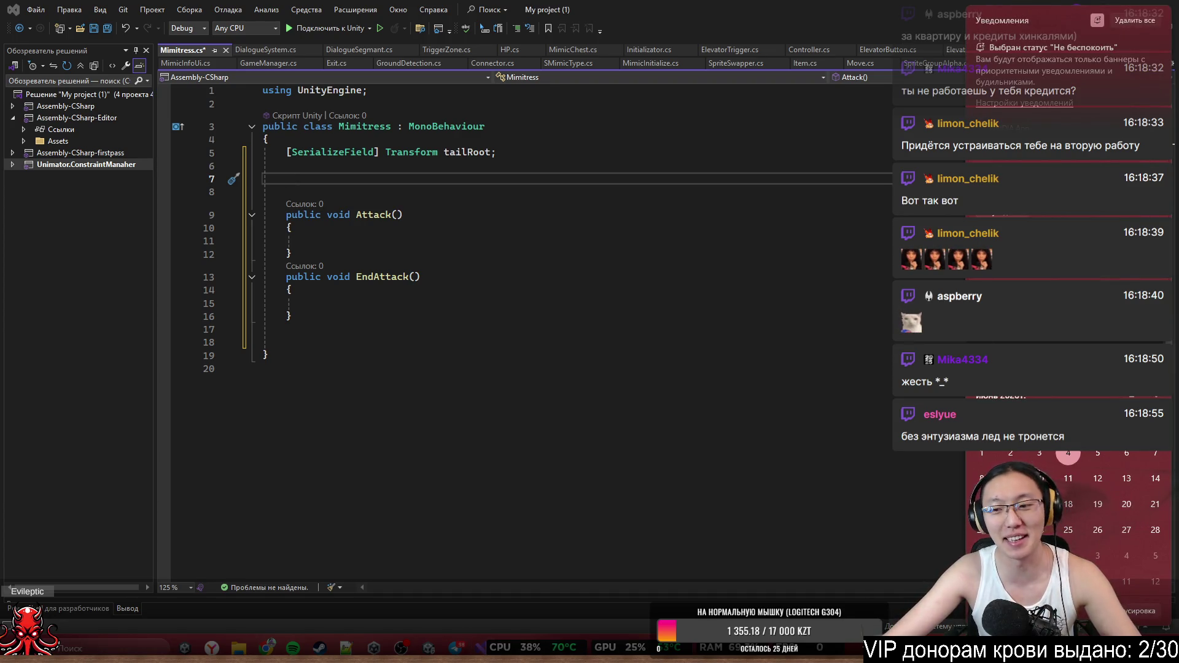
left_click(489, 248)
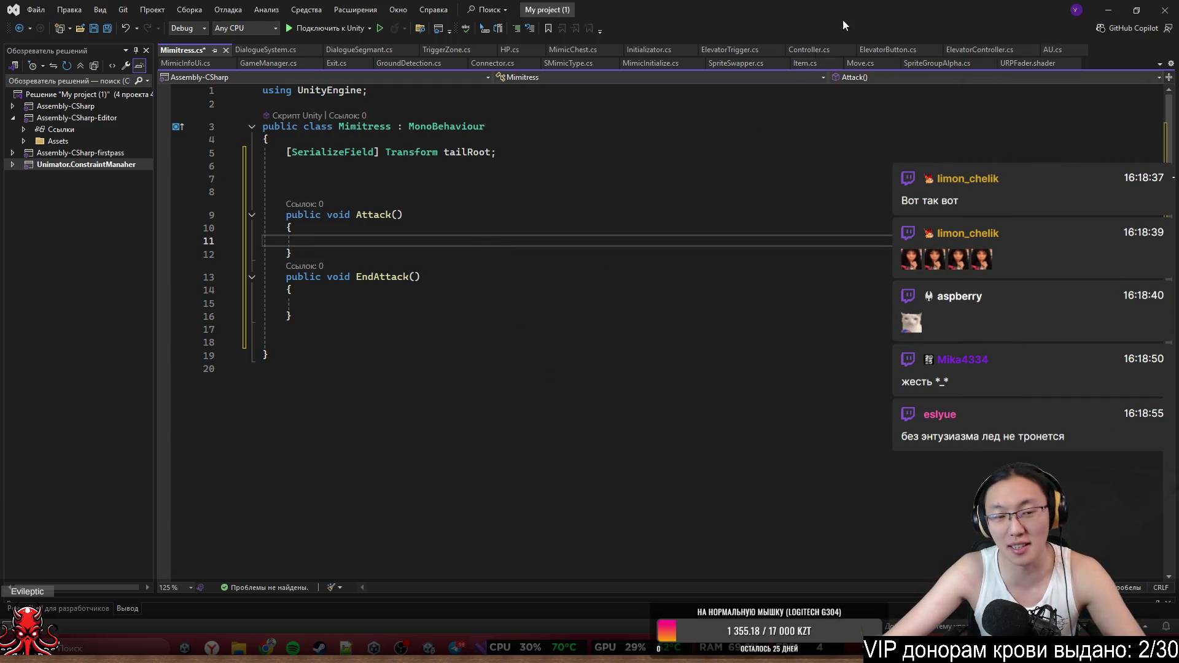
left_click(1136, 10)
left_click(752, 138)
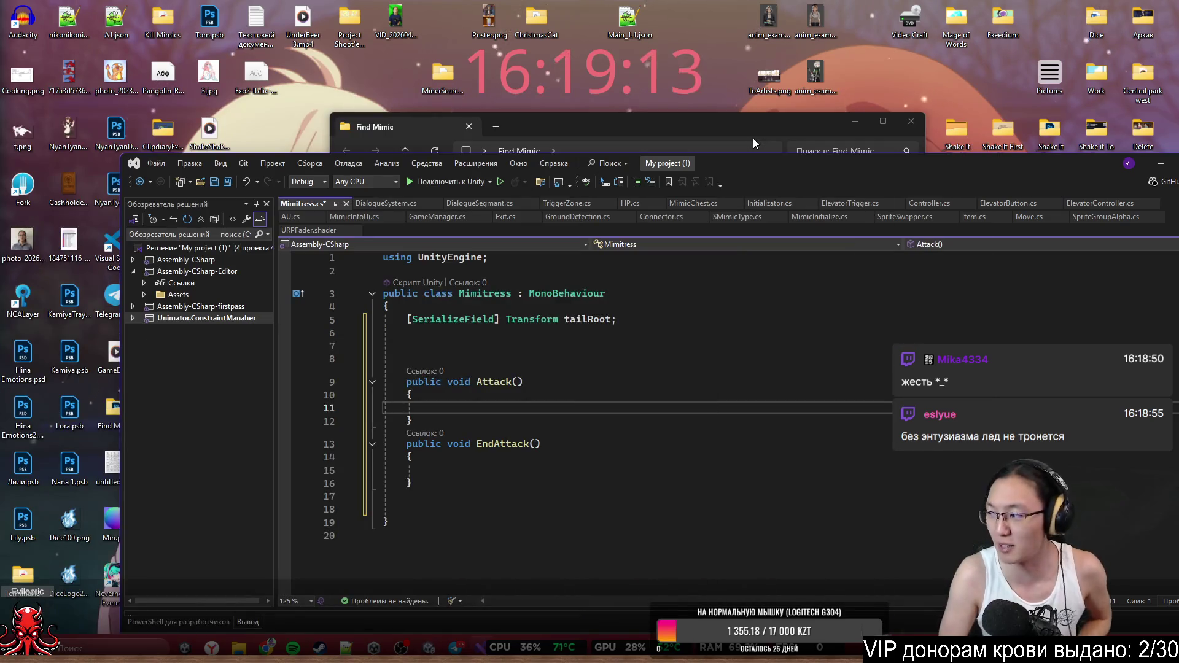
mouse_move(737, 154)
left_mouse_down()
mouse_move(828, 153)
mouse_move(826, 166)
mouse_move(767, 154)
left_mouse_up()
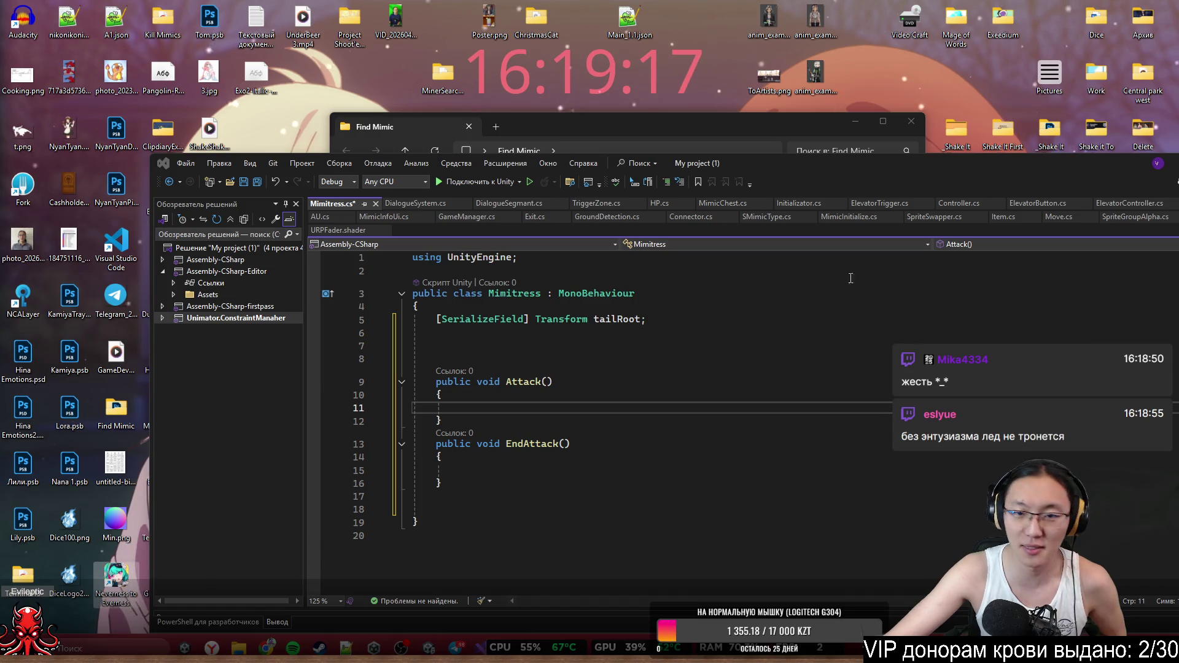
left_click_drag(927, 185, 776, 2)
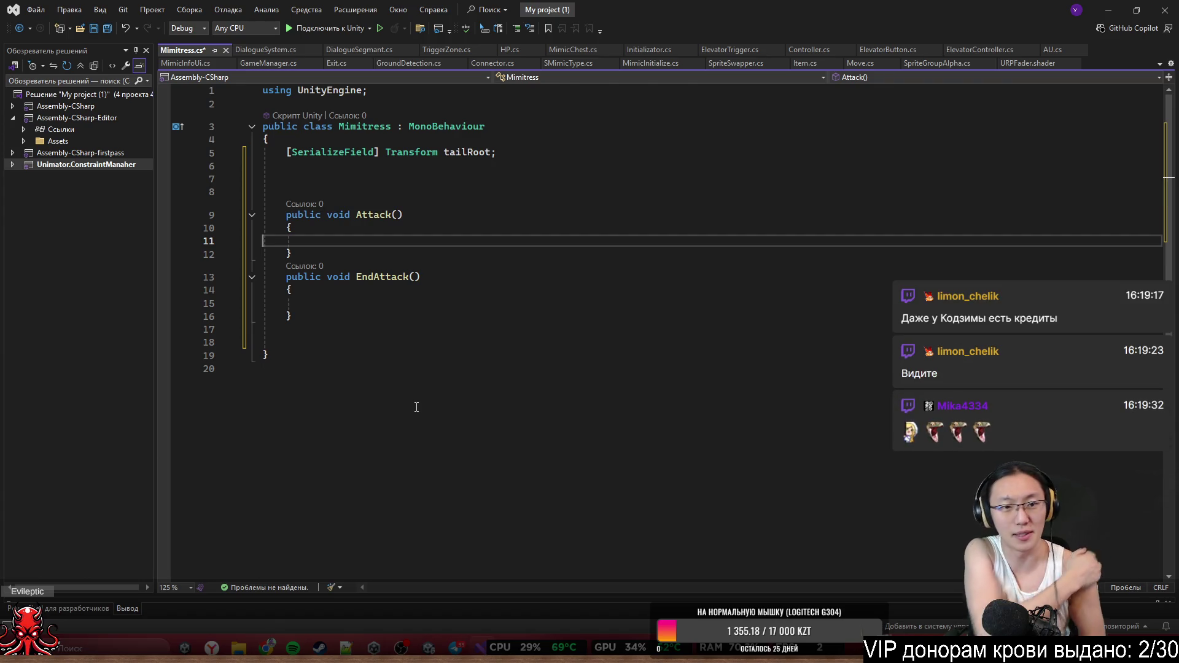
left_click_drag(357, 214, 289, 241)
left_click(422, 242)
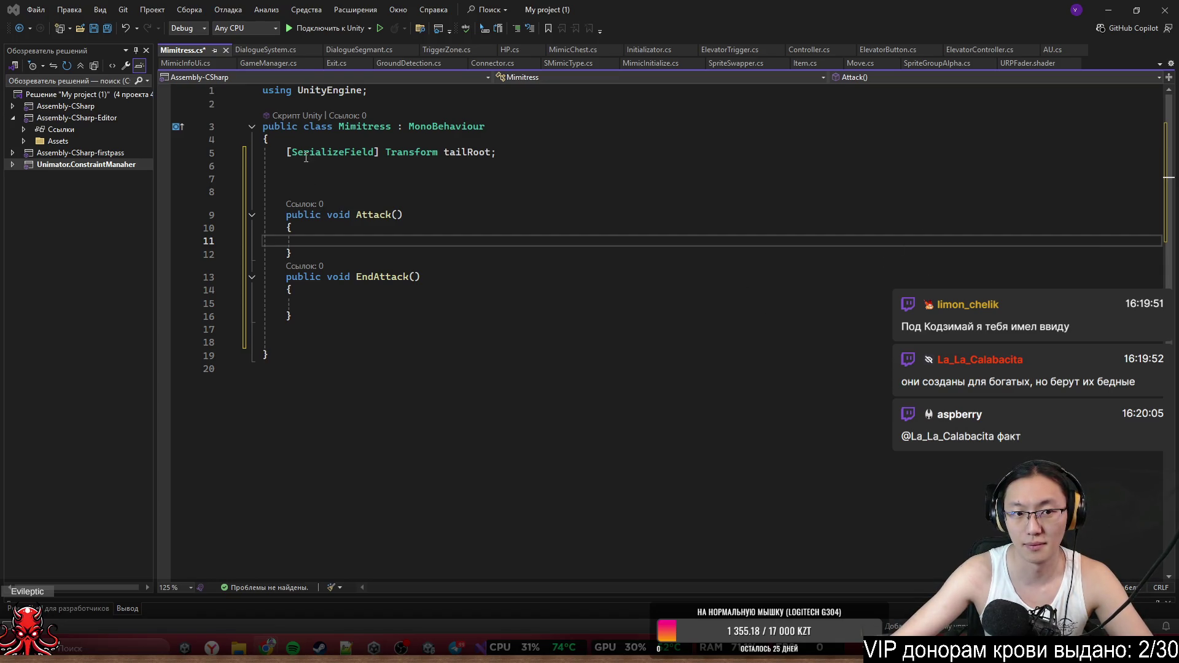
left_click_drag(287, 152, 469, 164)
Start a [SerializeField] attribute on line 6 below tailRoot
left_click(469, 165)
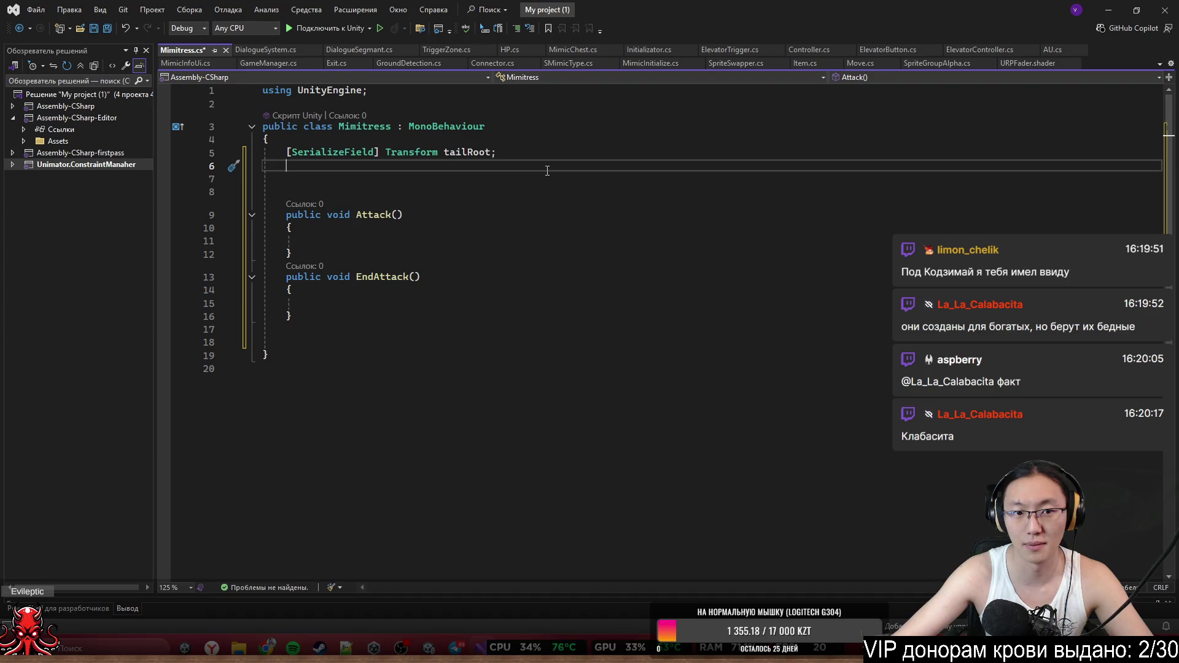
type("хы")
key("BackSpace")
key("BackSpace")
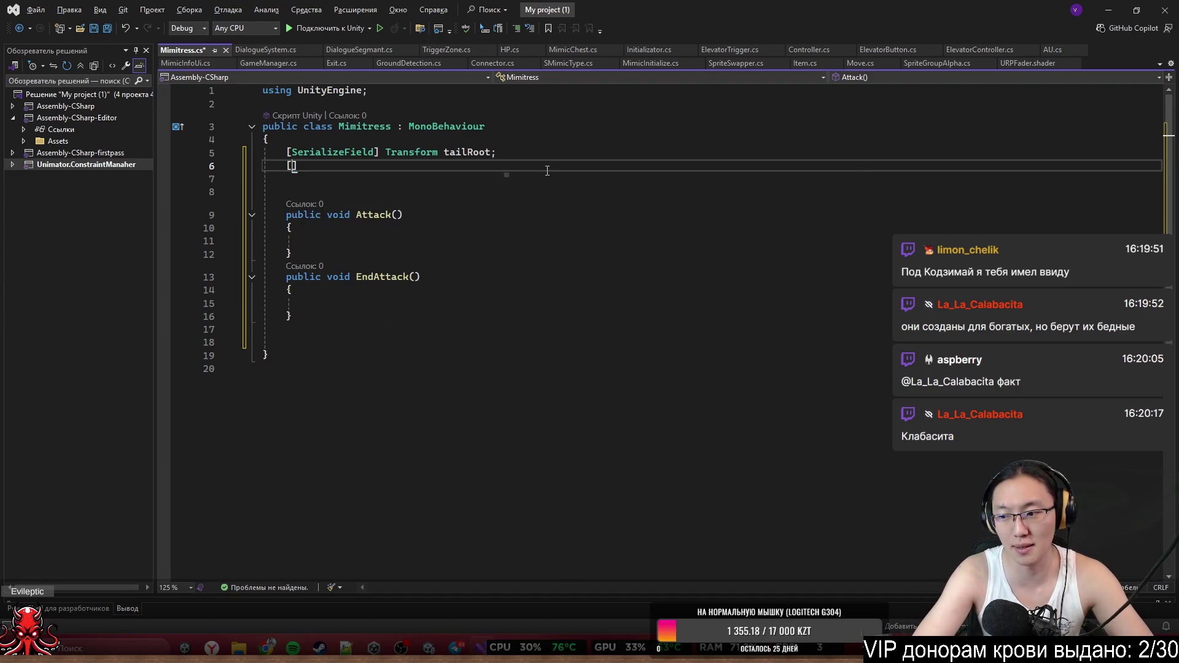
type("[SF")
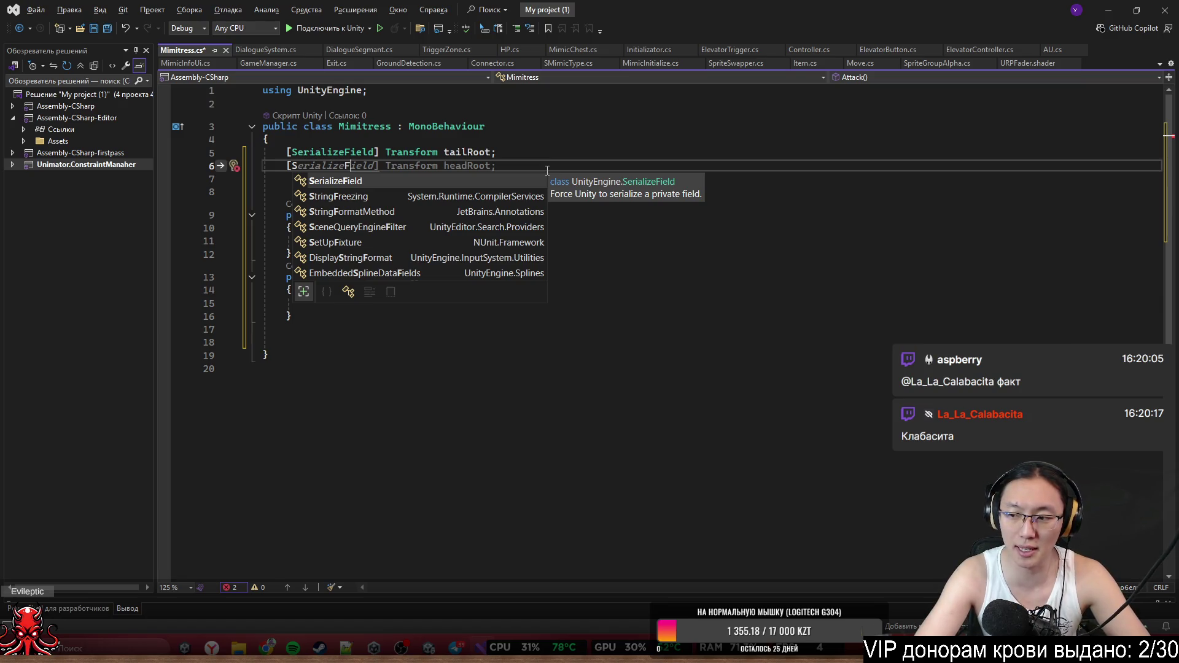
key("Tab")
type("] t")
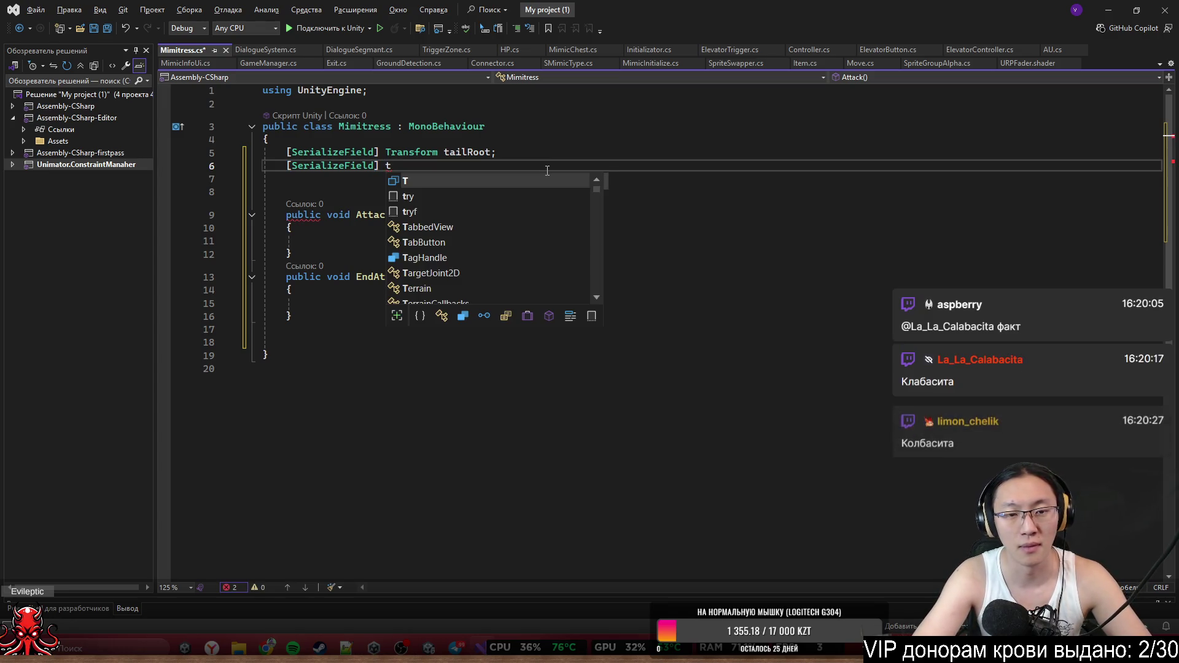
key("BackSpace")
key("Up")
key("Up")
key("Up")
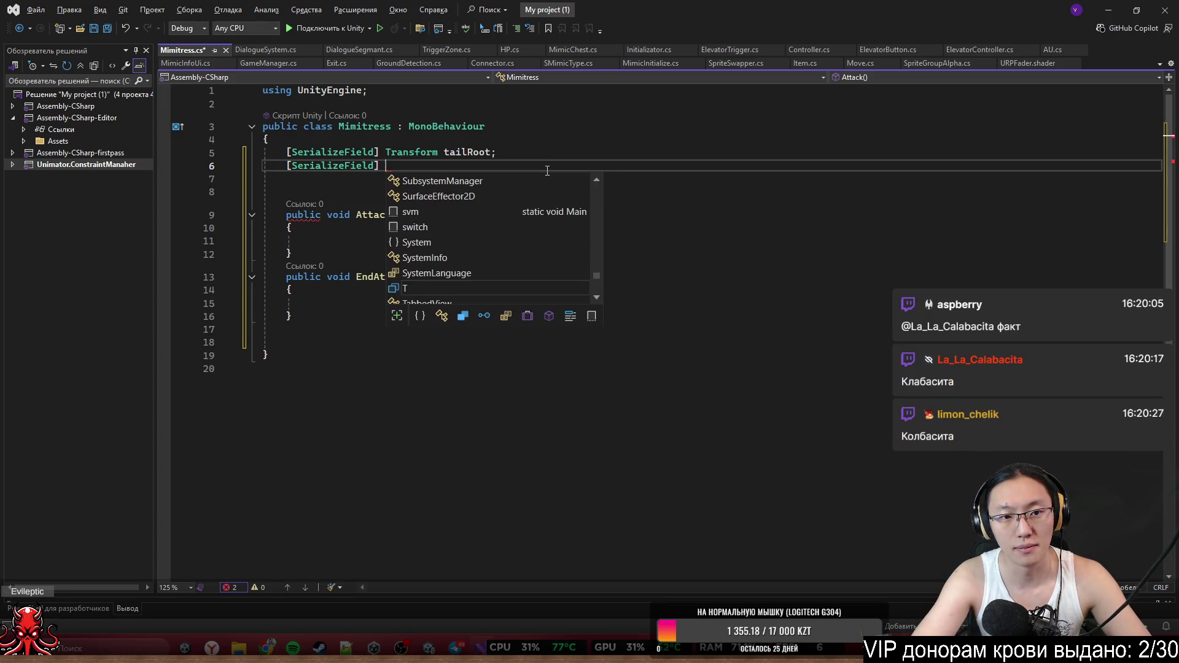
key("Tab")
key("ctrl+BackSpace")
Complete the field as float additionalDegree; and begin a new line
type("FLOAT")
key("BackSpace")
key("BackSpace")
key("BackSpace")
type("f")
key("Tab")
type("additio")
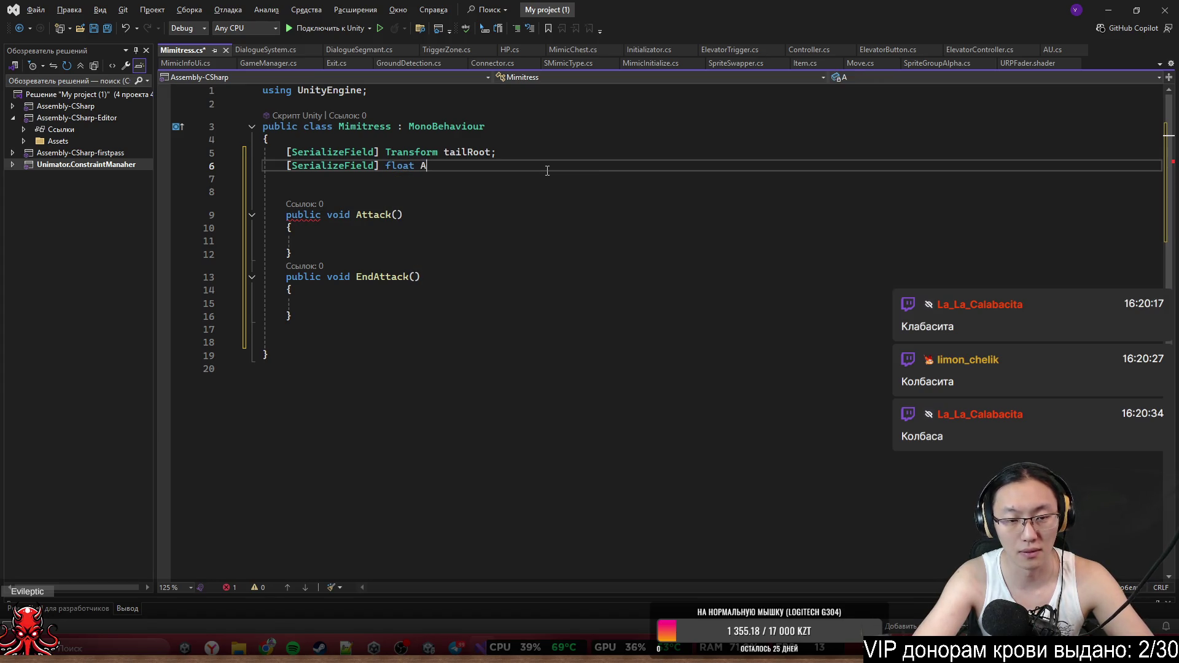
type("nal")
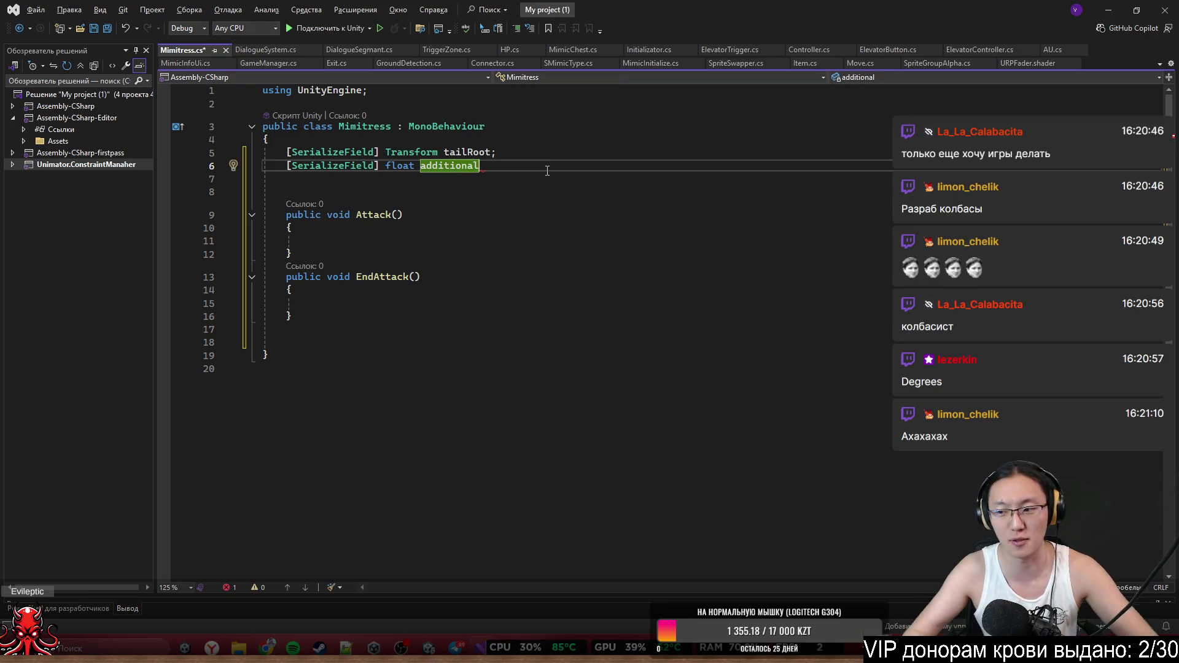
type("D")
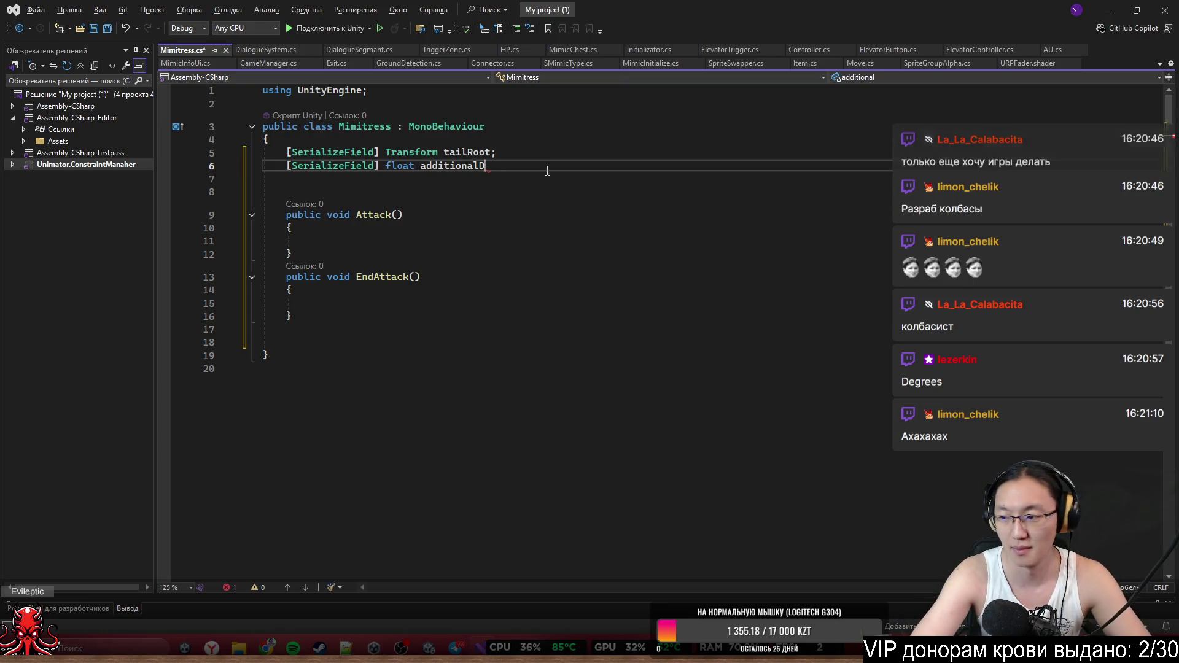
type("egrees")
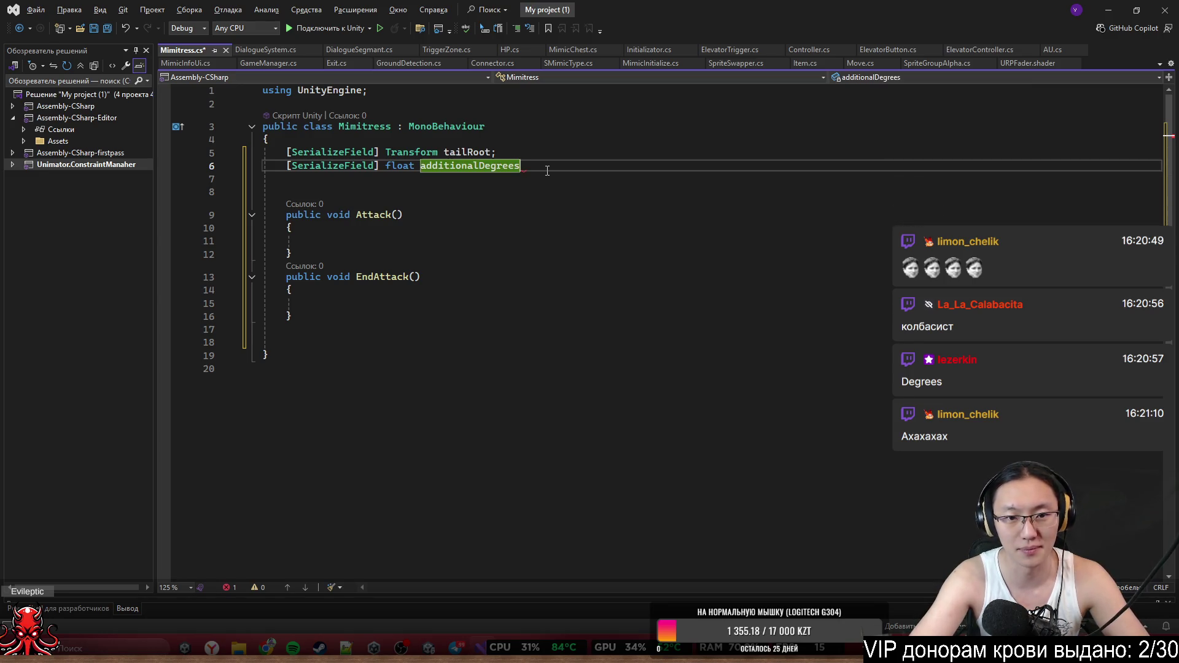
type(";")
key("BackSpace")
type(";")
key("Return")
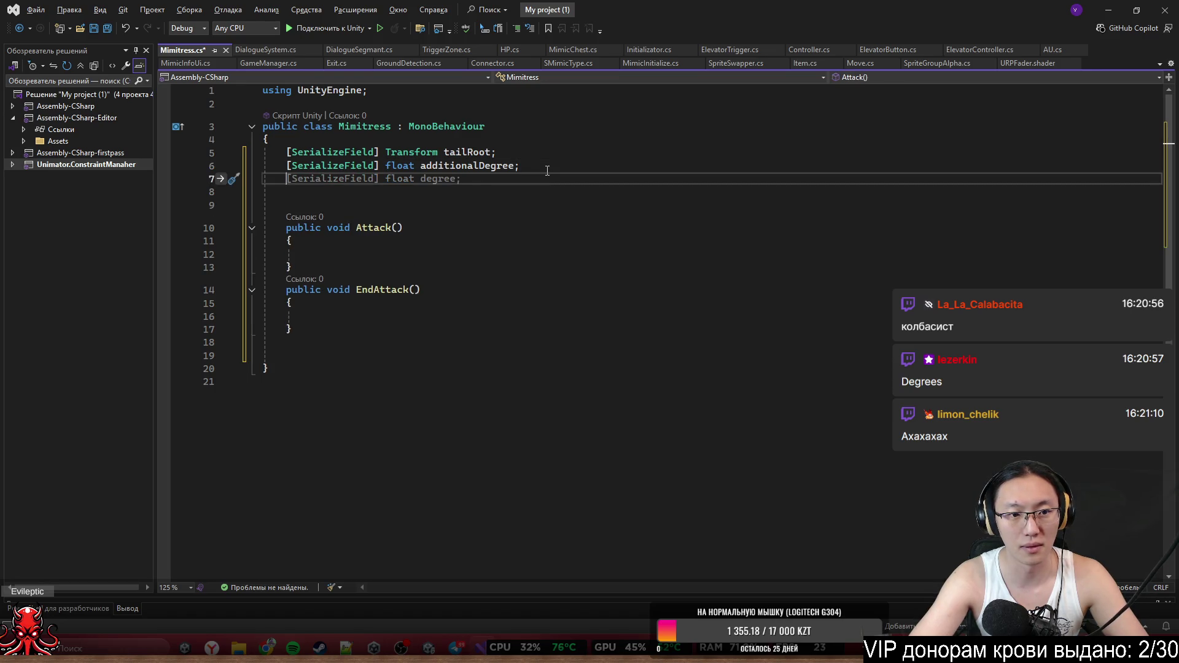
Declare 'private Trnasform playerTransform;' on line 7 and select the misspelled type name
type("private f")
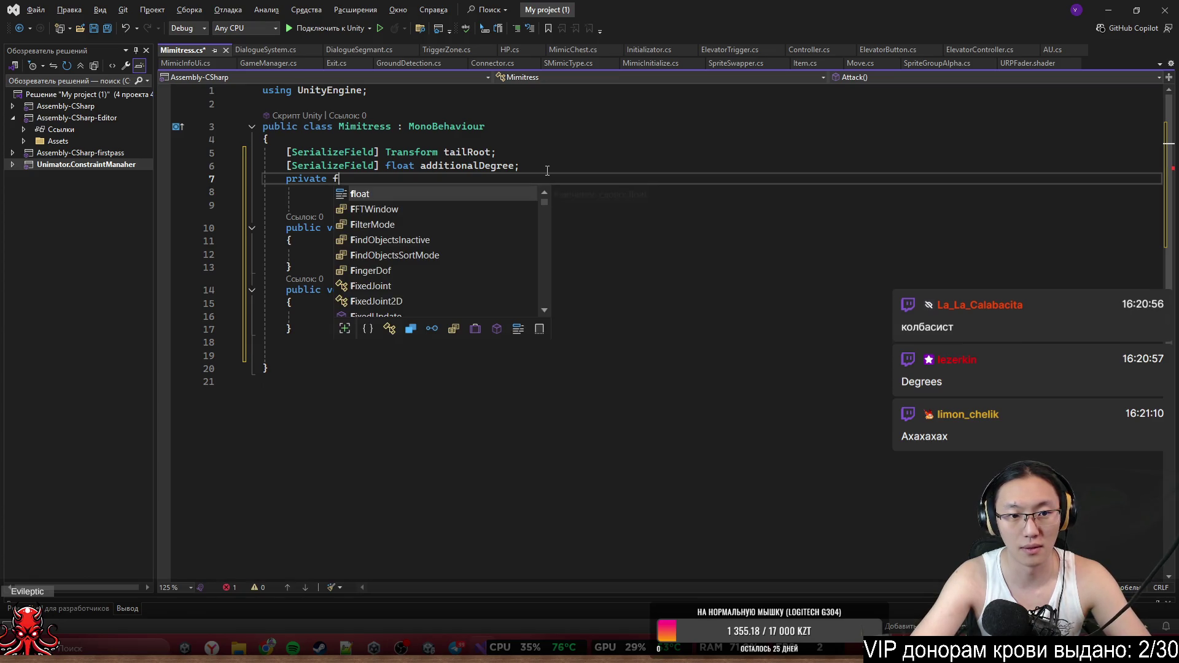
key("BackSpace")
type("Trnasform OnPla")
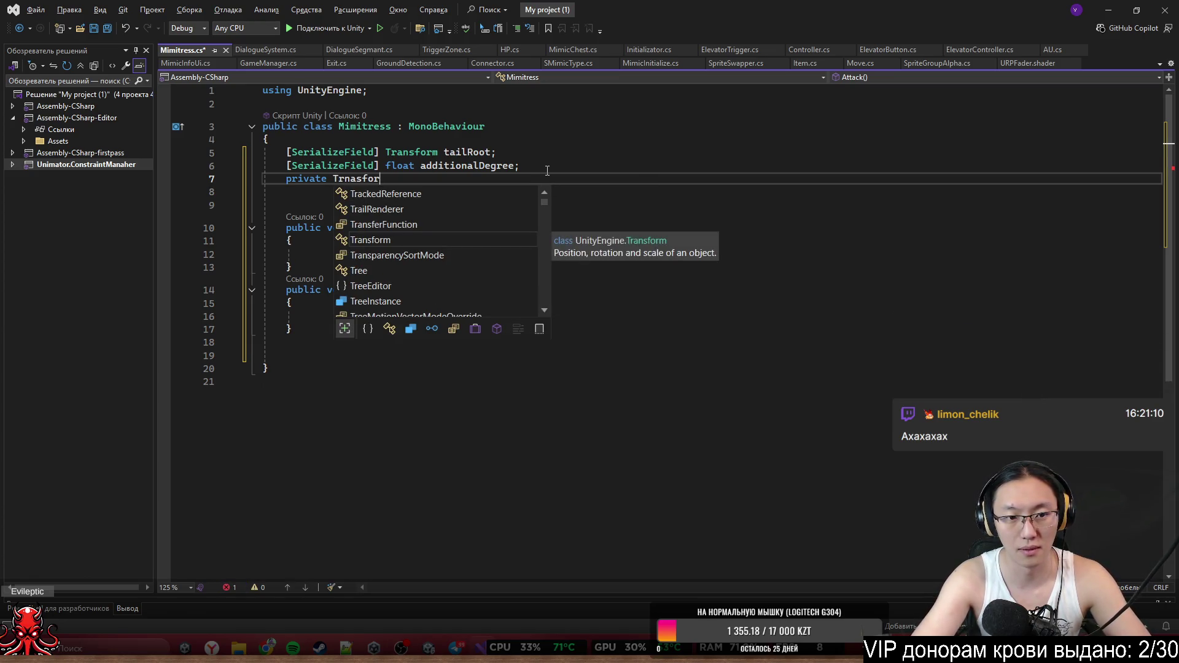
key("BackSpace")
key("BackSpace")
type("plaey")
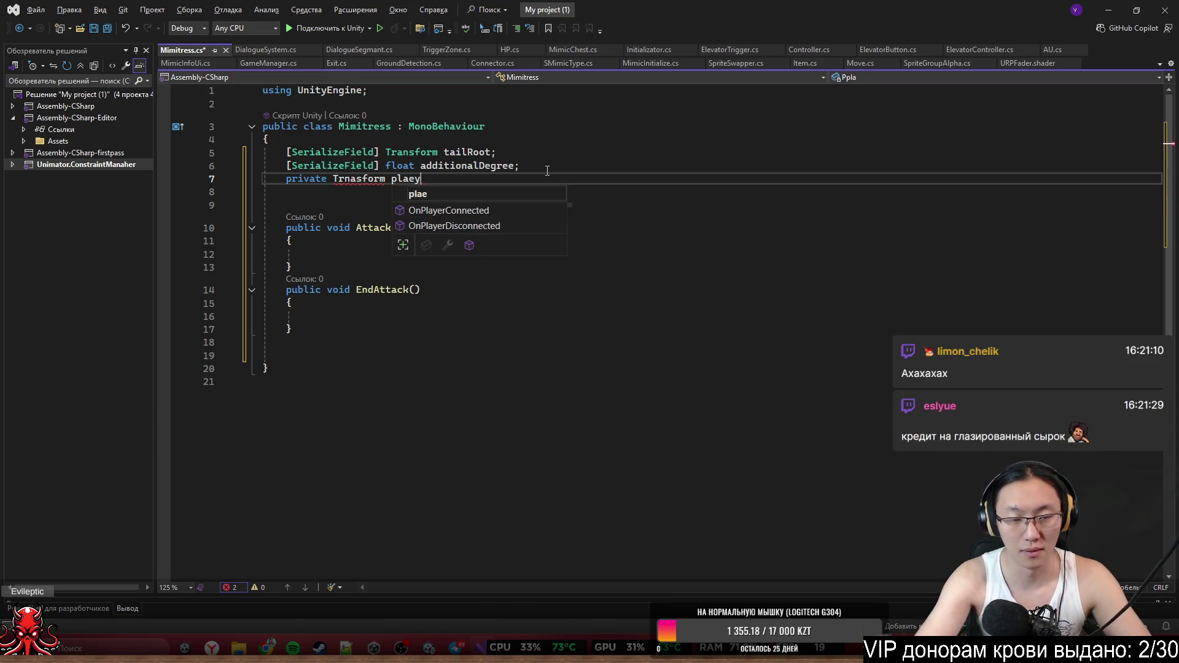
key("BackSpace")
key("BackSpace")
key("BackSpace")
key("BackSpace")
key("BackSpace")
type("OnPlayer")
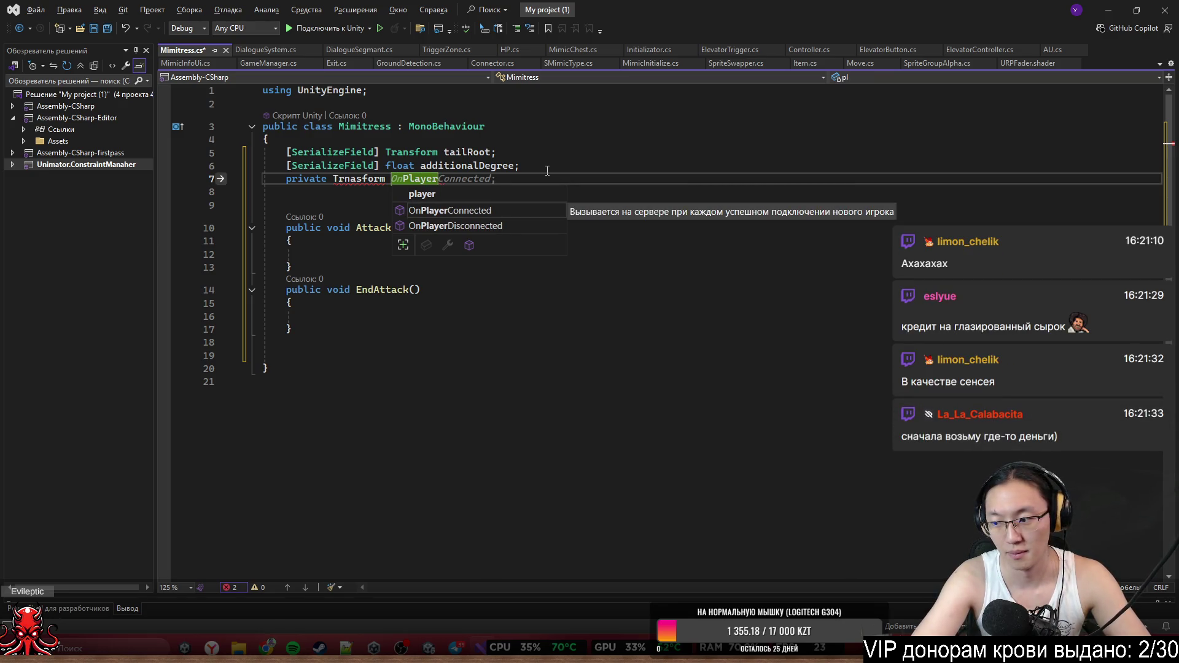
type("Transform;")
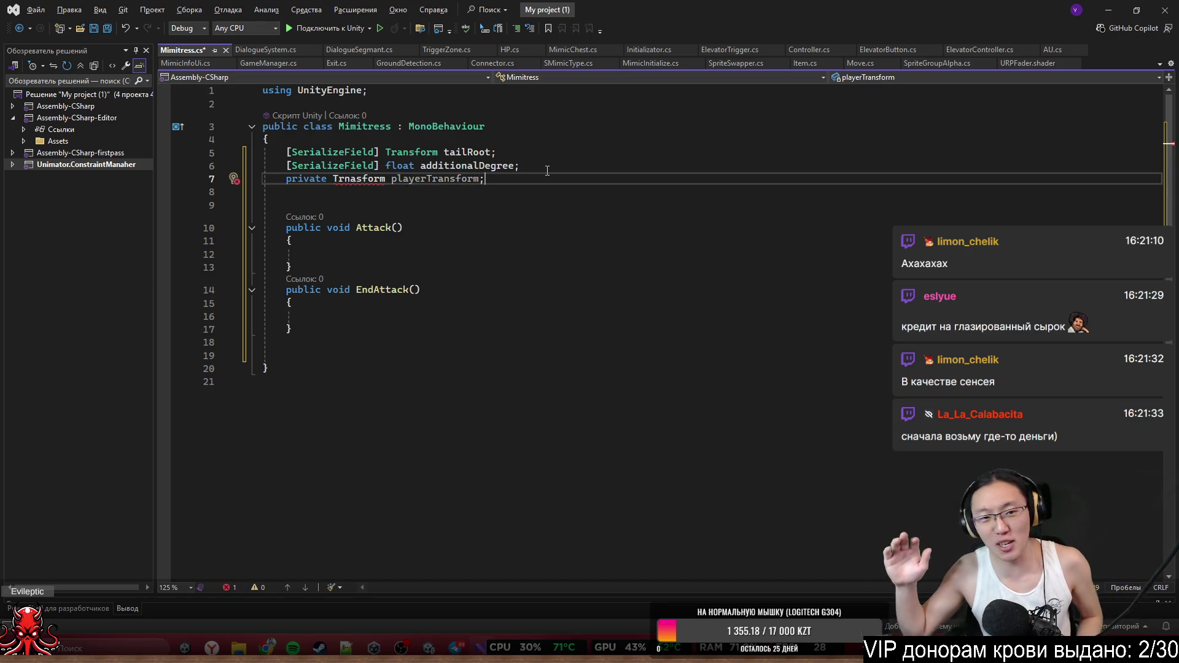
left_click(412, 153)
left_click(371, 187)
double_click(359, 178)
Correct the type to 'Transform' and replace the private modifier with an opening attribute bracket
type("Transform")
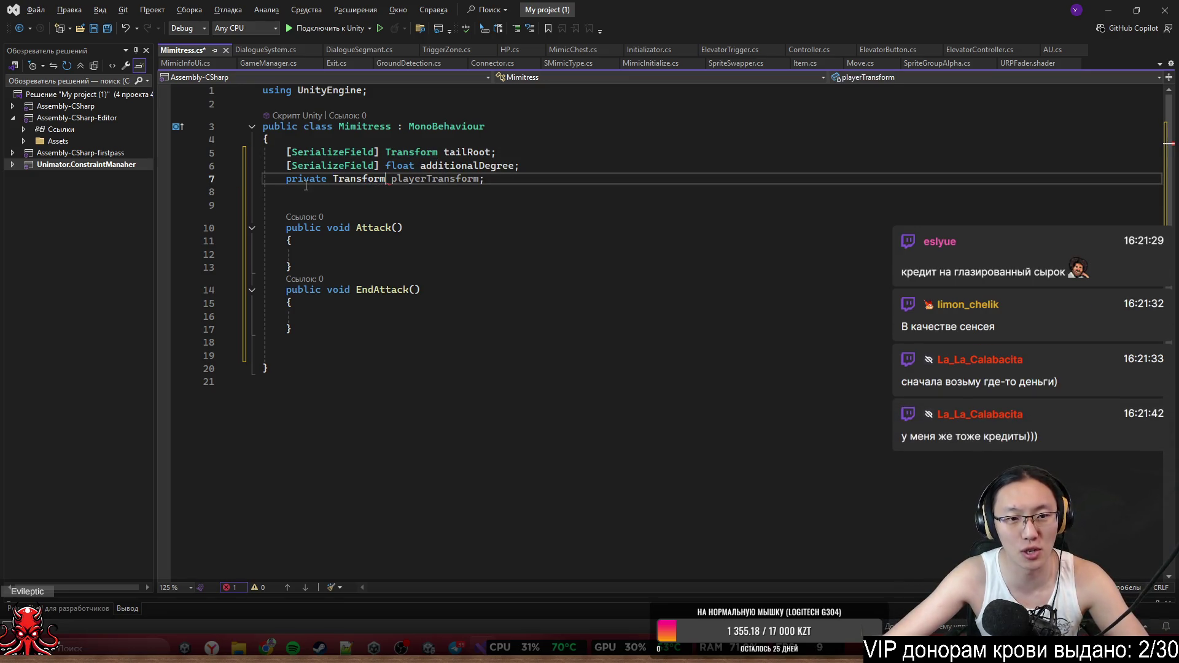
left_click(288, 177)
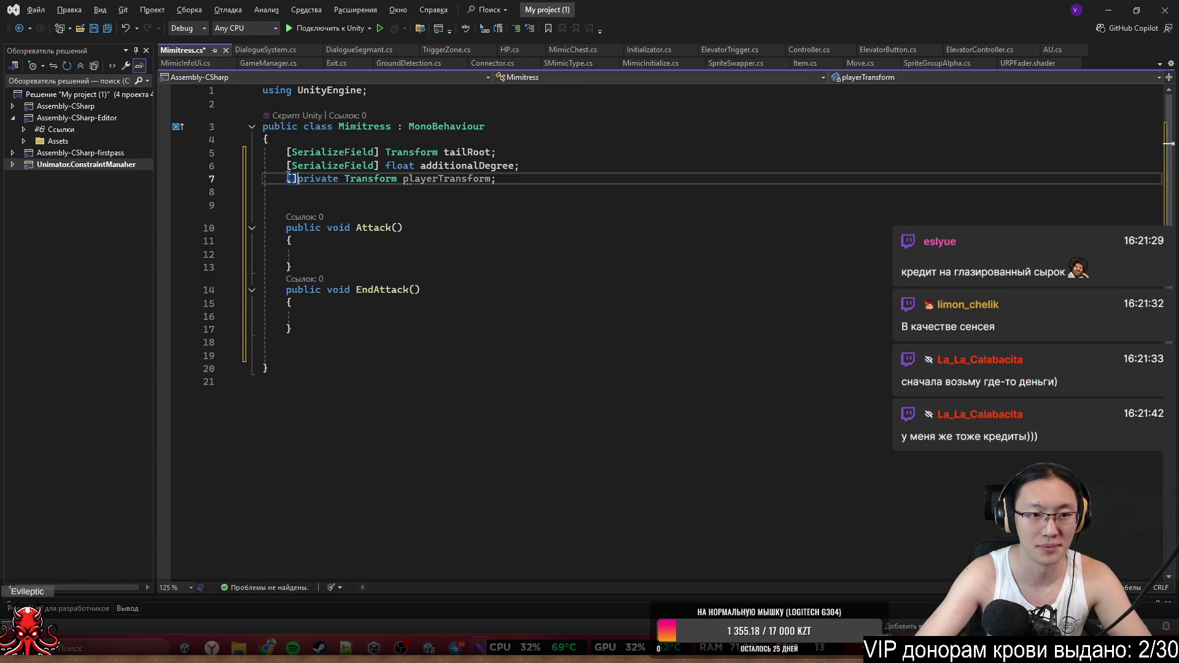
type("[")
key("ctrl+Delete")
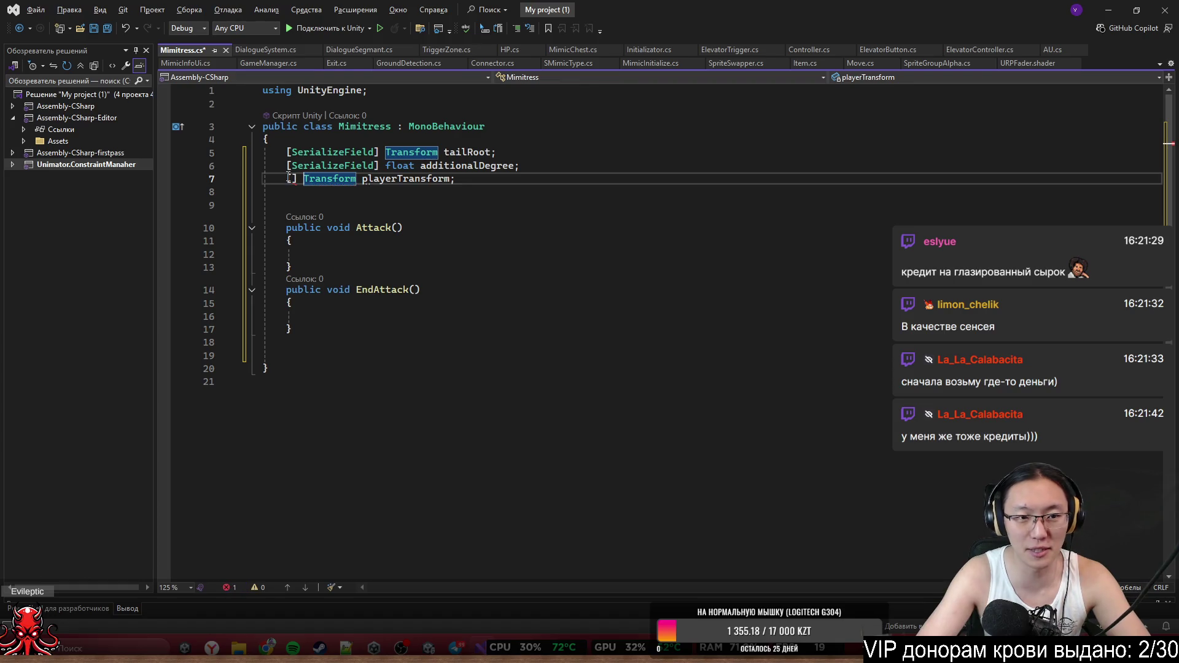
Give playerTransform the attributes [SerializeField, ReadOnly], using TriInspector's ReadOnly
left_click(289, 178)
type("Se")
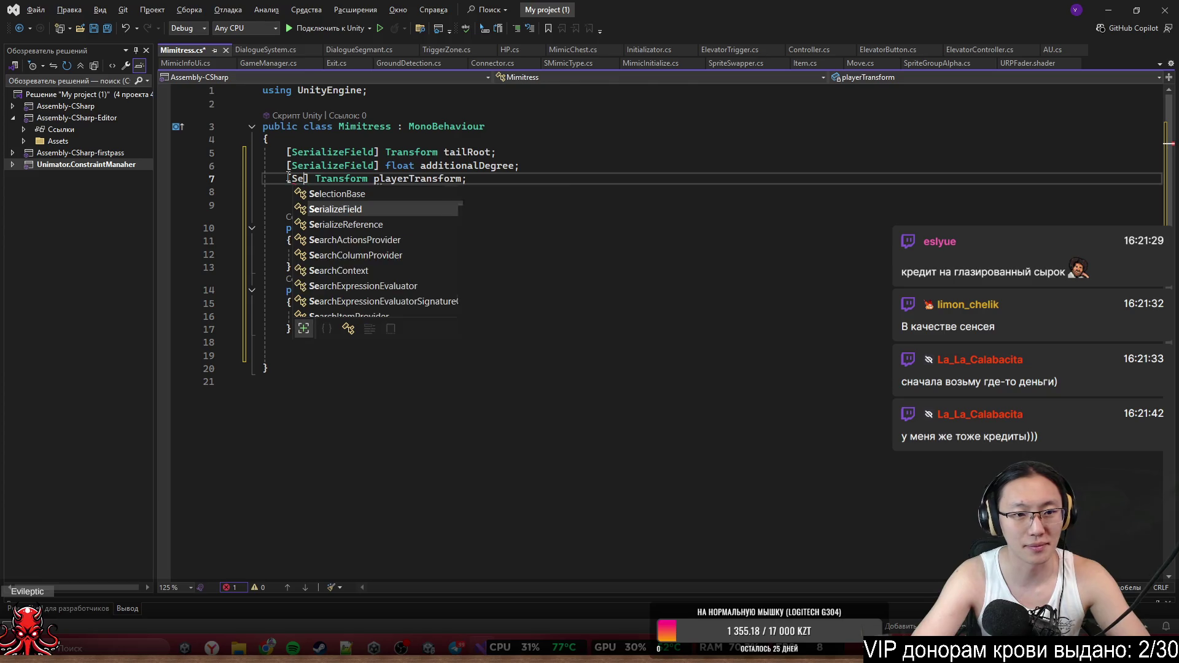
key("Tab")
type(", Read")
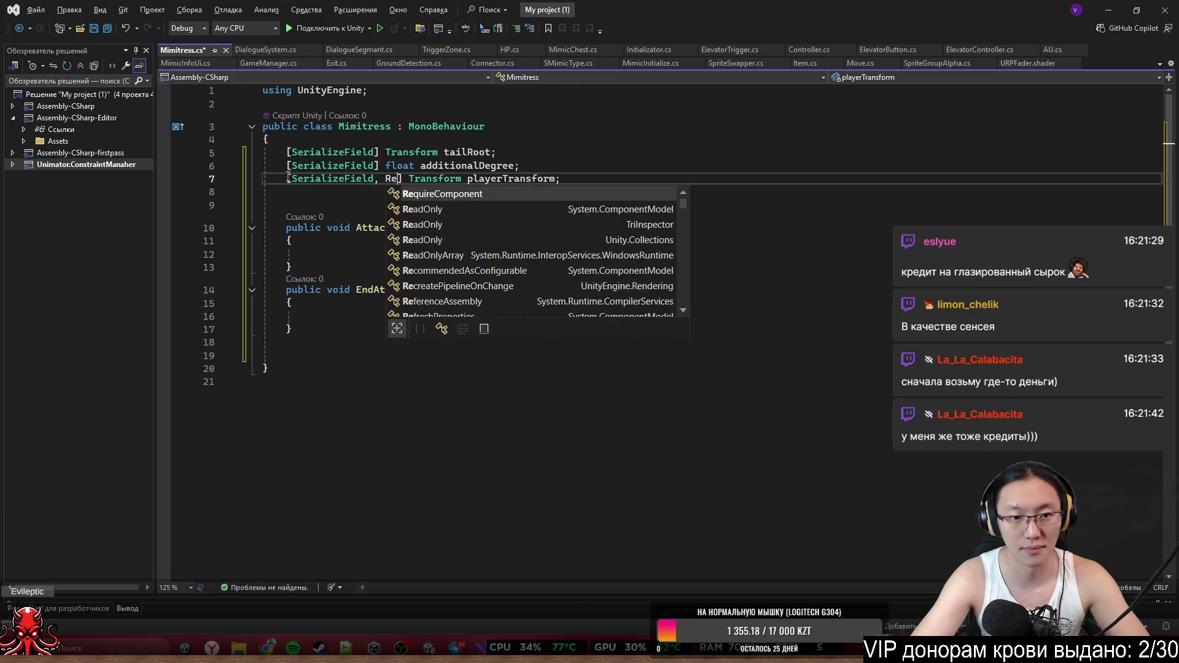
key("Tab")
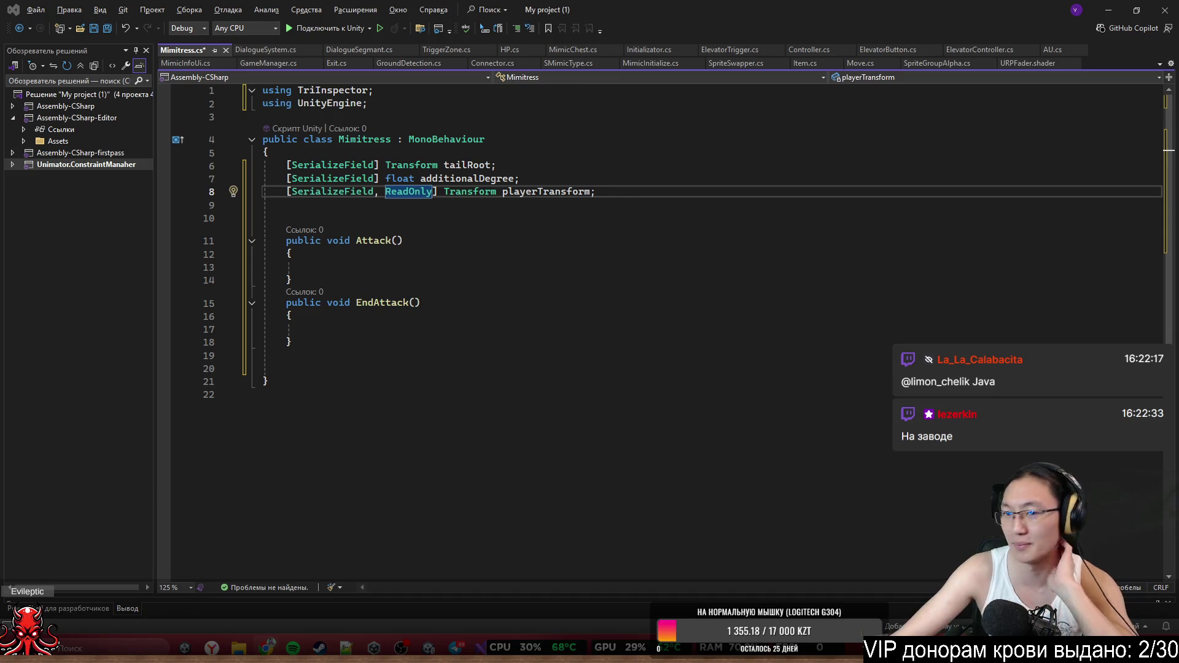
left_click(485, 219)
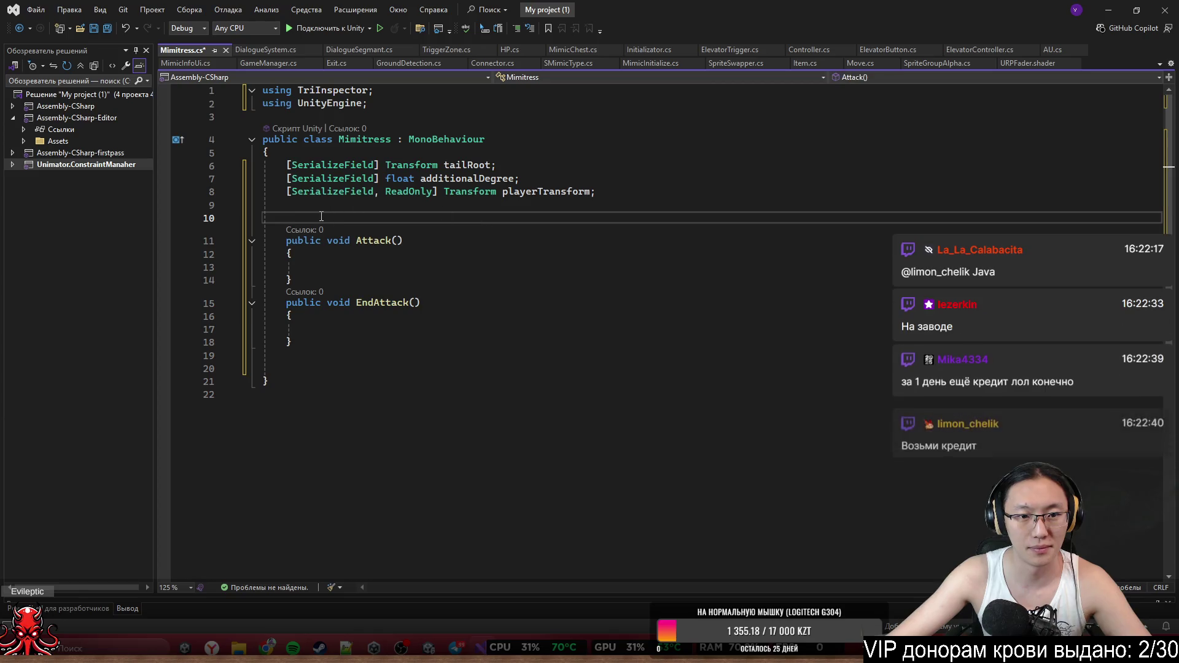
left_click_drag(485, 219, 285, 166)
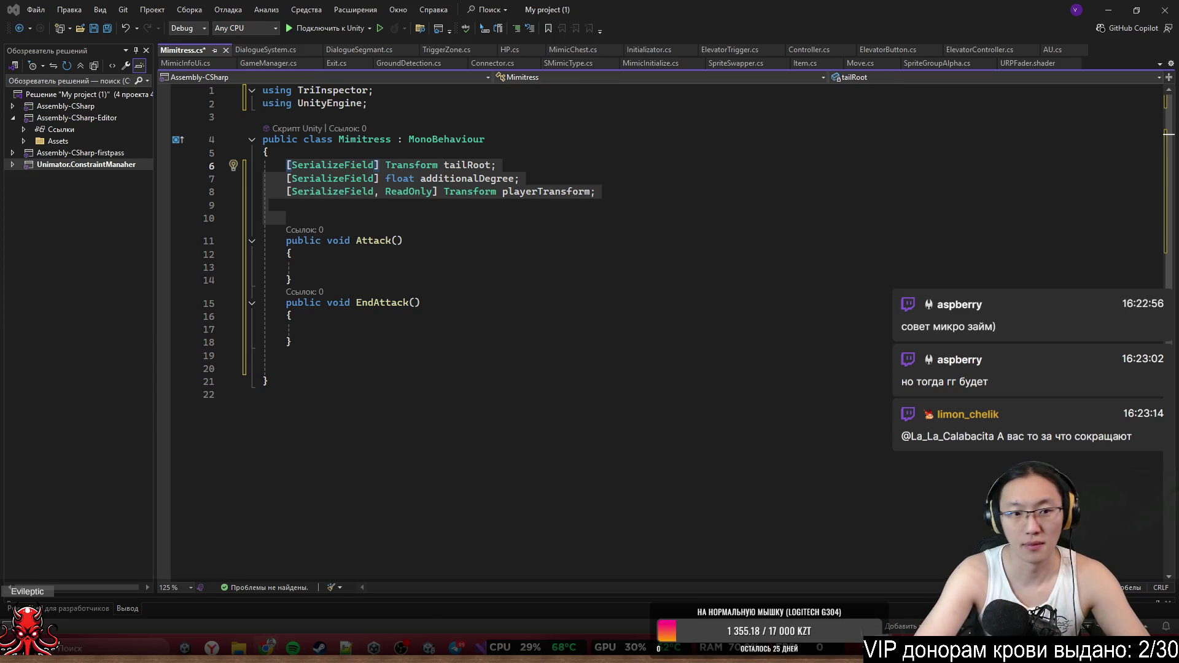
left_click_drag(293, 280, 290, 241)
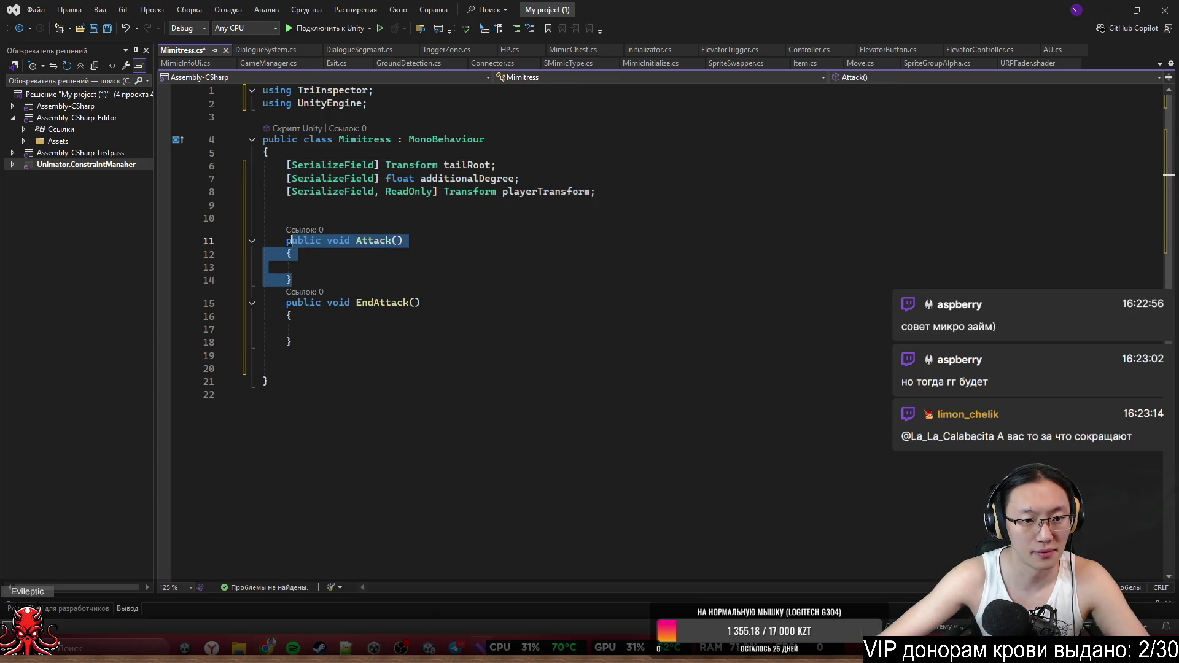
key("alt+Tab")
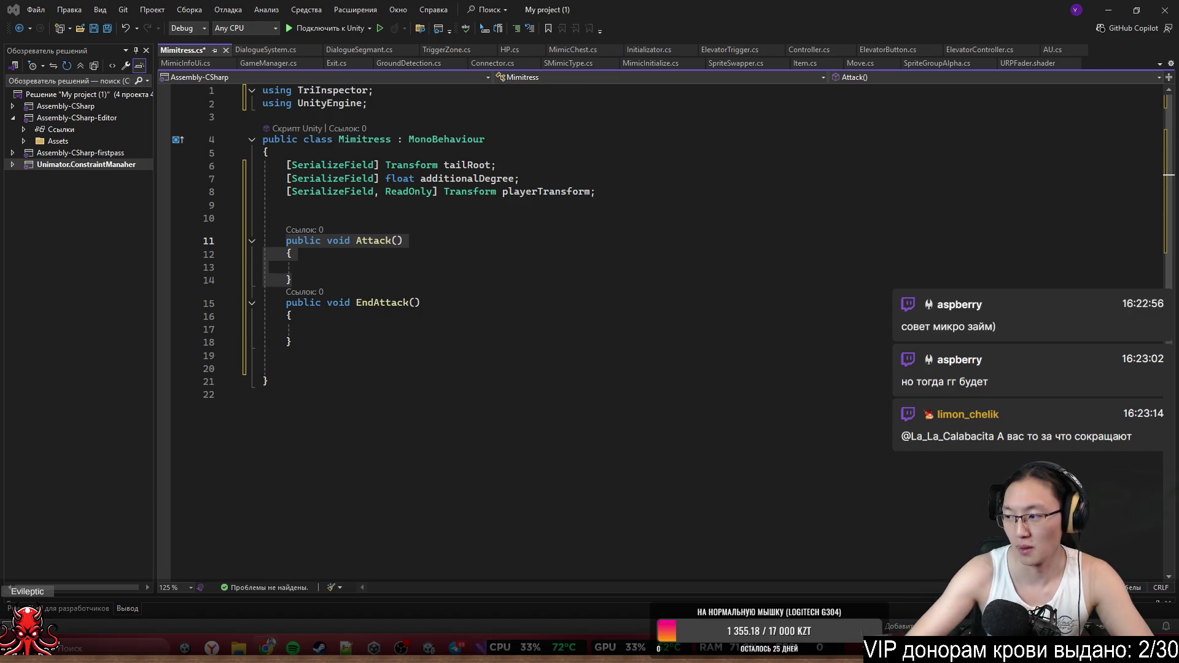